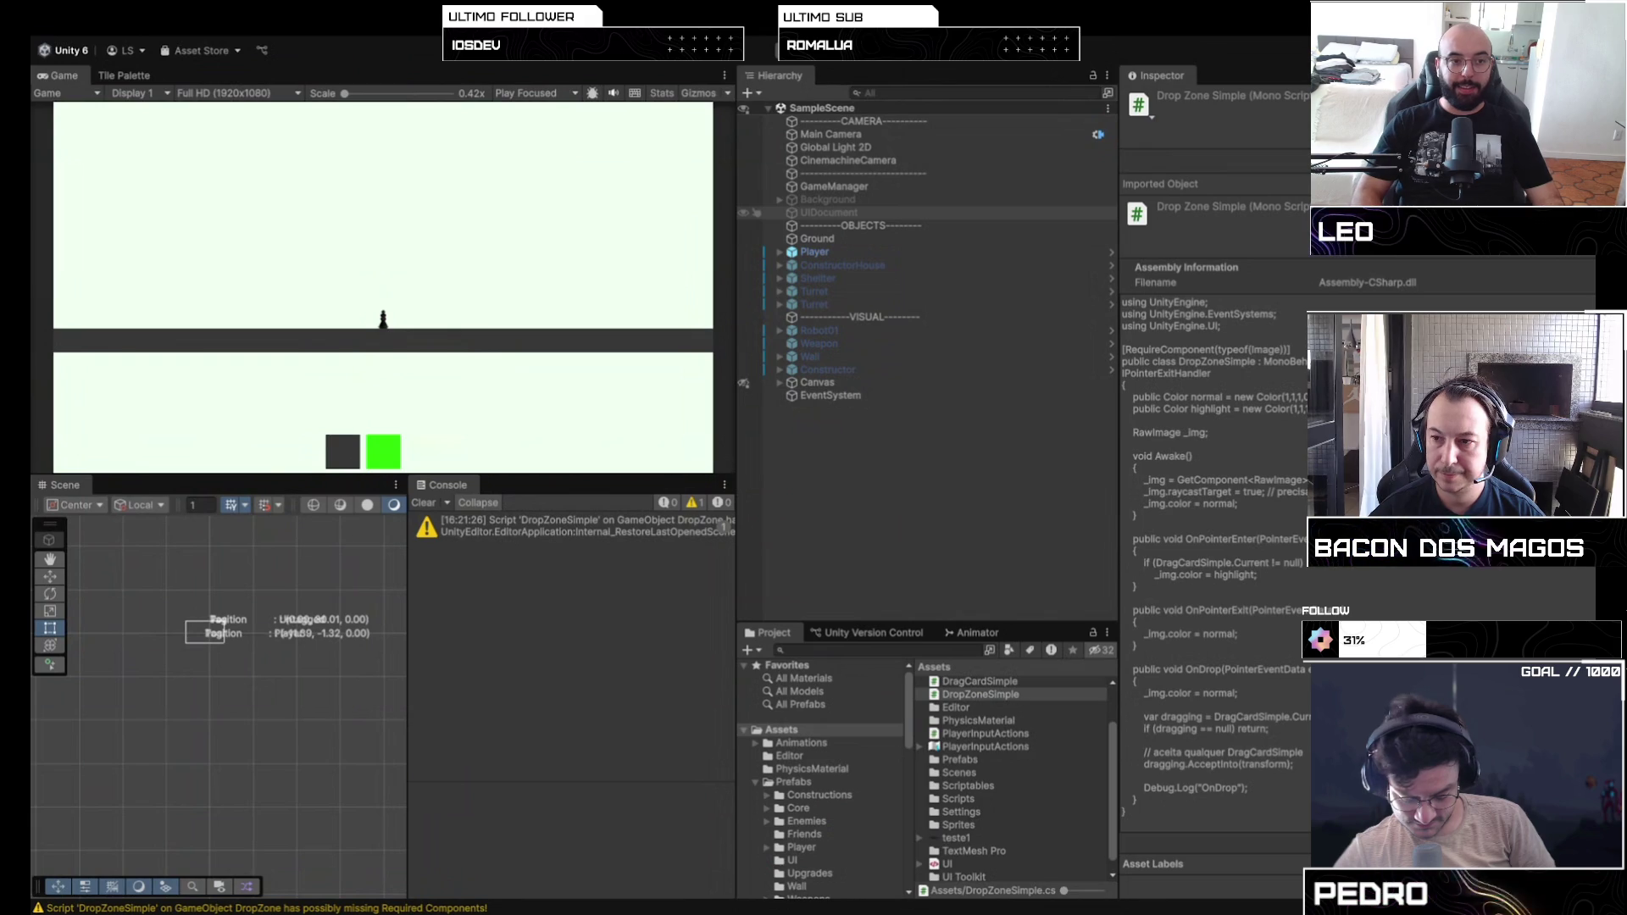
Step: Enter Play mode to run the chess card game and nudge the player left
click(799, 53)
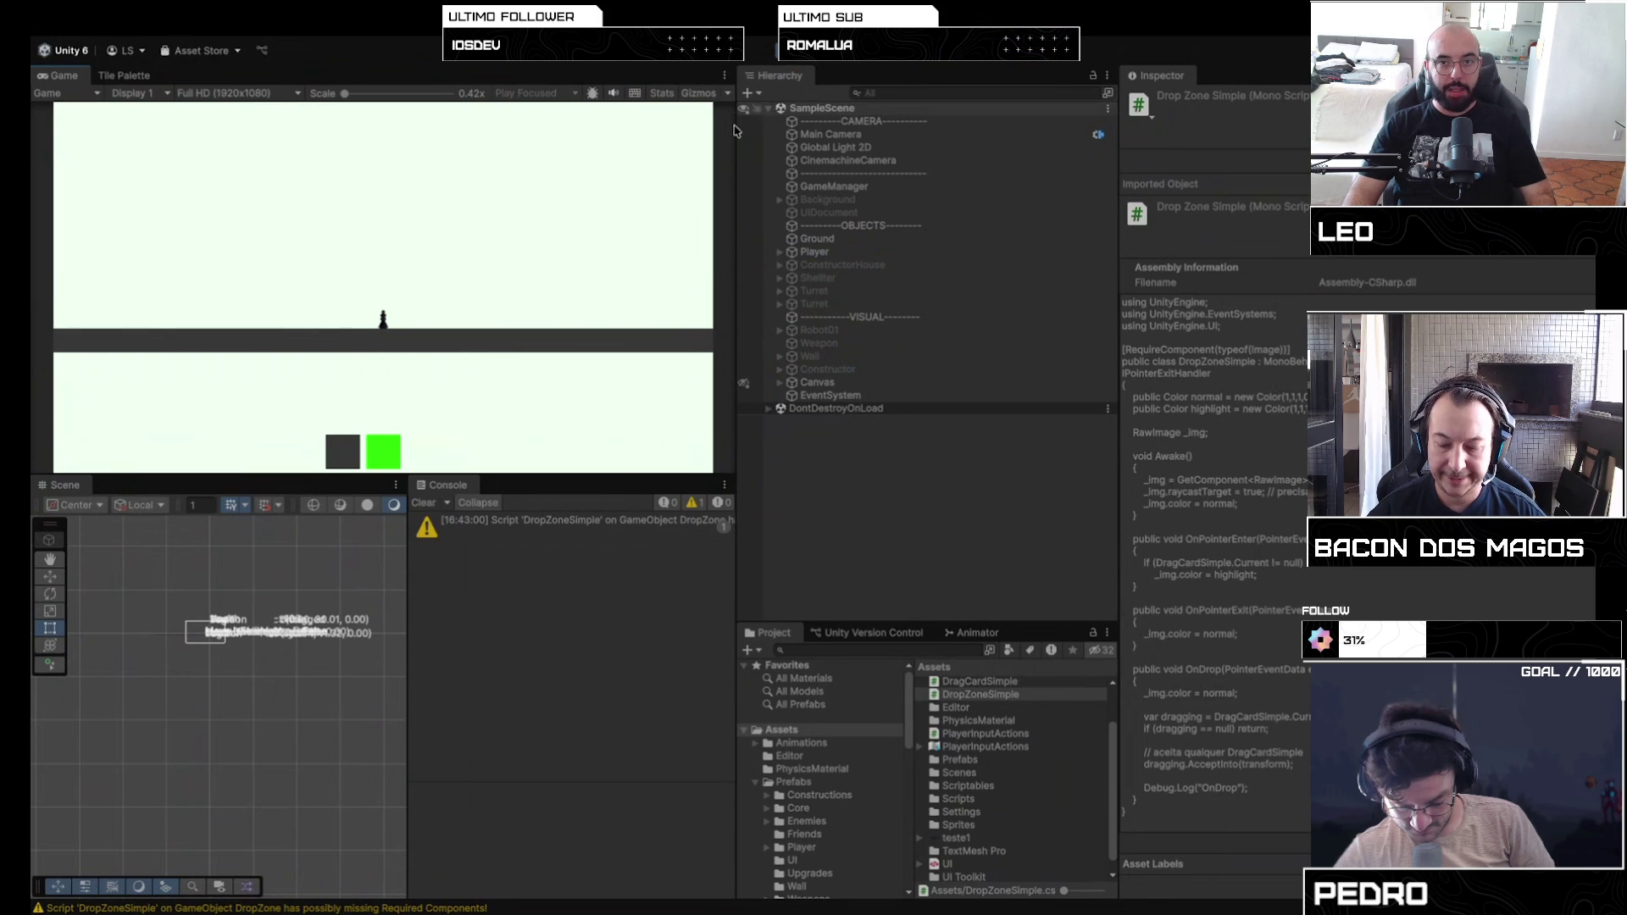
key(a)
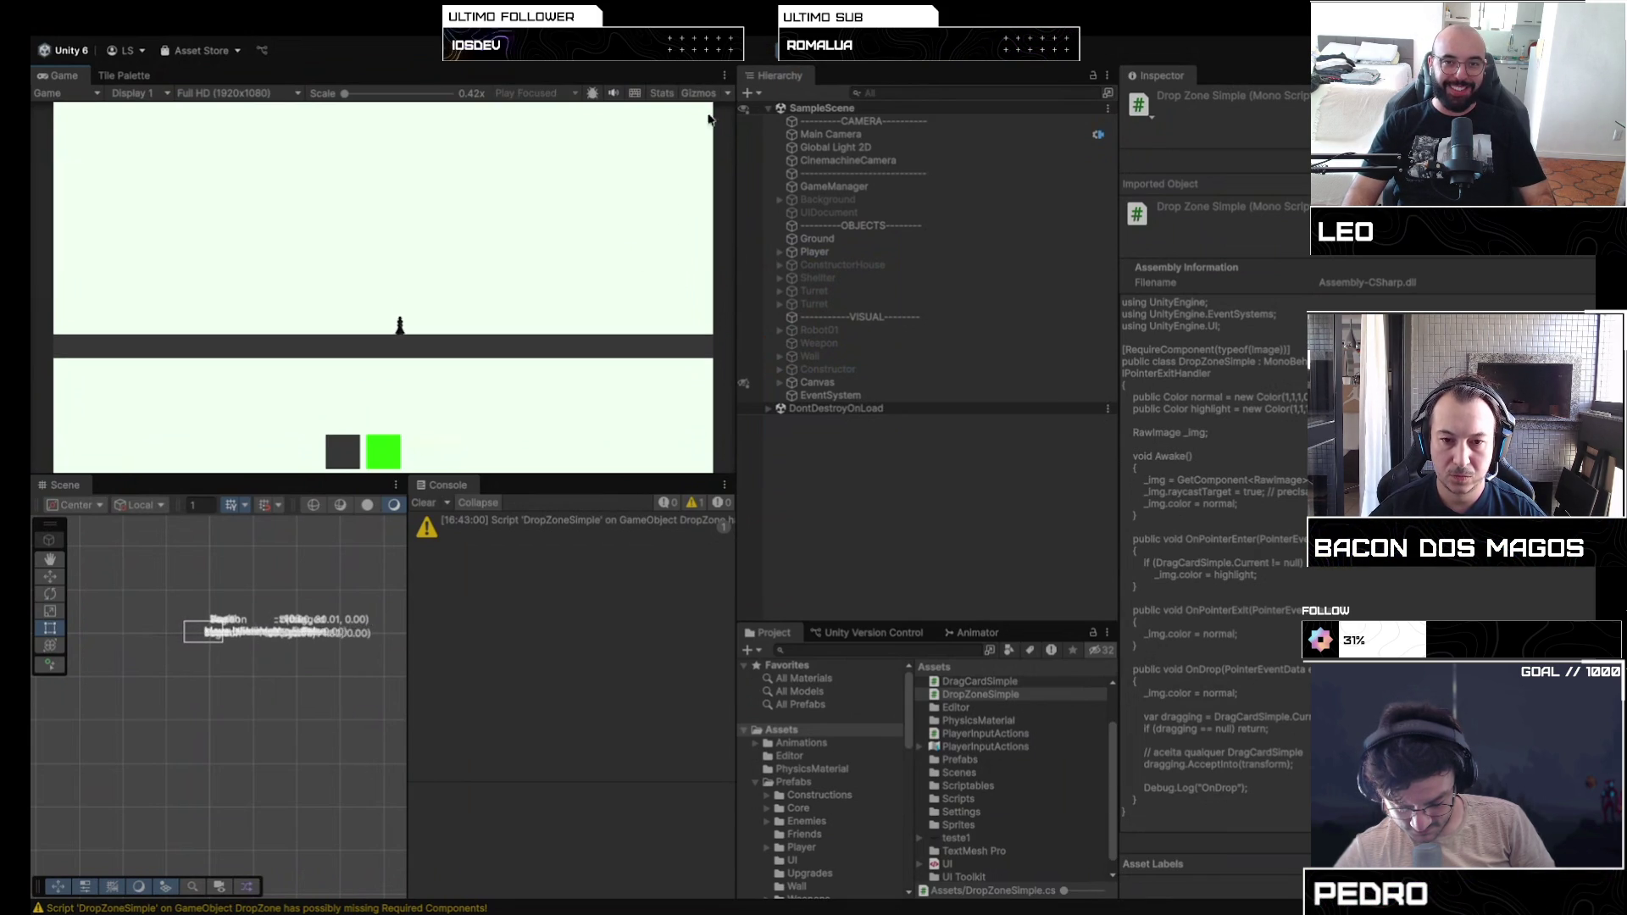
Step: Walk the player character further left in the running game
key(a)
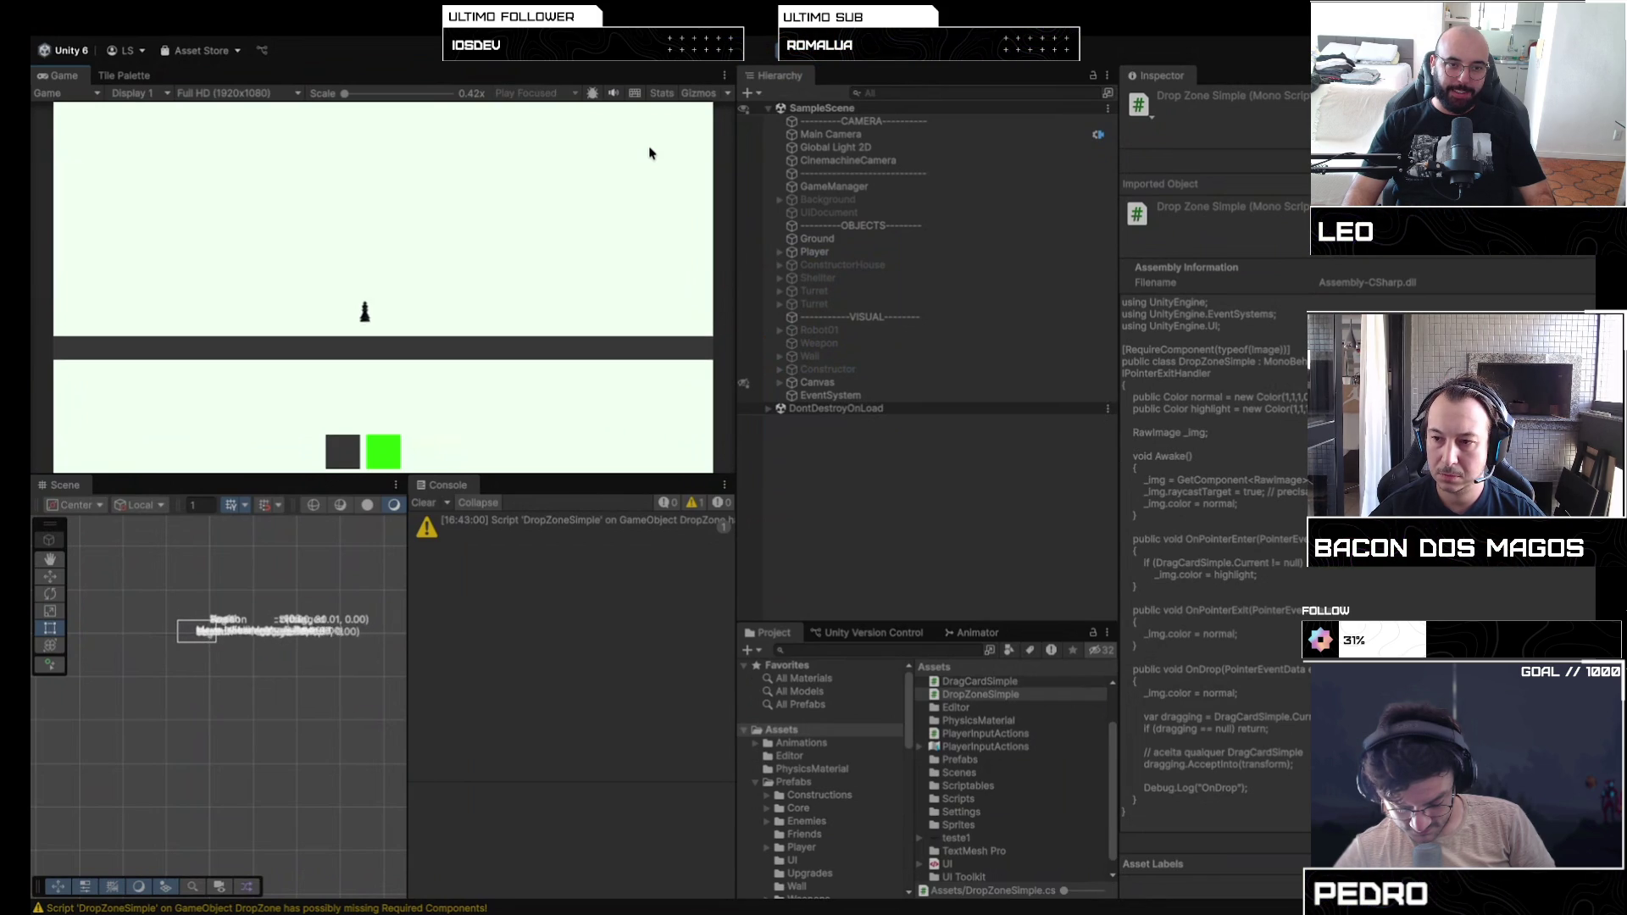
Step: Walk the player right, spawn two constructor pairs and three walls, then restart Play mode
key(d)
click(383, 452)
click(383, 452)
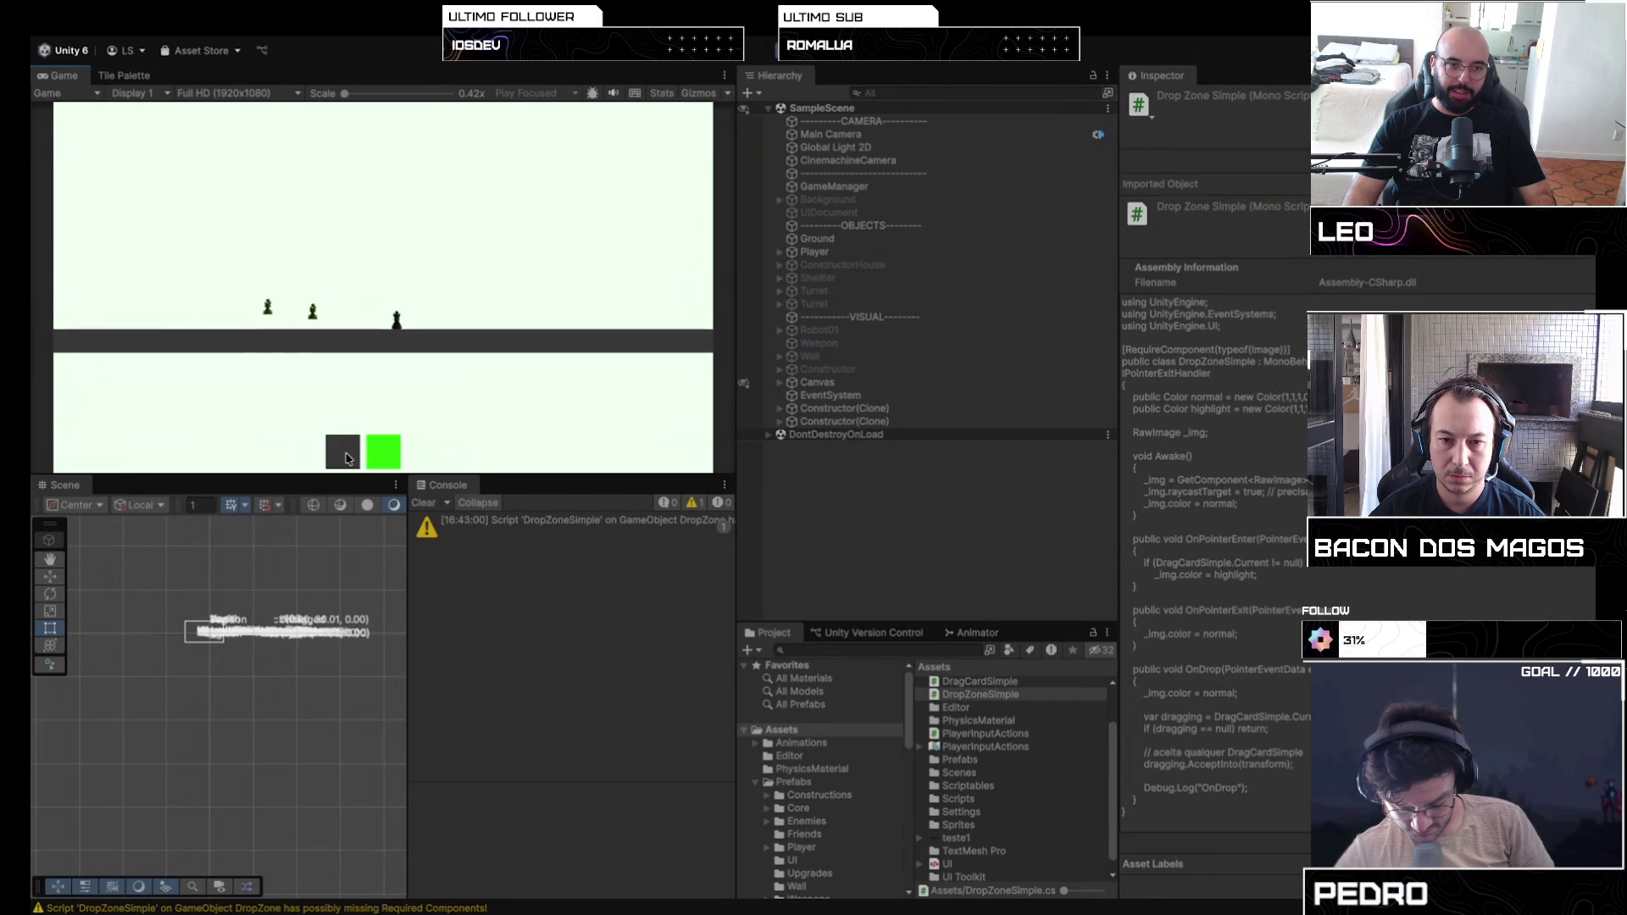
click(344, 453)
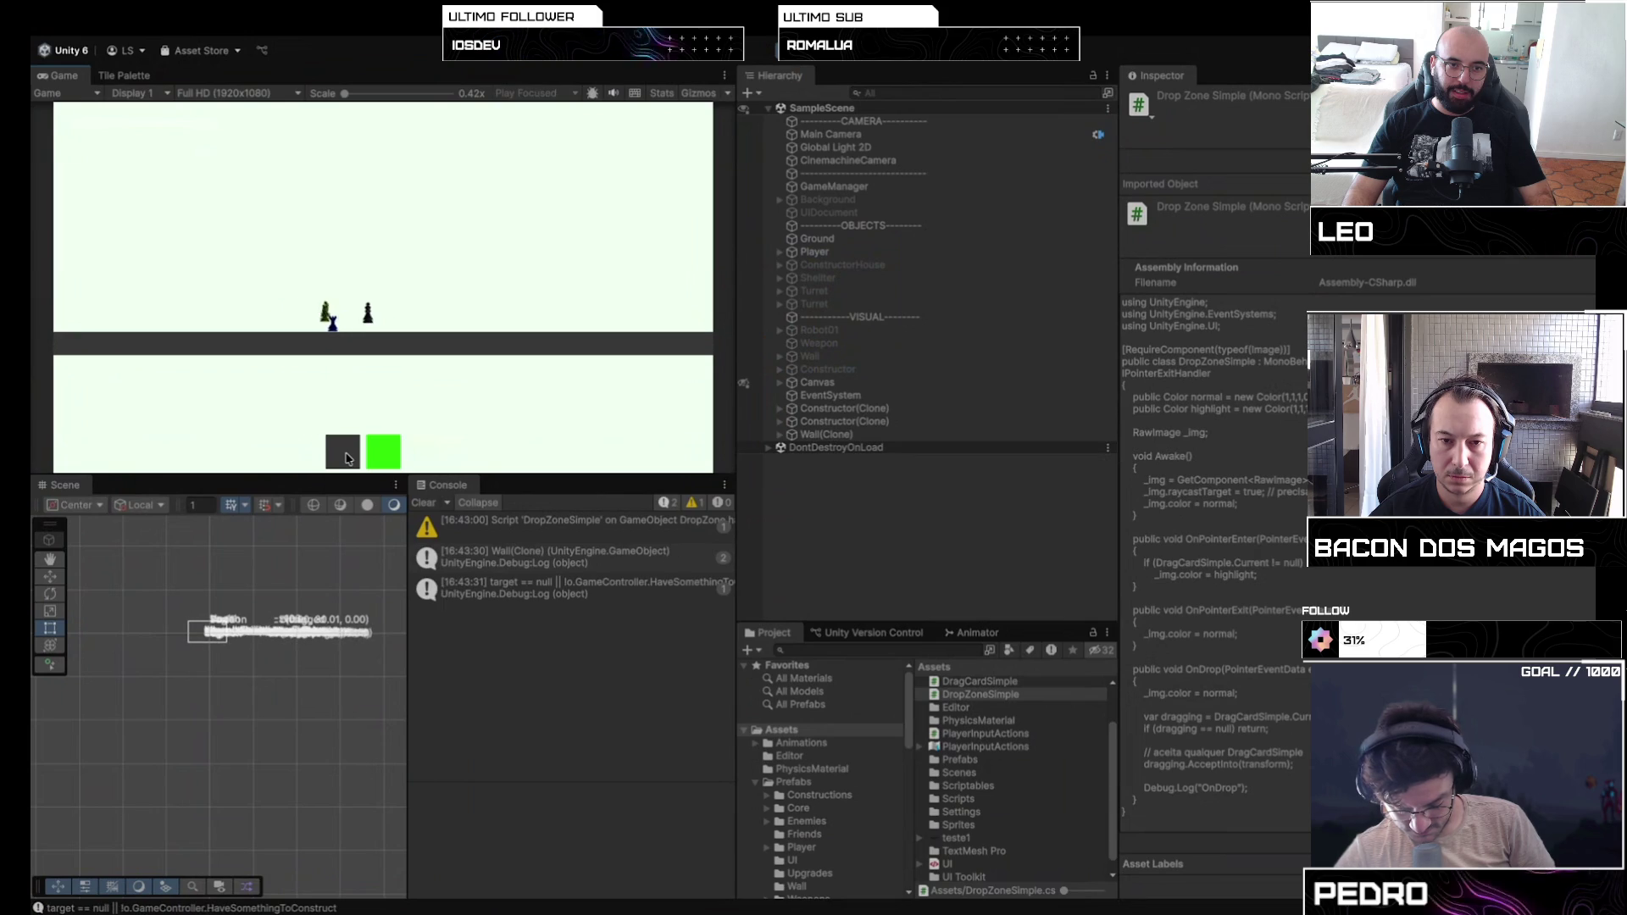
click(346, 458)
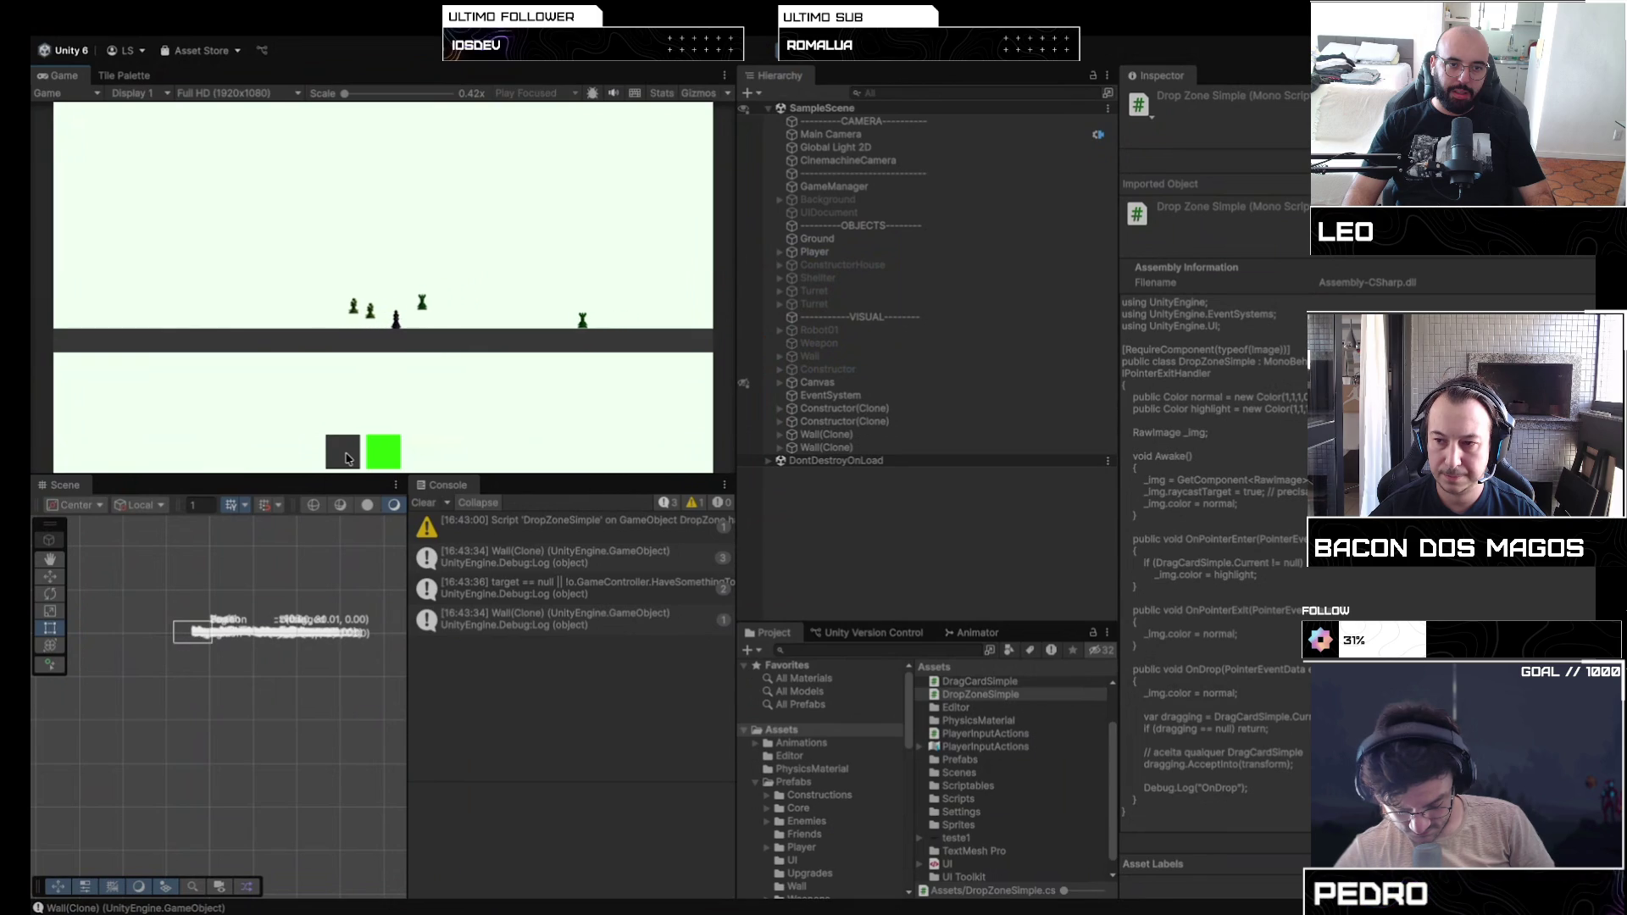
click(346, 458)
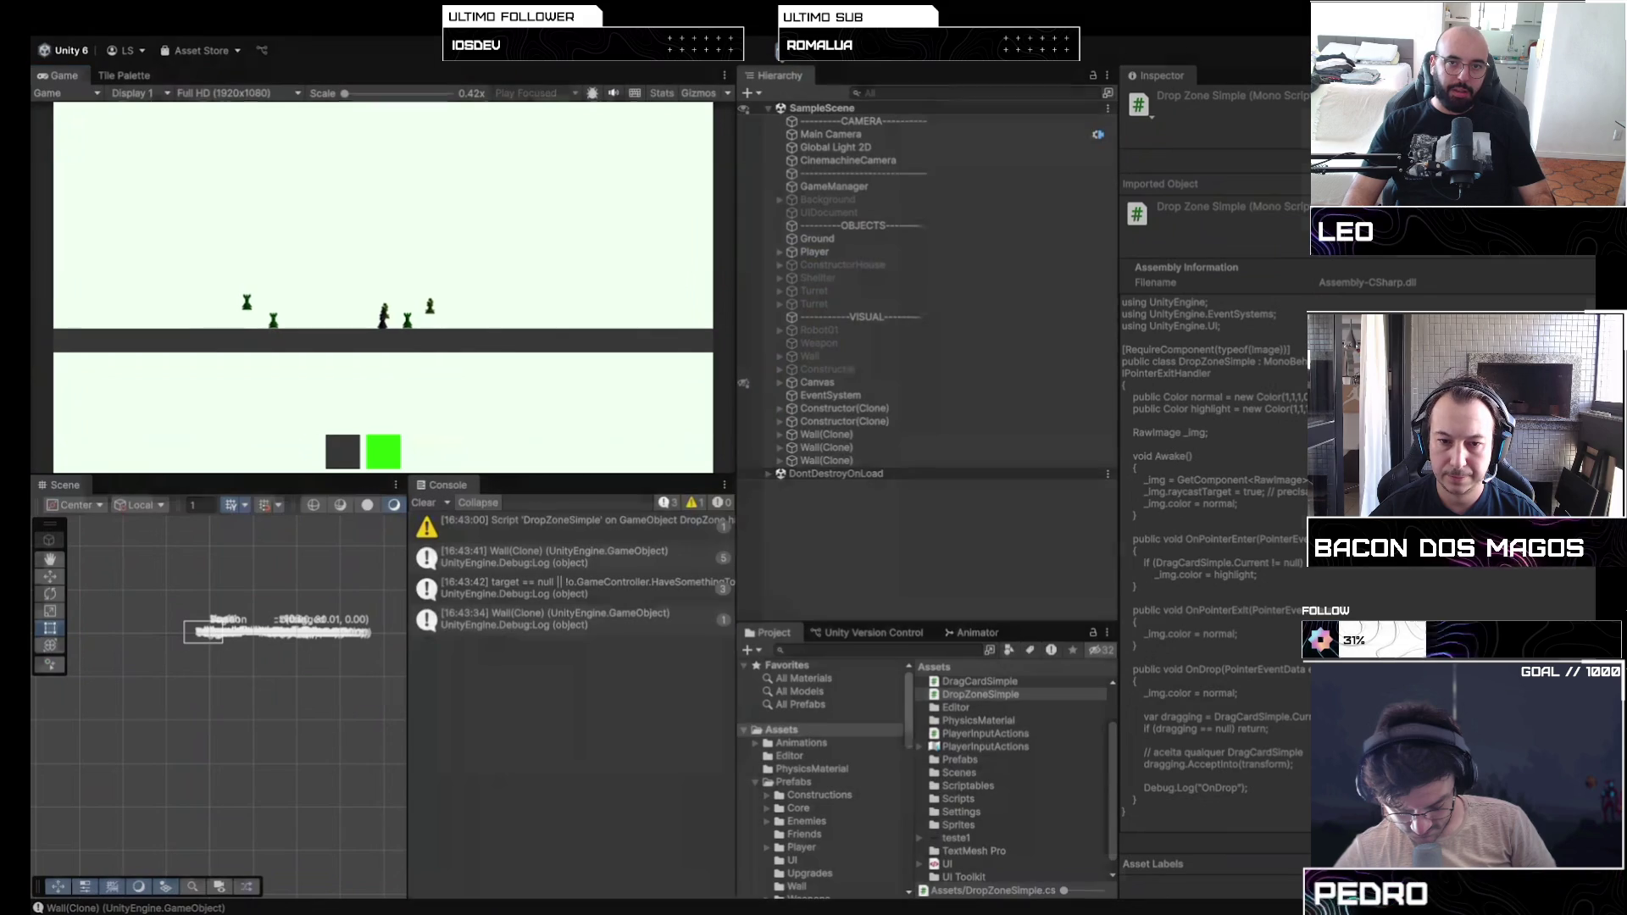
click(778, 56)
click(778, 56)
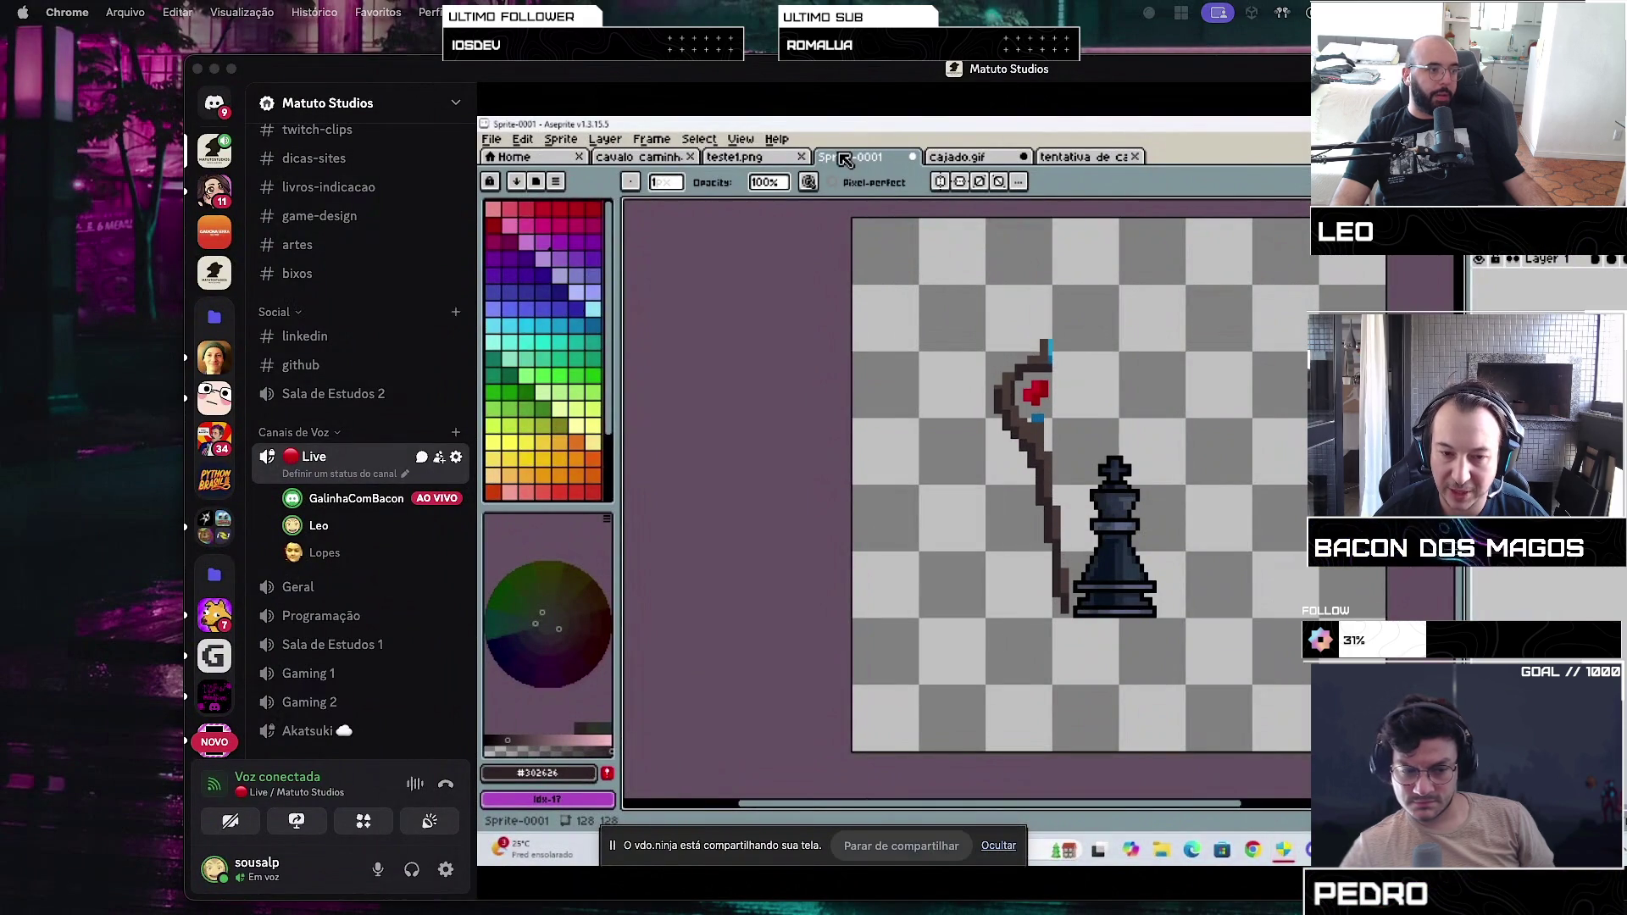
Step: Bring the Discord call to the front and show the shared Aseprite stream fullscreen
click(858, 72)
double_click(859, 71)
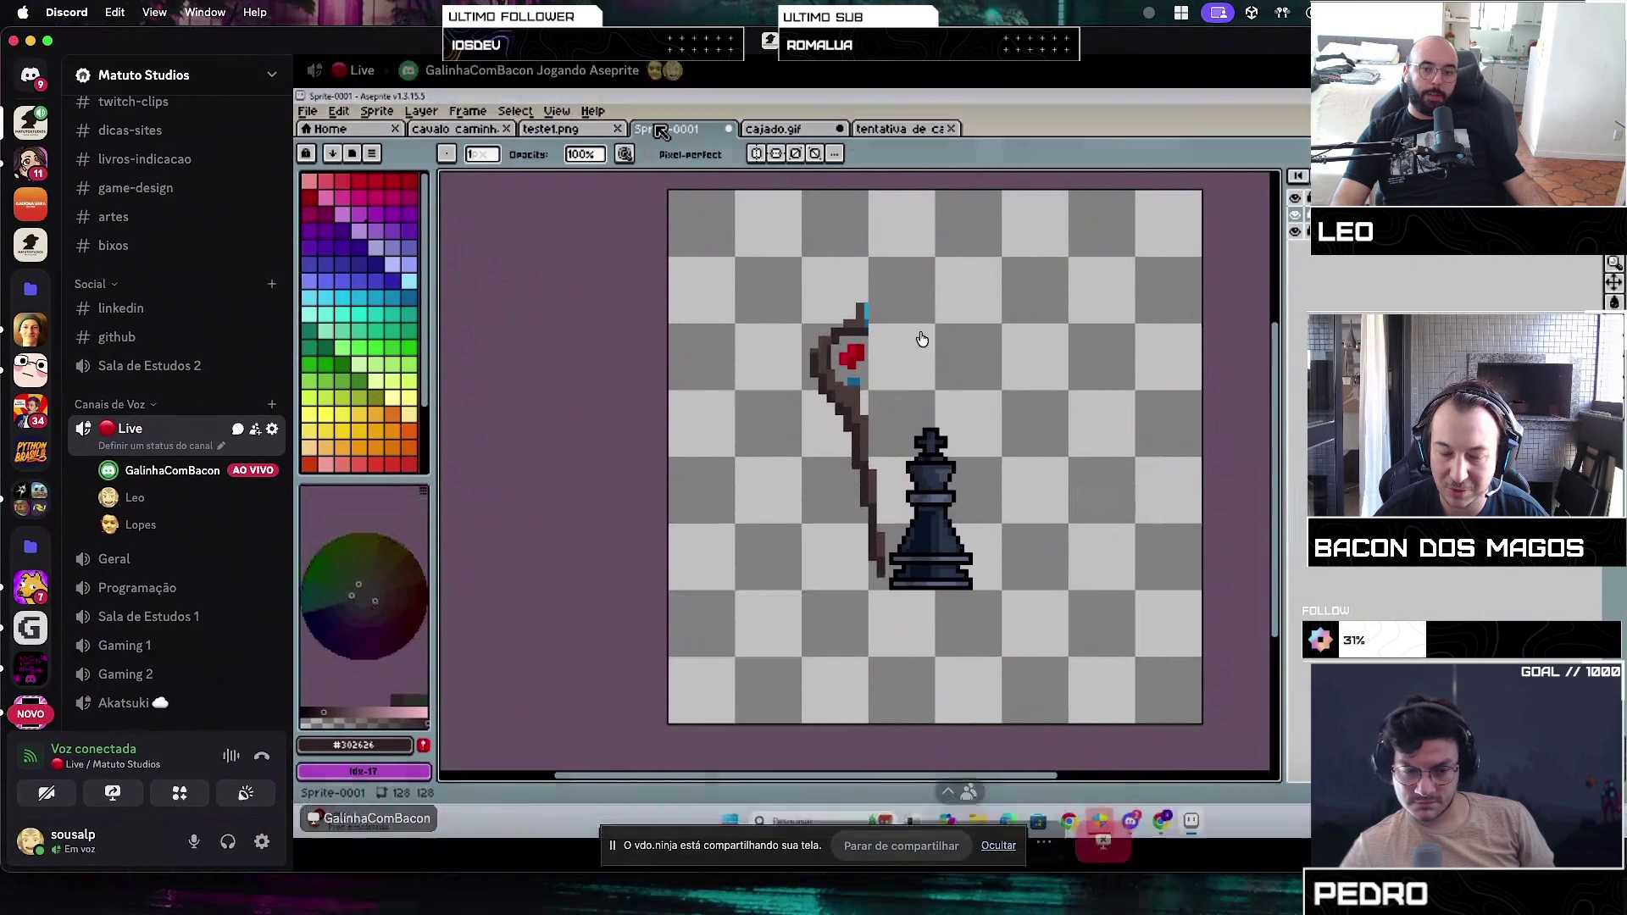
double_click(661, 134)
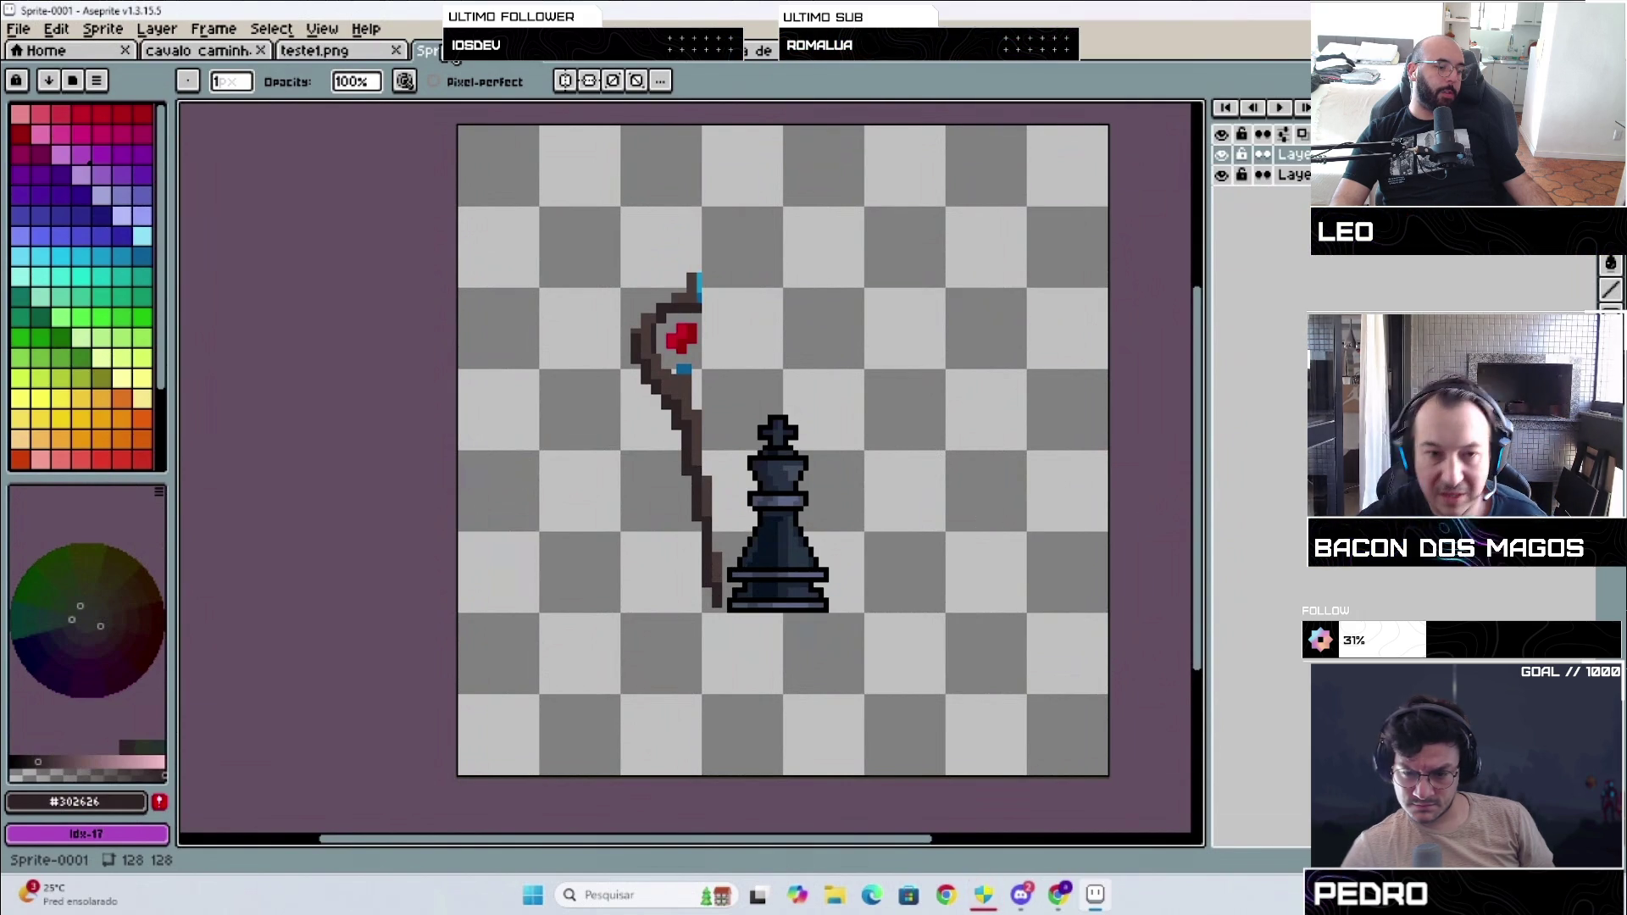
Step: Bring up the 'cavalo caminhando' knight walk animation document in Aseprite
click(211, 50)
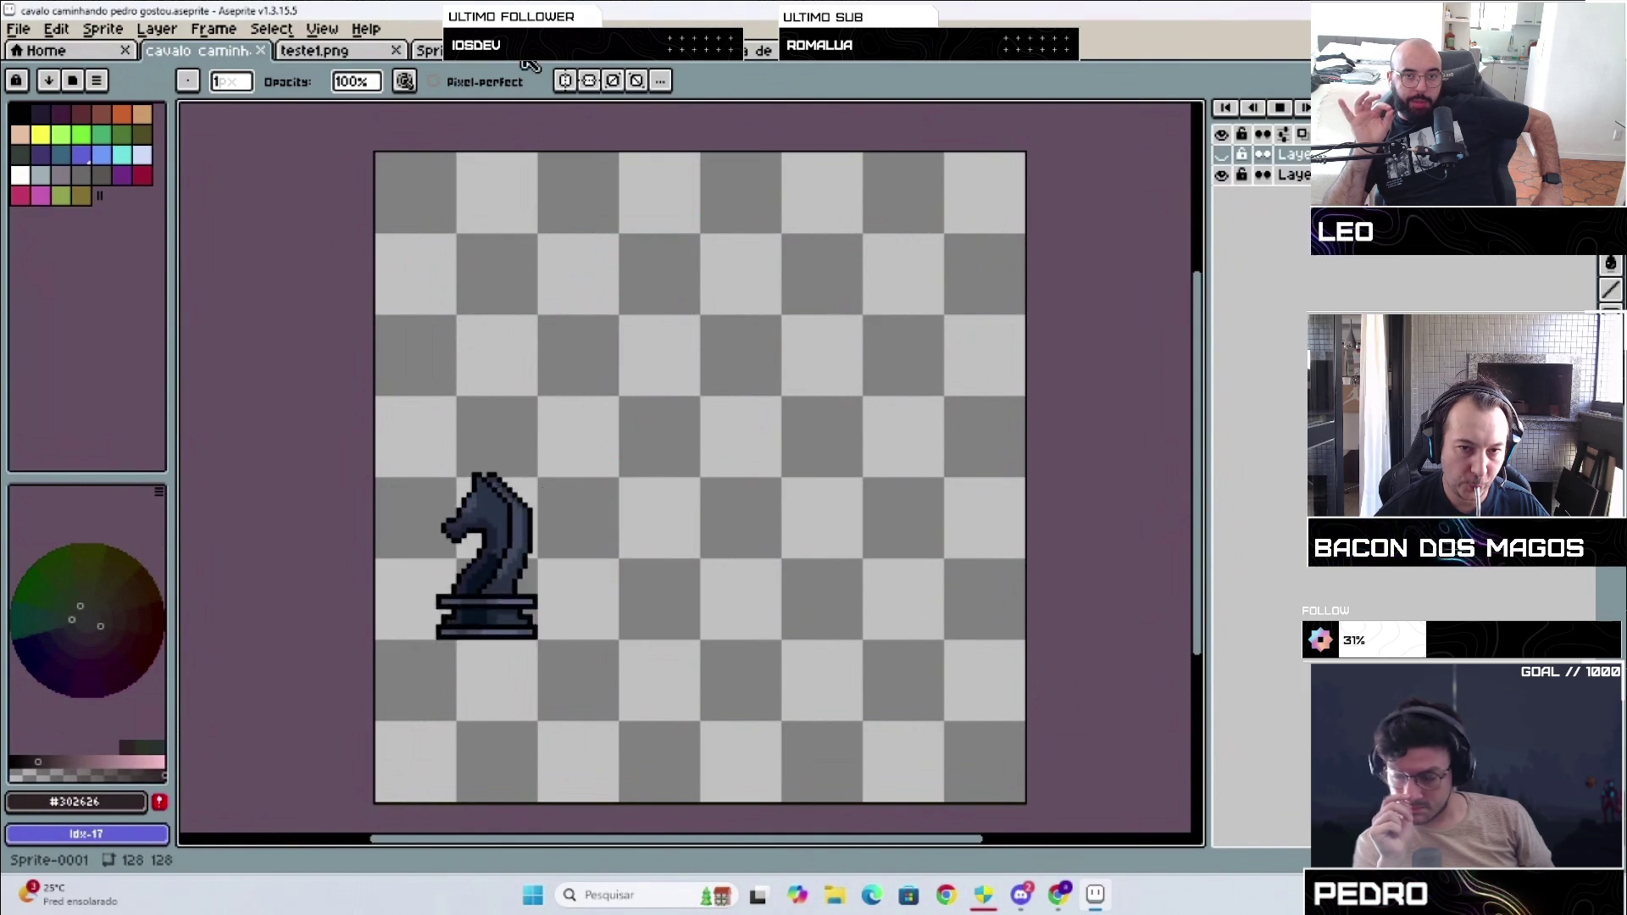
Step: Play the tentativa de caminhada king walk, then select the pawn on teste1.png
click(765, 56)
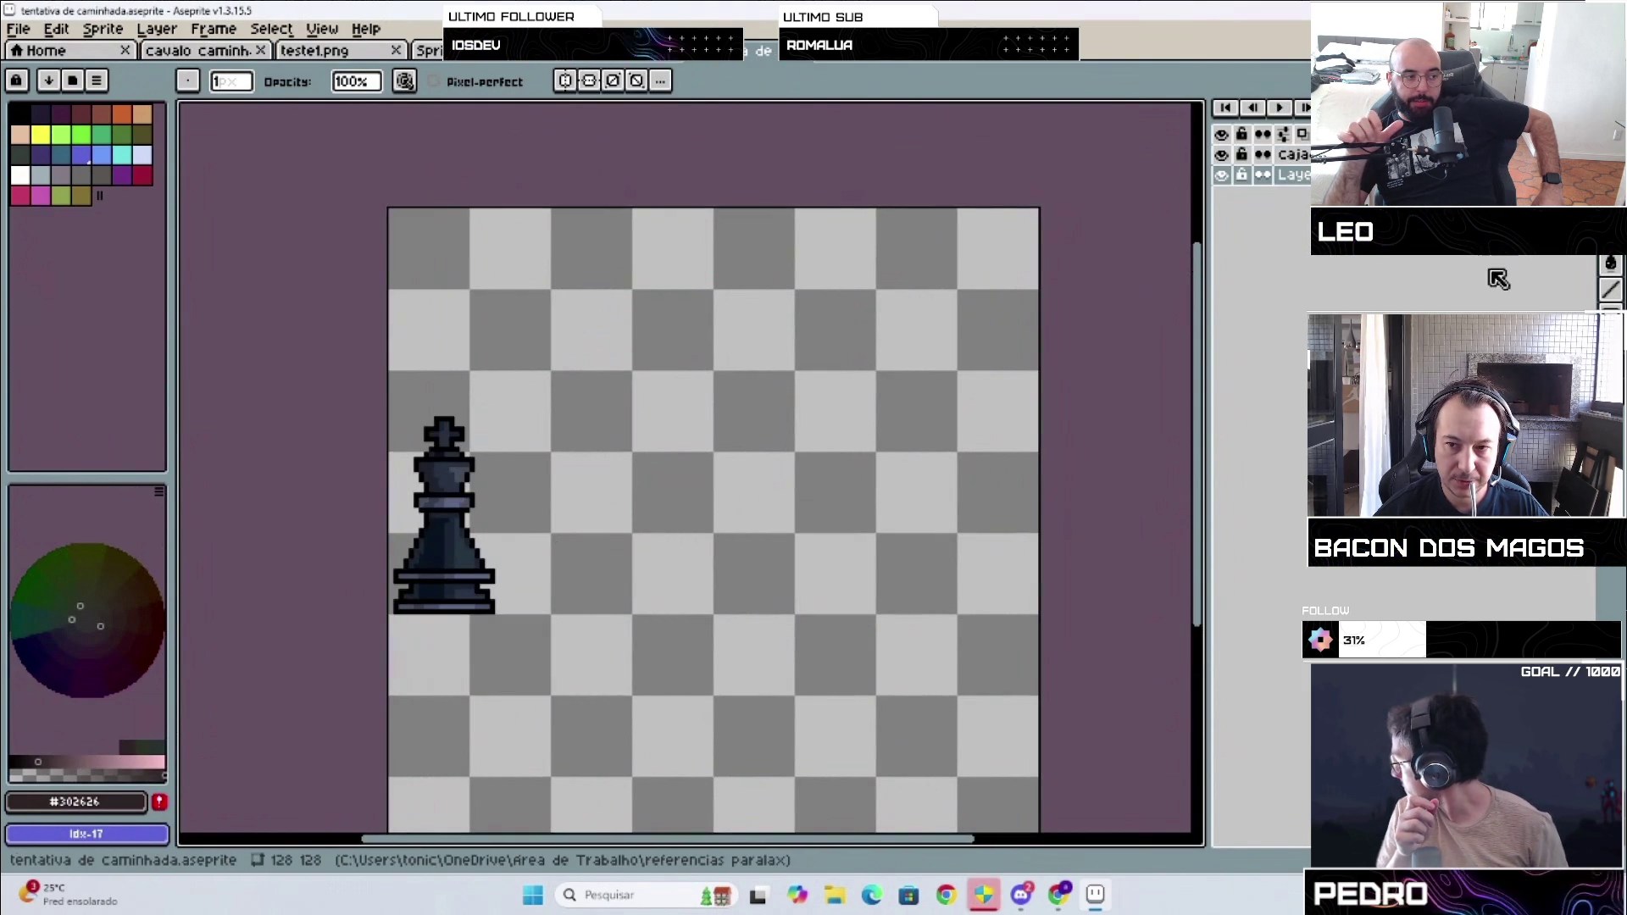
key(Return)
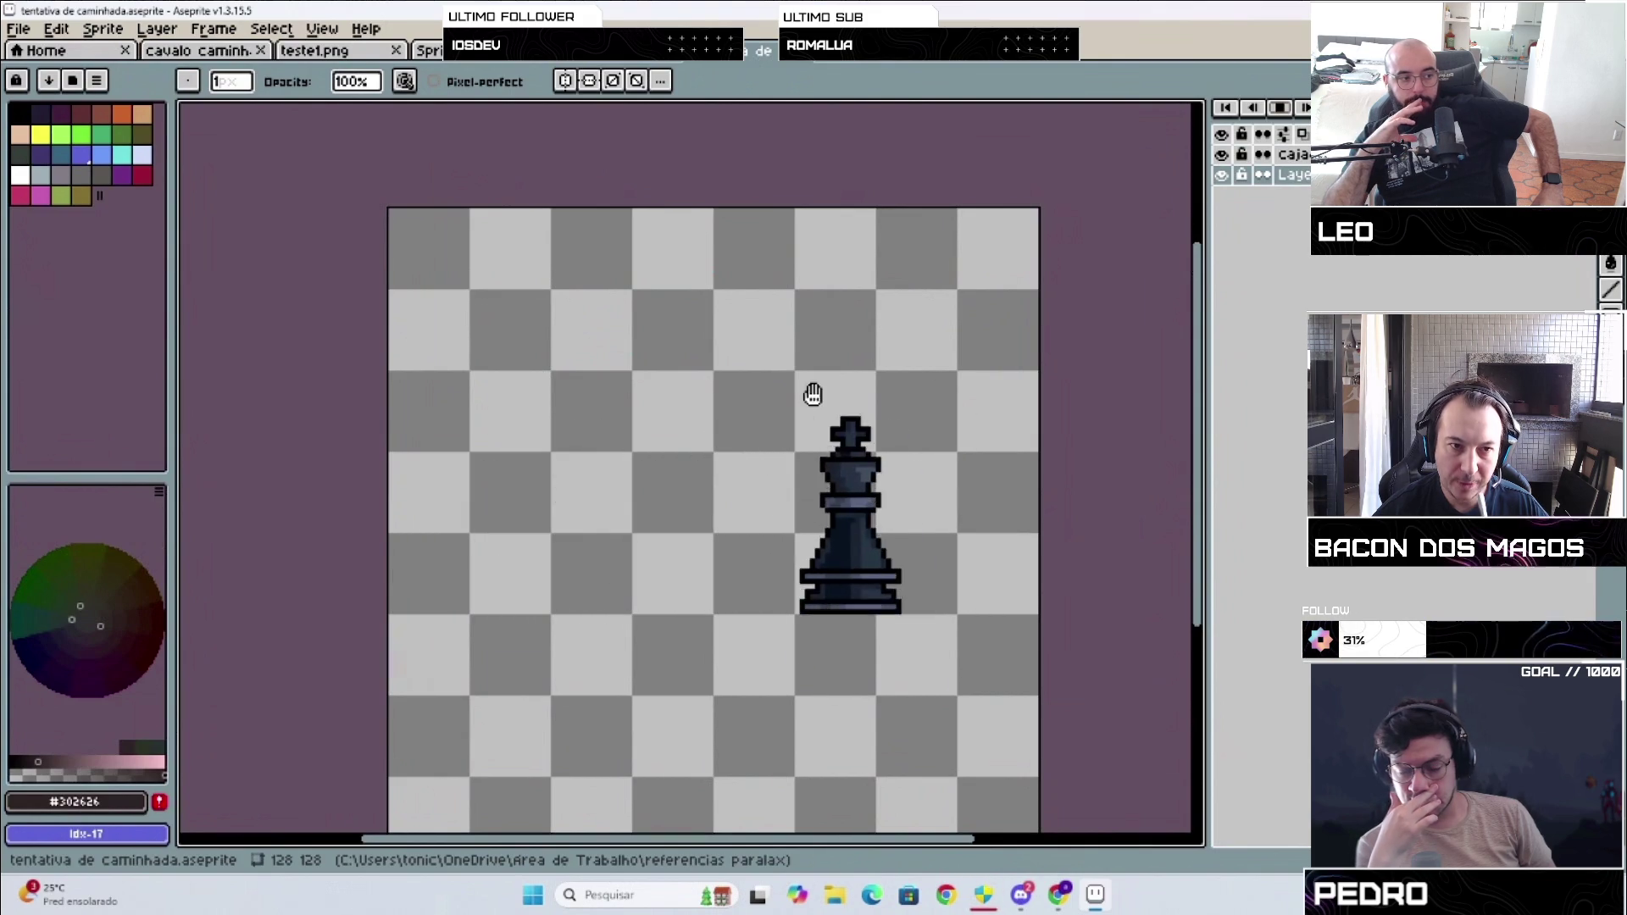
click(314, 50)
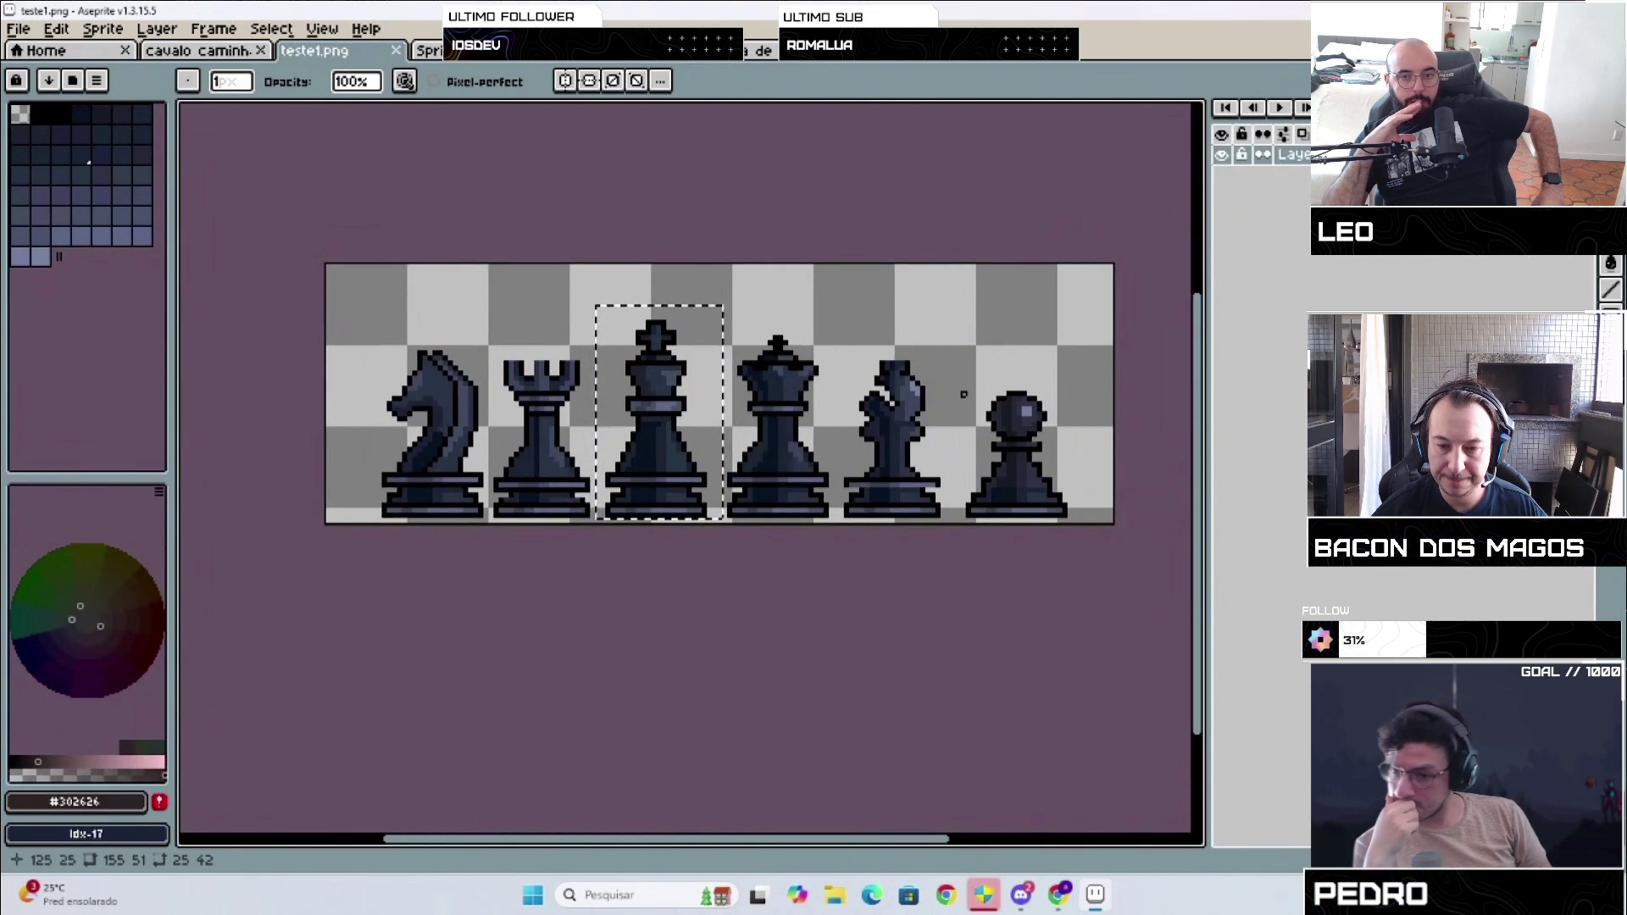
key(v)
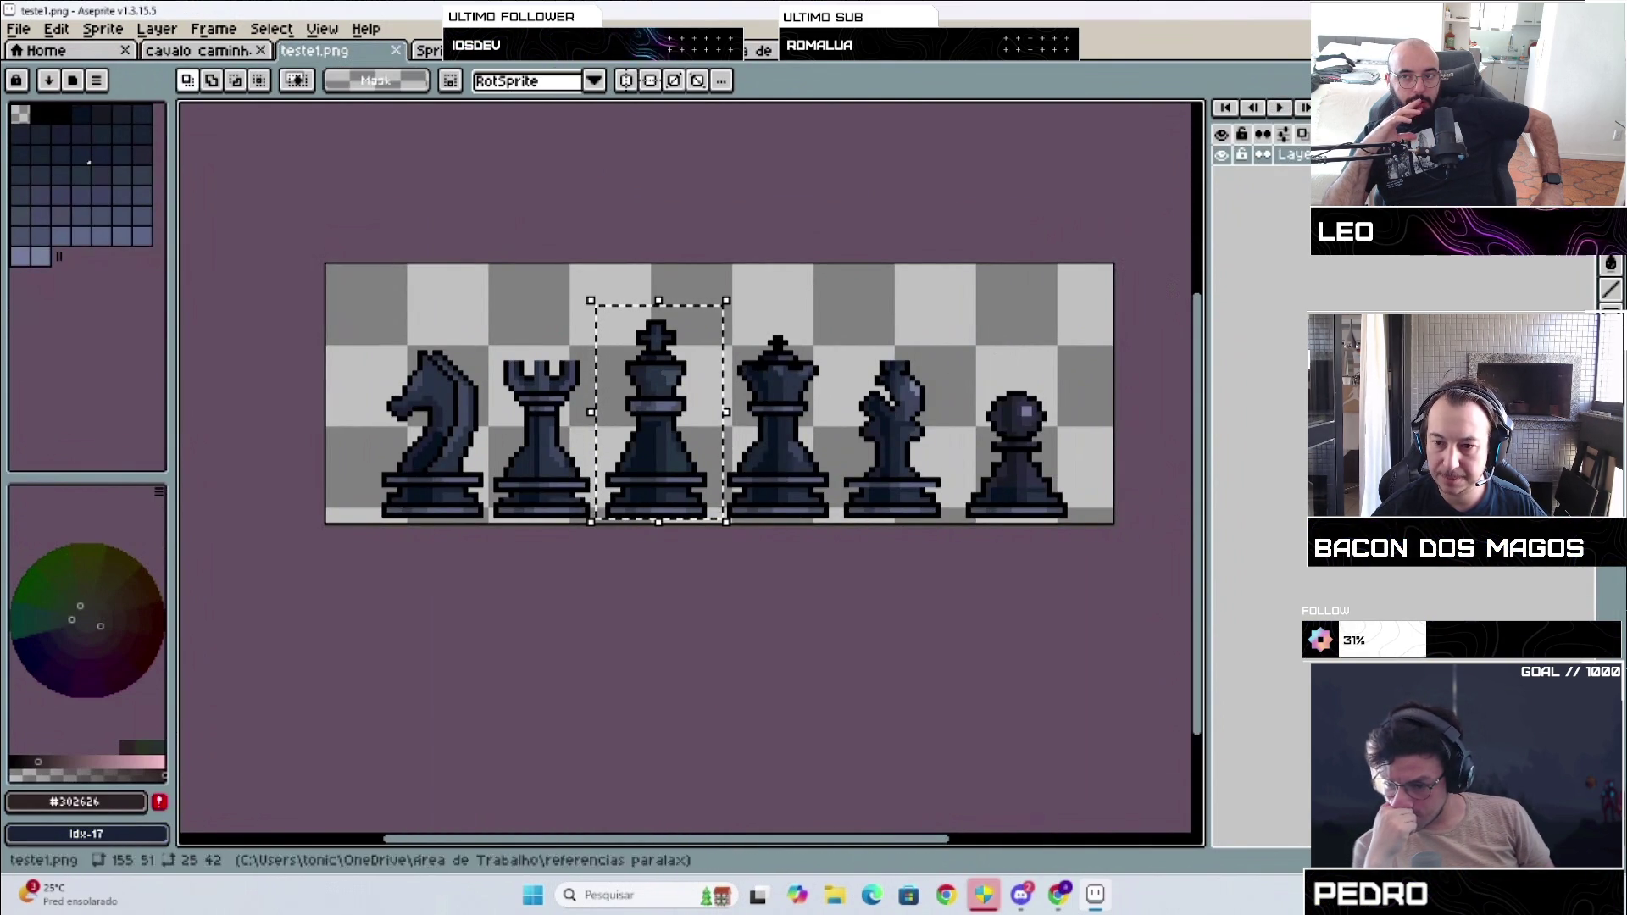
drag(946, 357, 1084, 525)
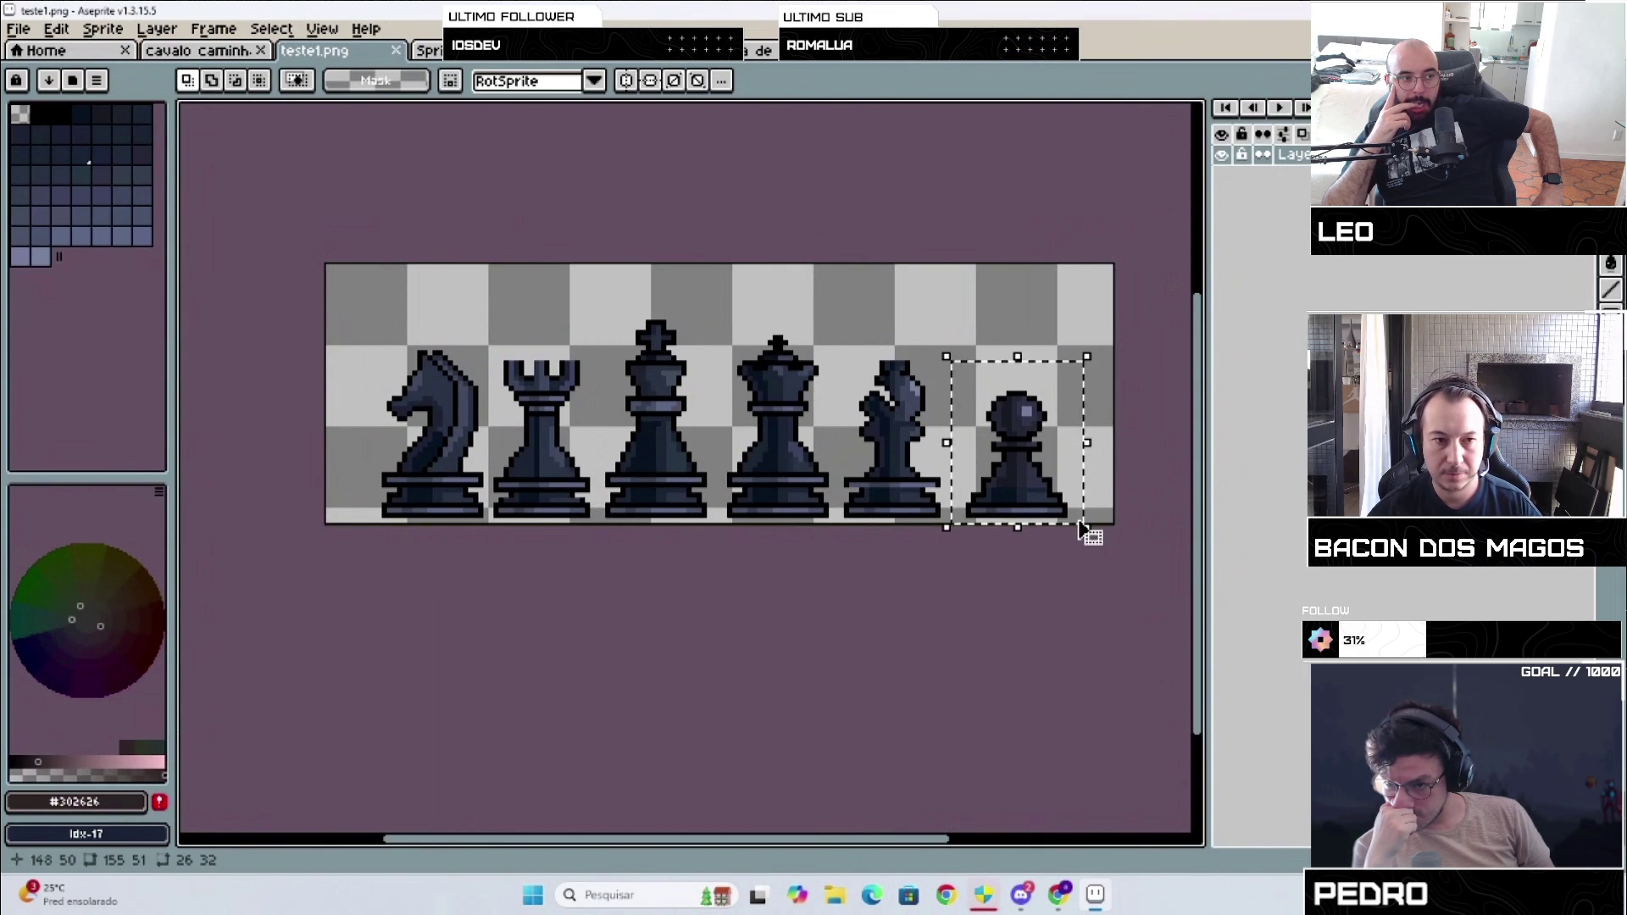
Step: Paste the pawn into tentativa de caminhada and place it near the board centre
click(479, 61)
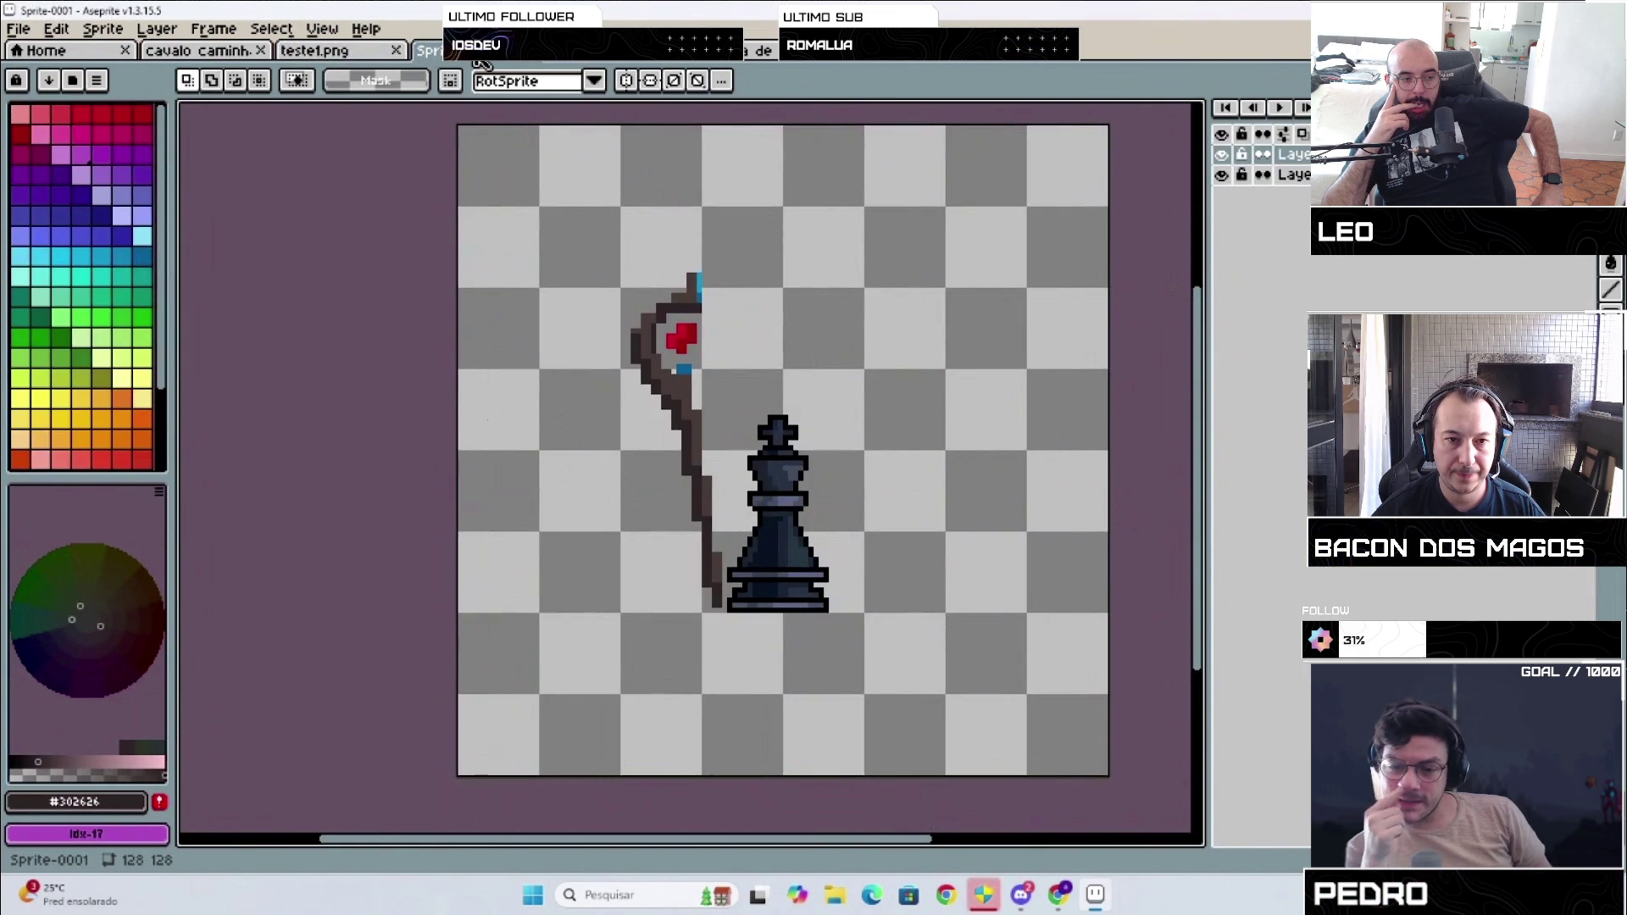
click(762, 53)
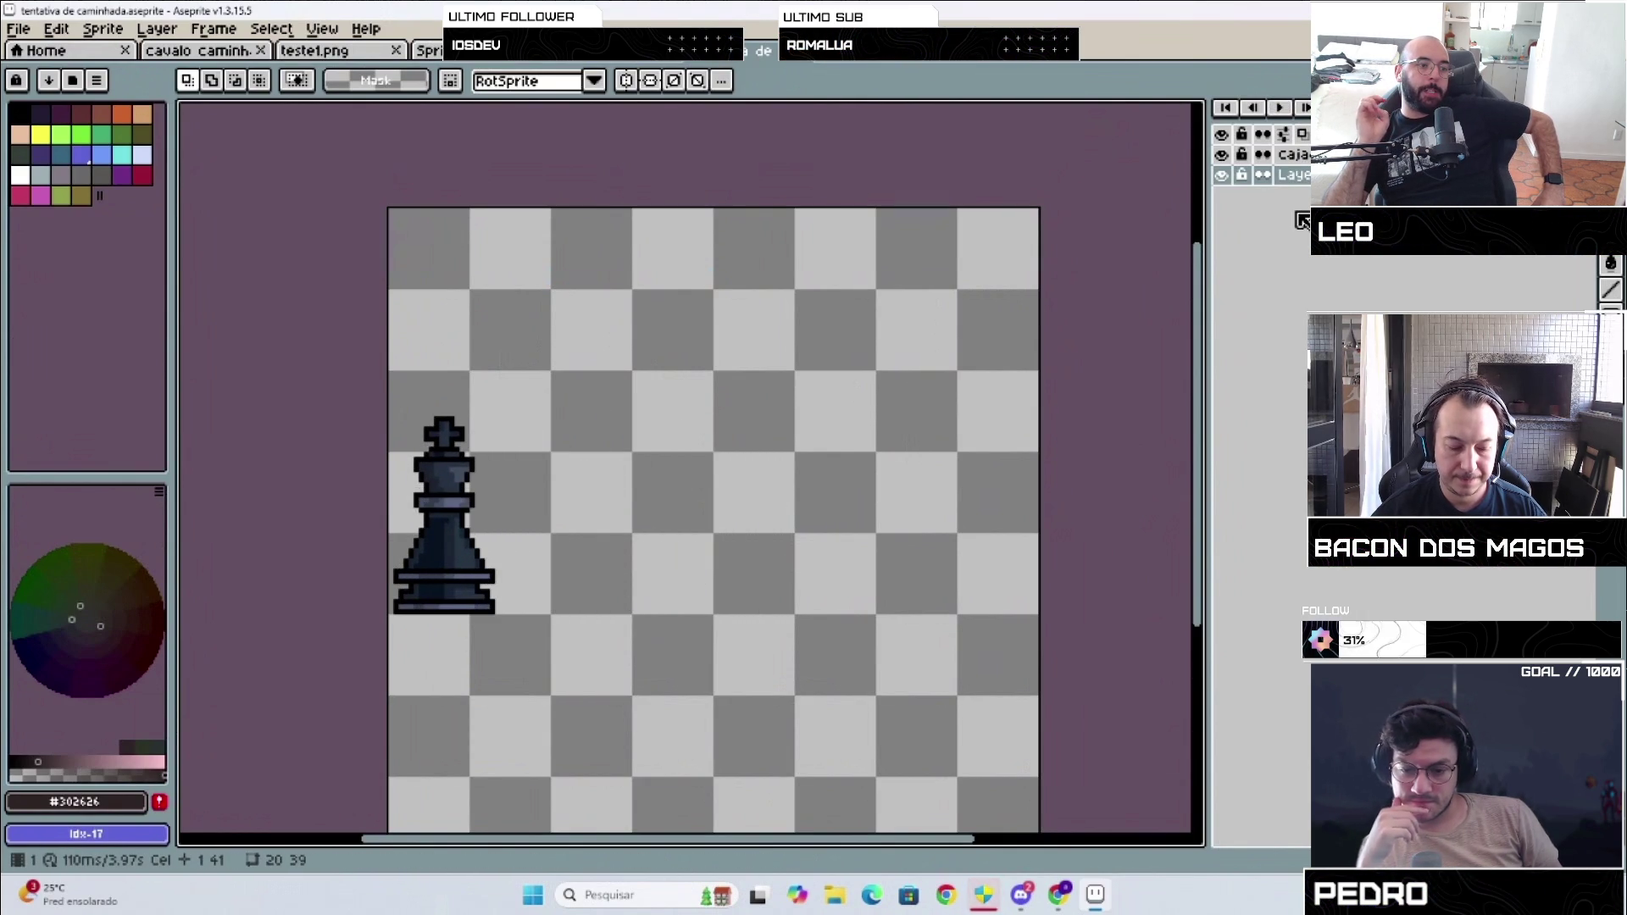
key(ctrl+v)
mouse_move(1110, 436)
mouse_down()
mouse_move(754, 534)
mouse_move(716, 590)
mouse_move(758, 506)
mouse_move(725, 600)
mouse_move(781, 607)
mouse_up()
click(928, 470)
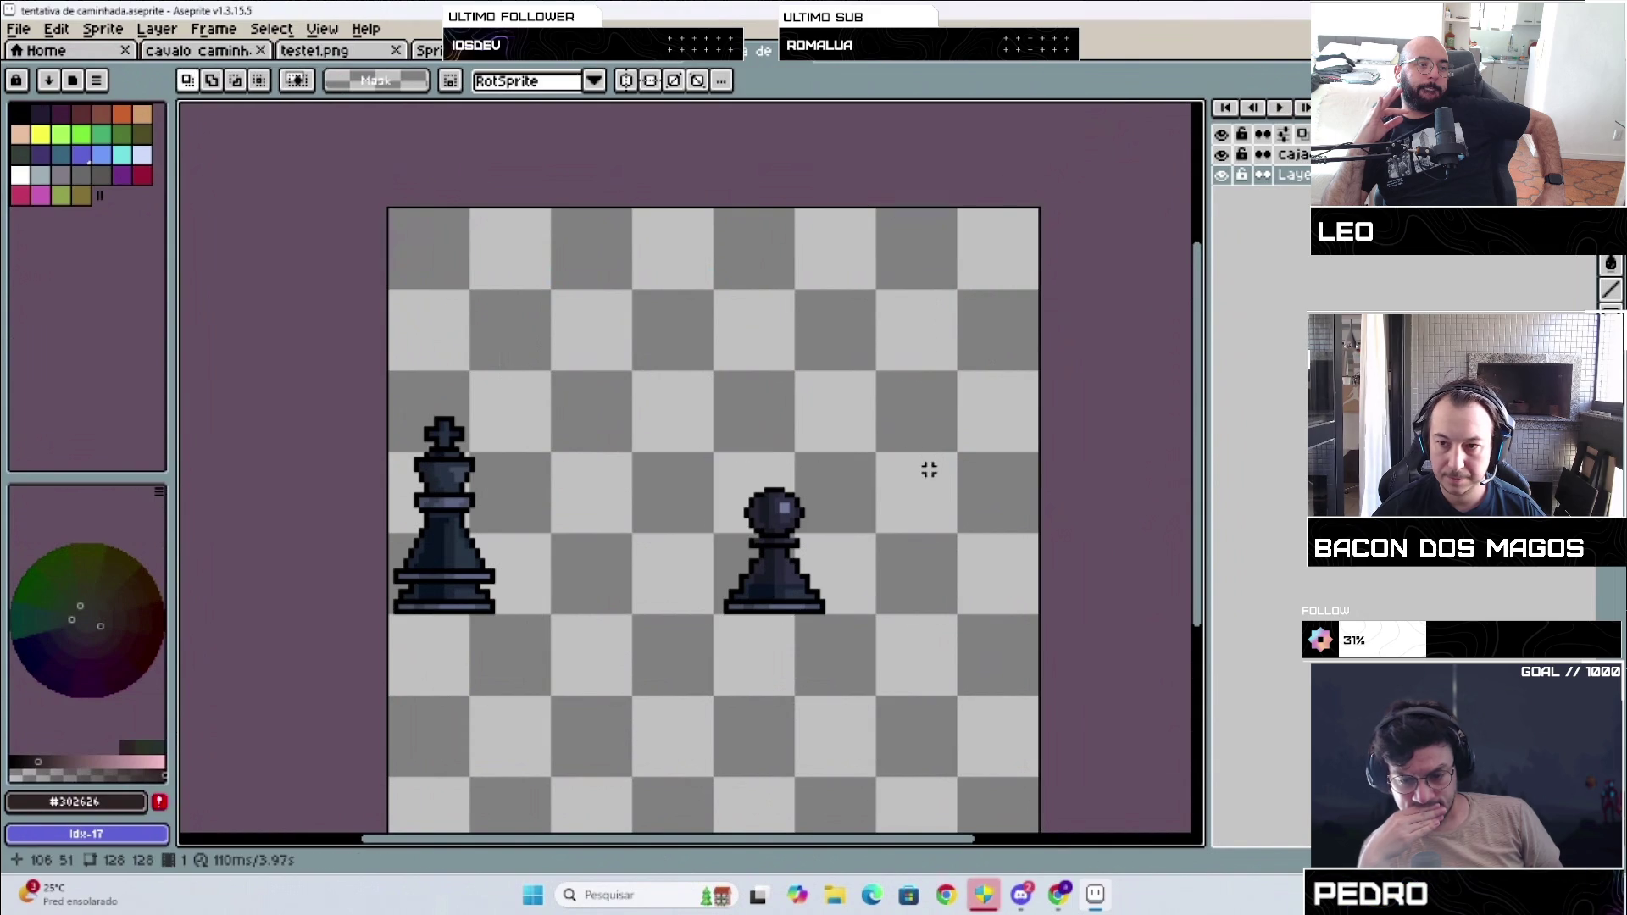
Step: Copy the pawn into the second animation frame
drag(699, 469, 837, 632)
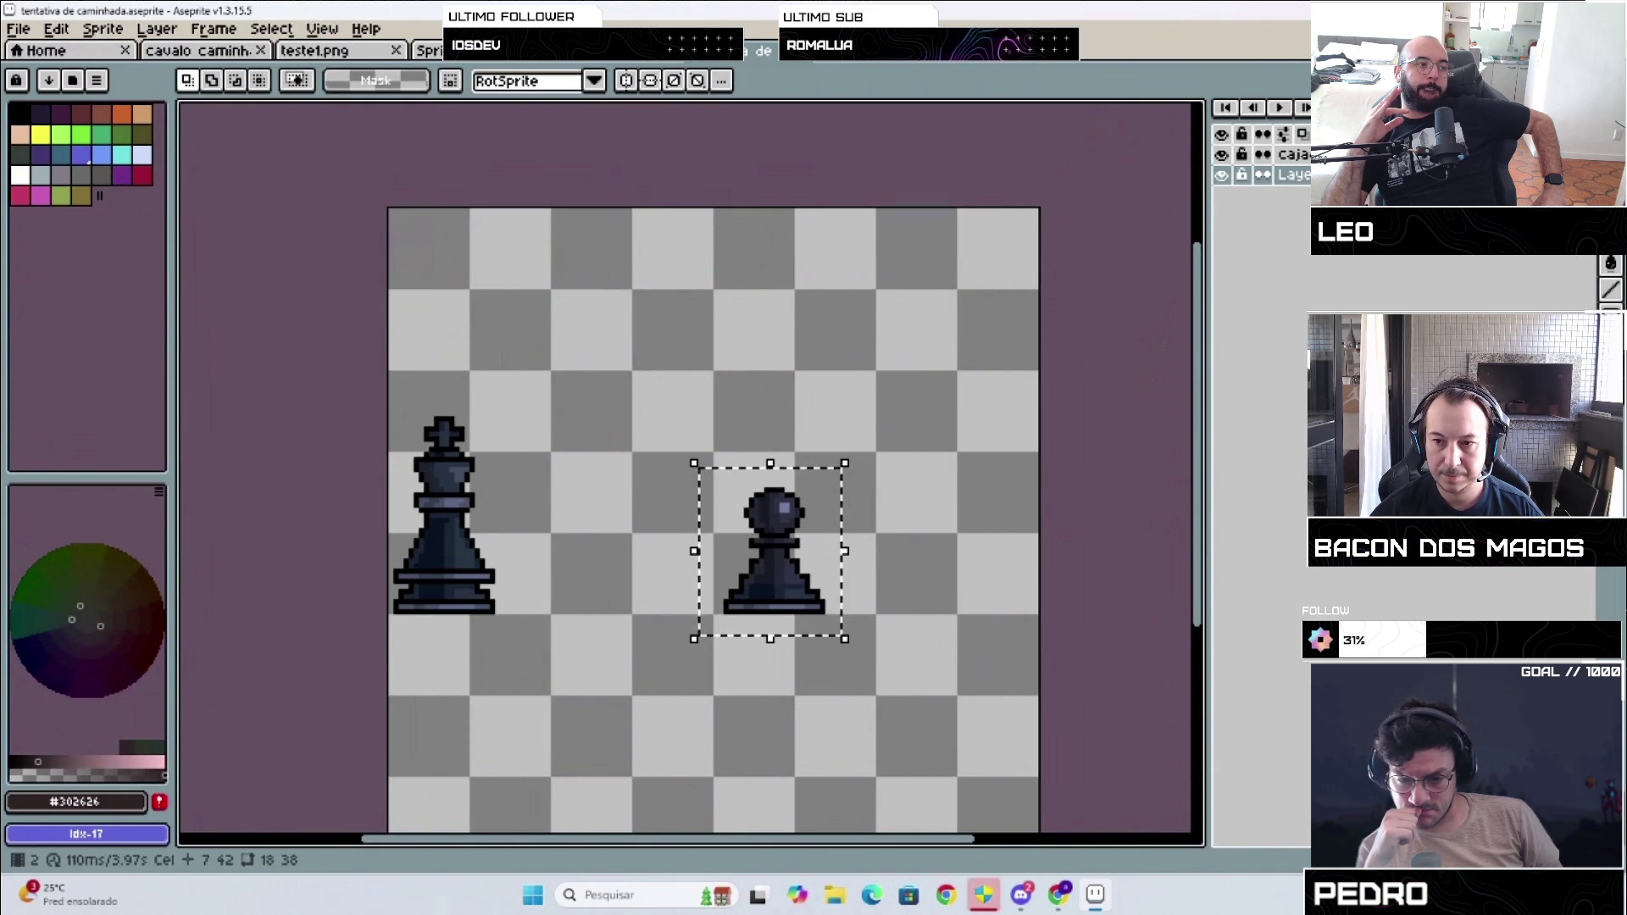
key(Right)
key(ctrl+v)
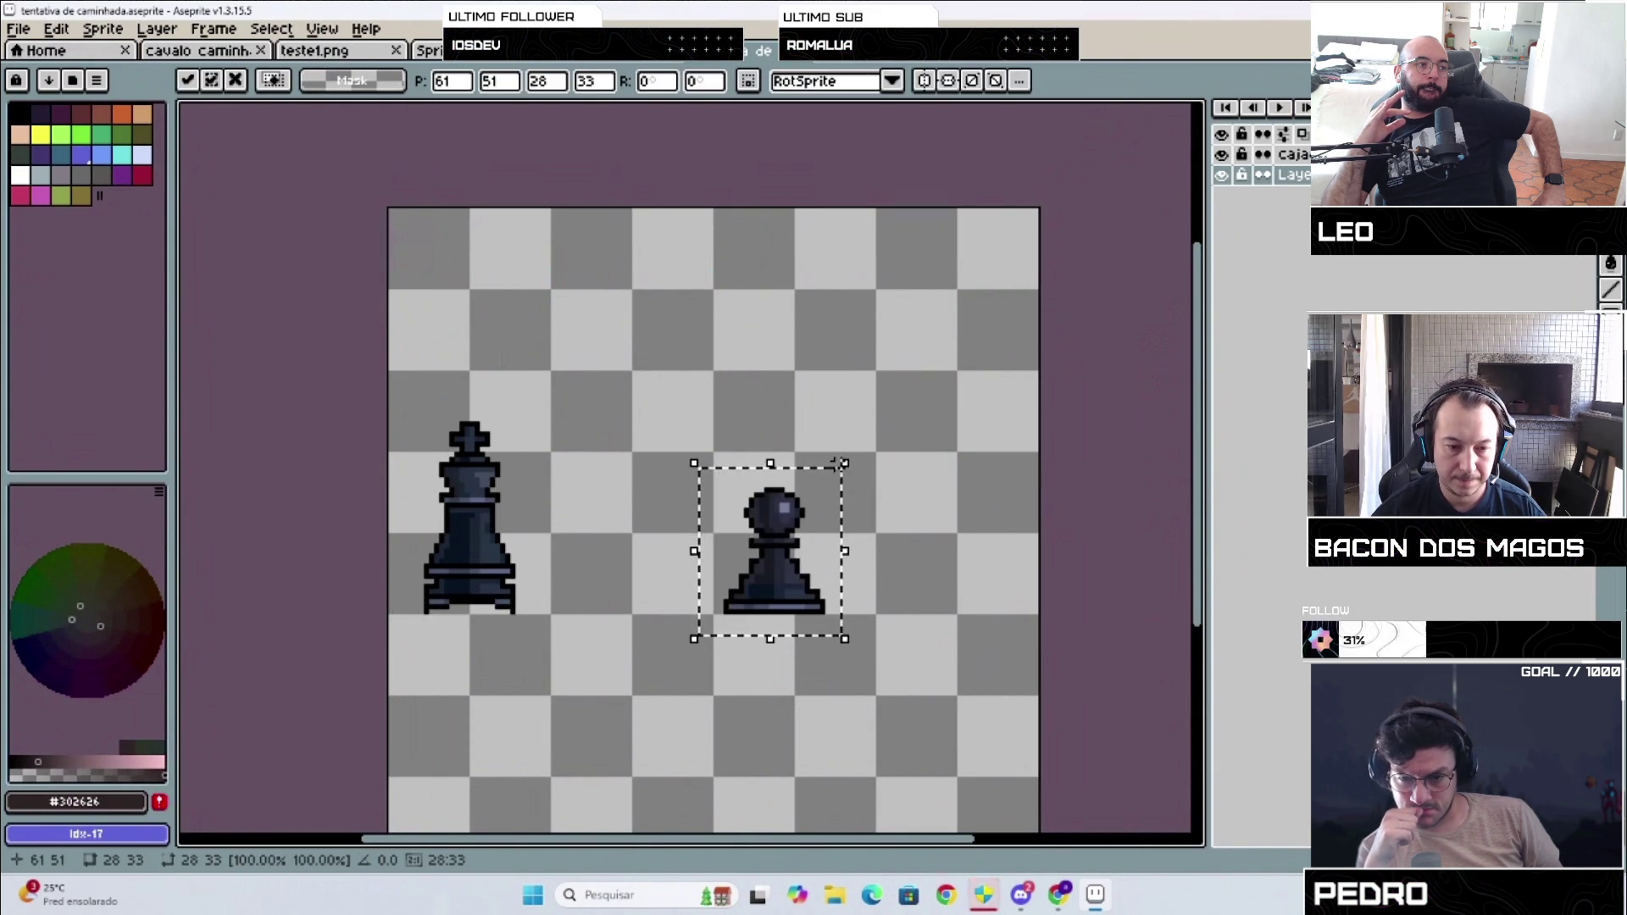
click(629, 551)
scroll(462, 668, up, 2)
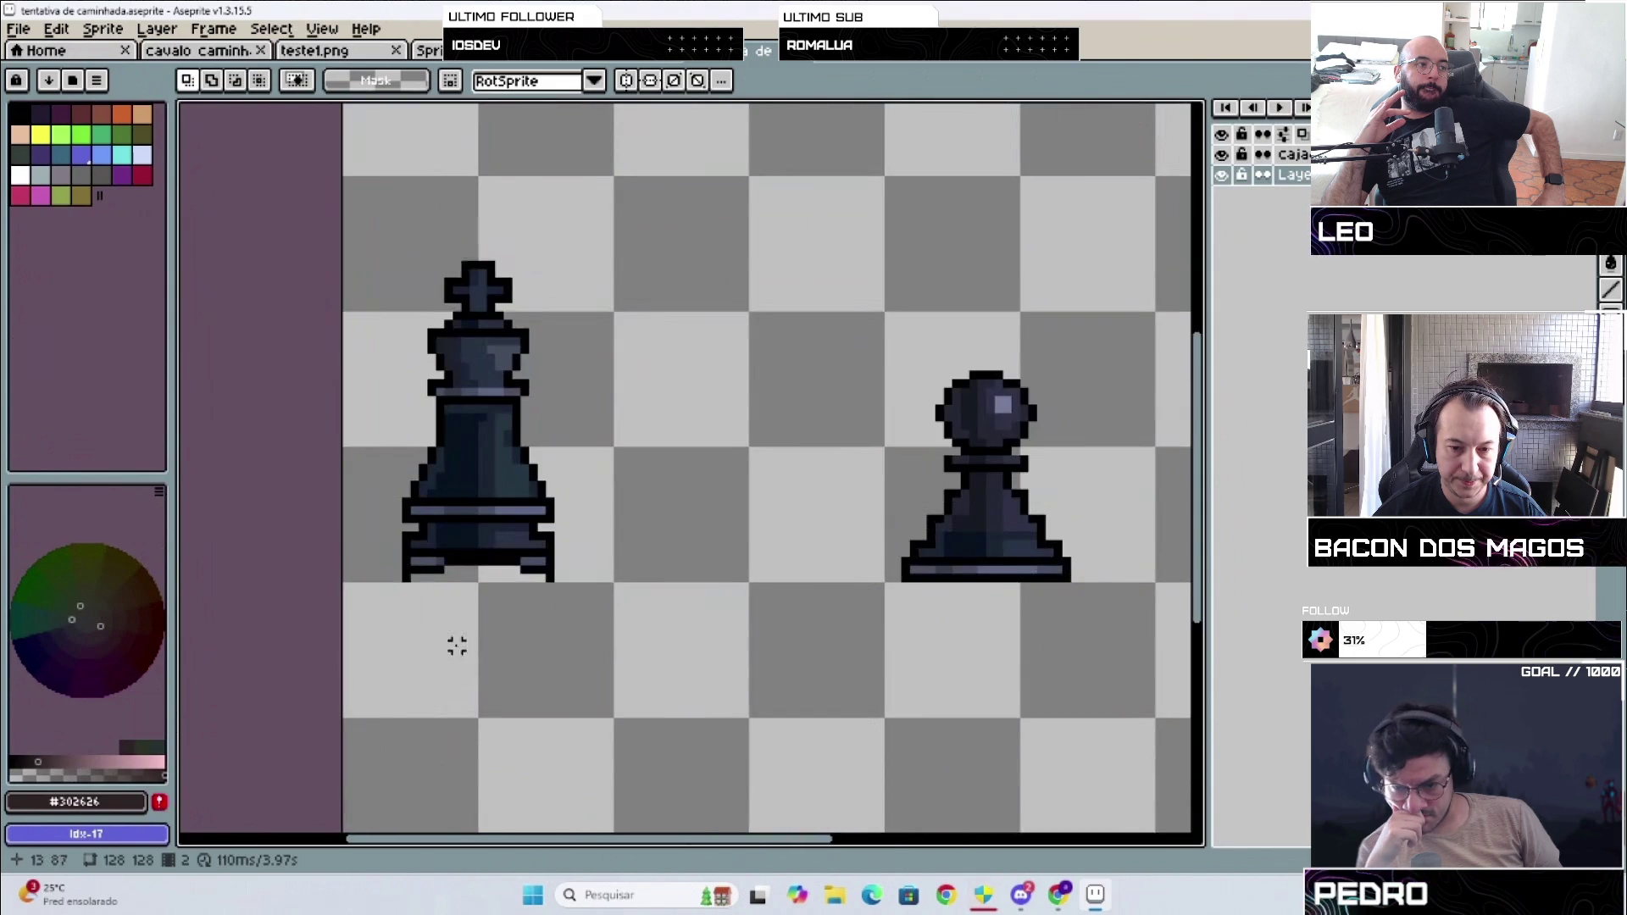
scroll(447, 599, down, 1)
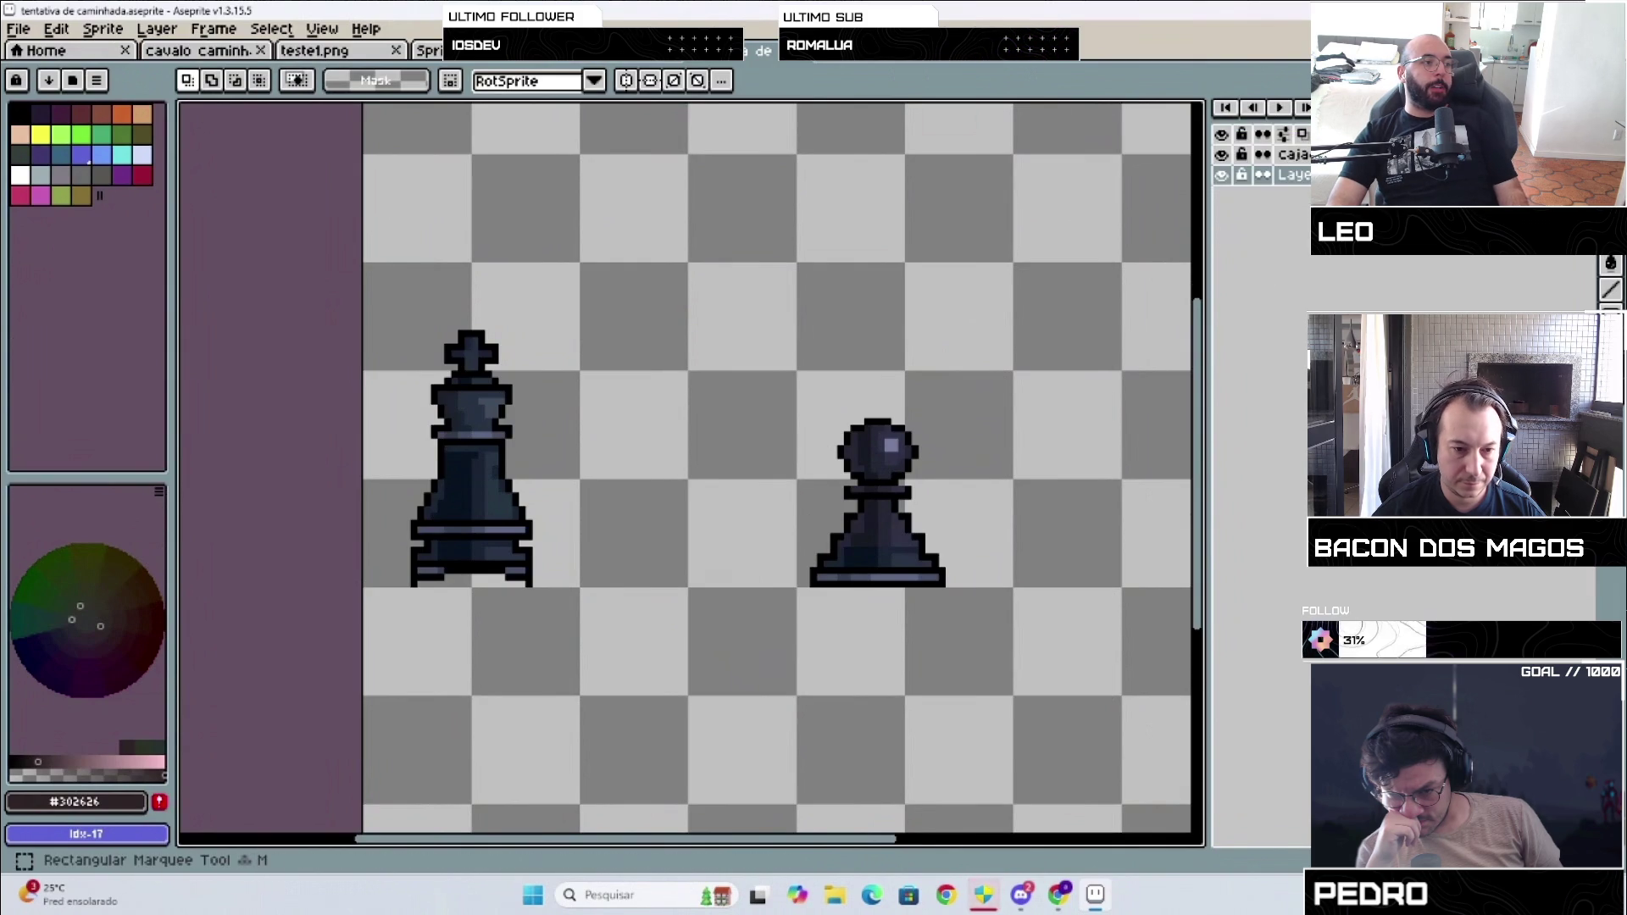
scroll(406, 570, up, 1)
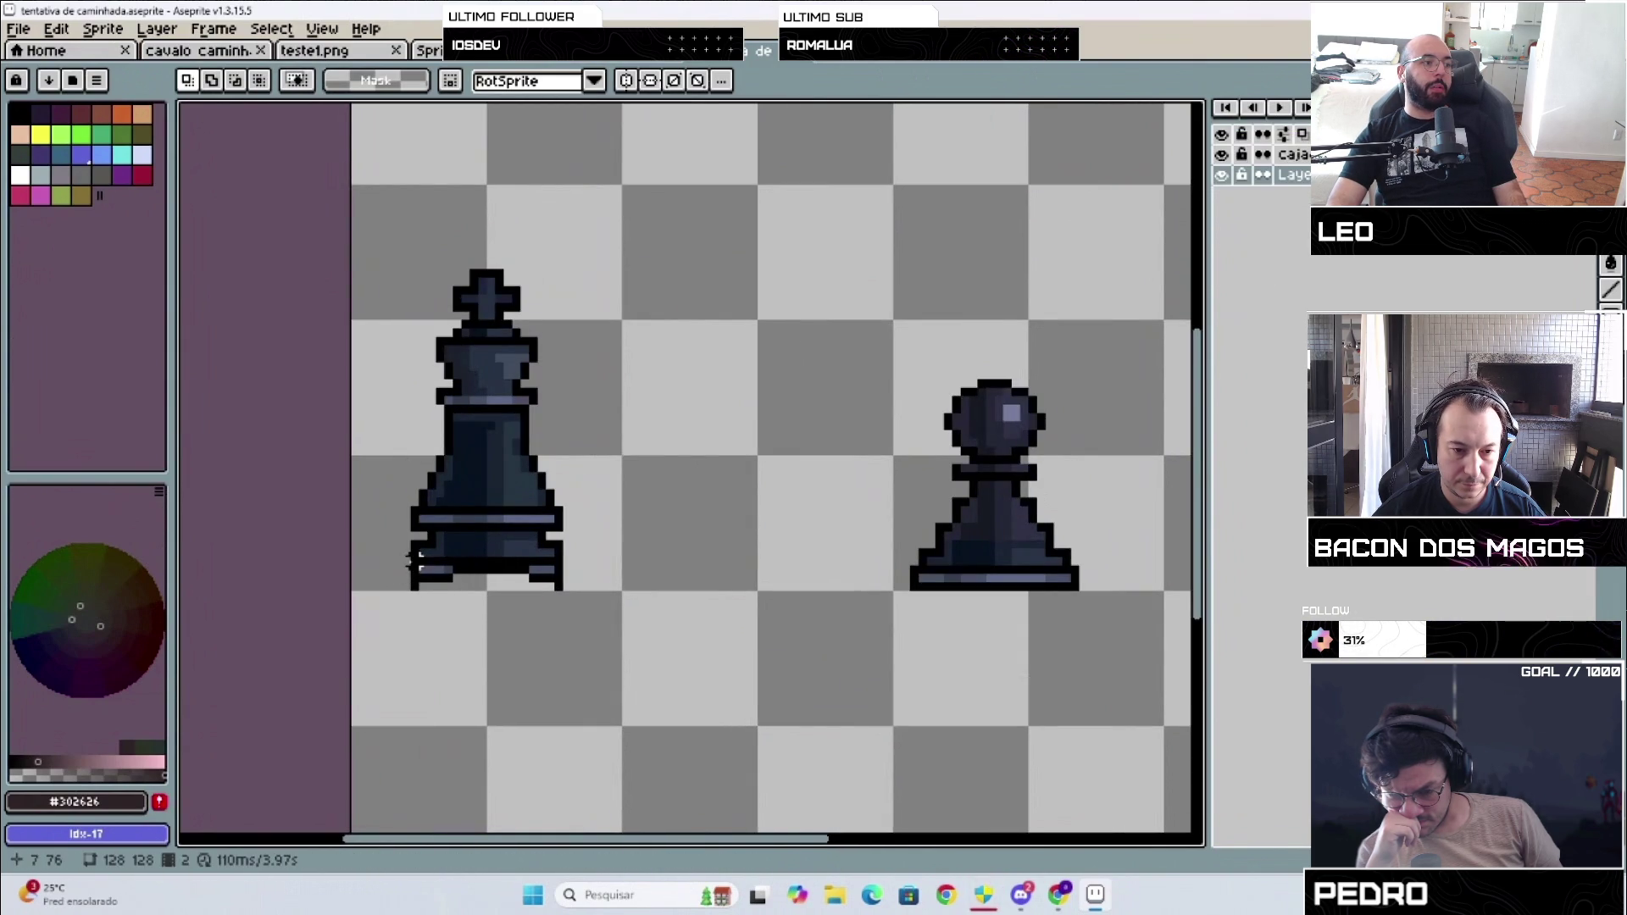
Step: Copy the king's base design onto the pawn's base
drag(413, 560, 566, 586)
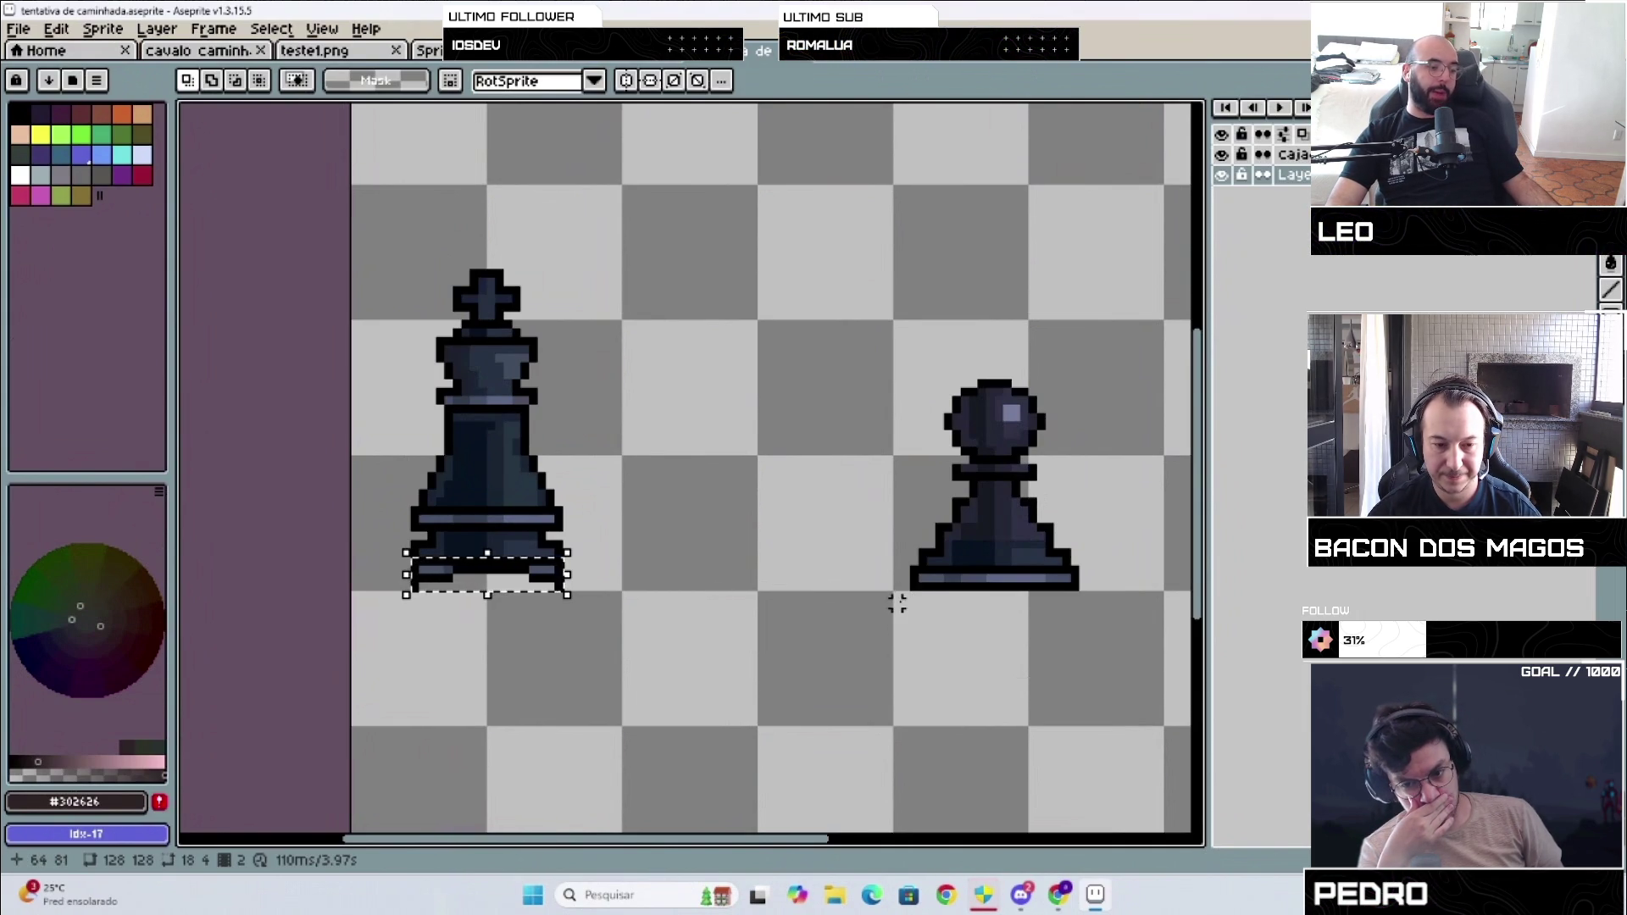
mouse_move(488, 576)
mouse_down()
mouse_move(952, 636)
mouse_move(1004, 618)
mouse_up()
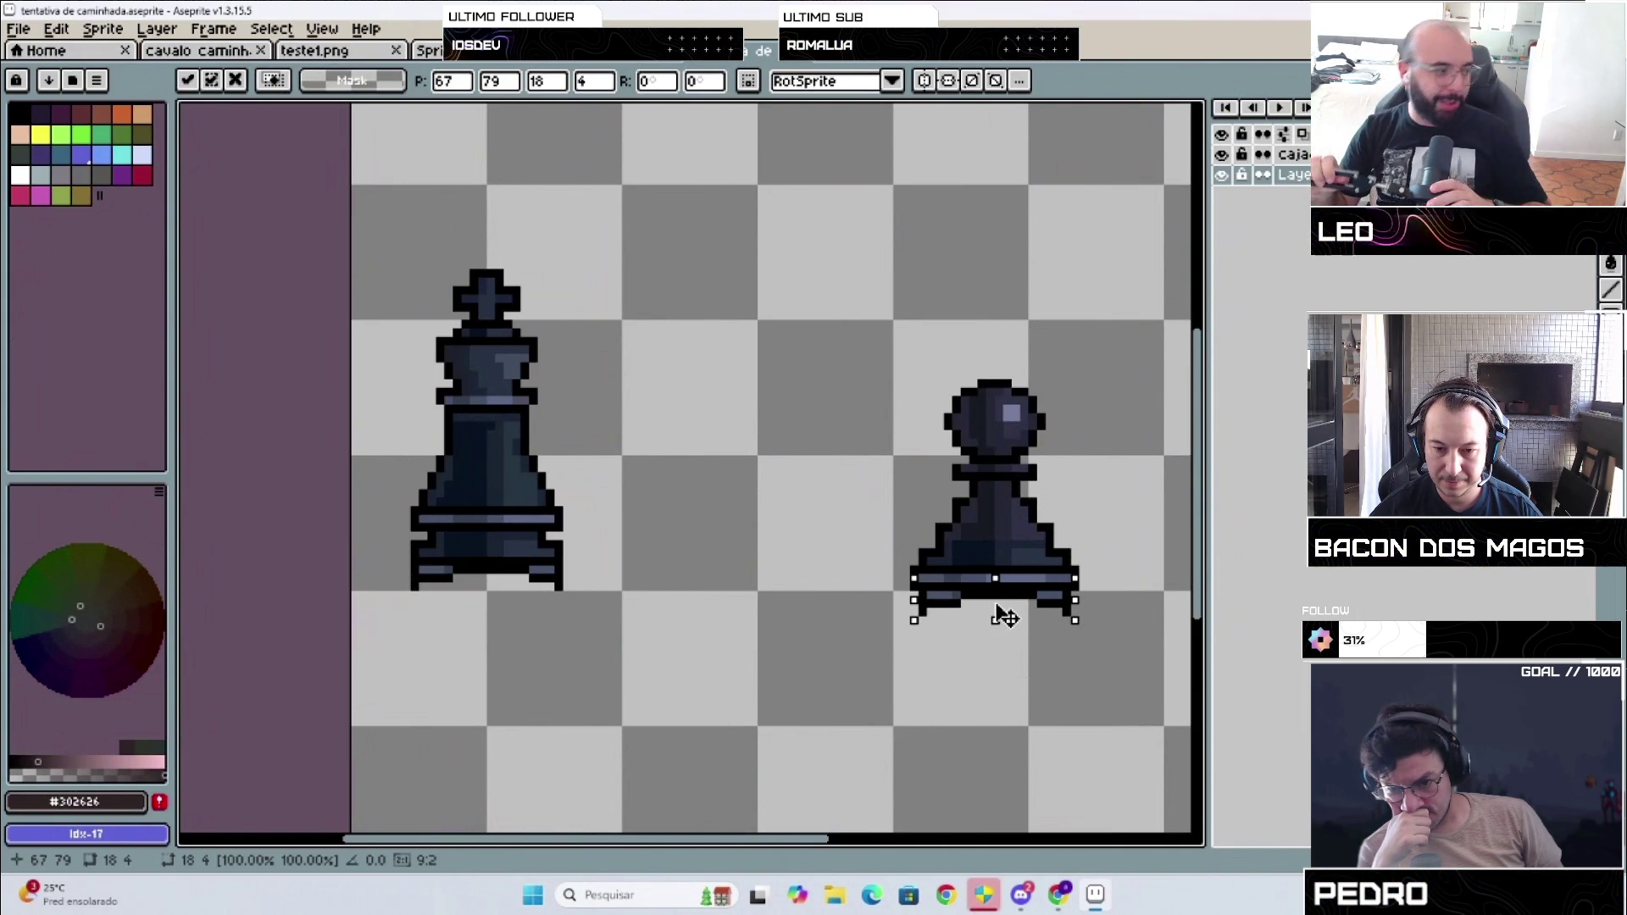
click(857, 602)
scroll(878, 612, up, 1)
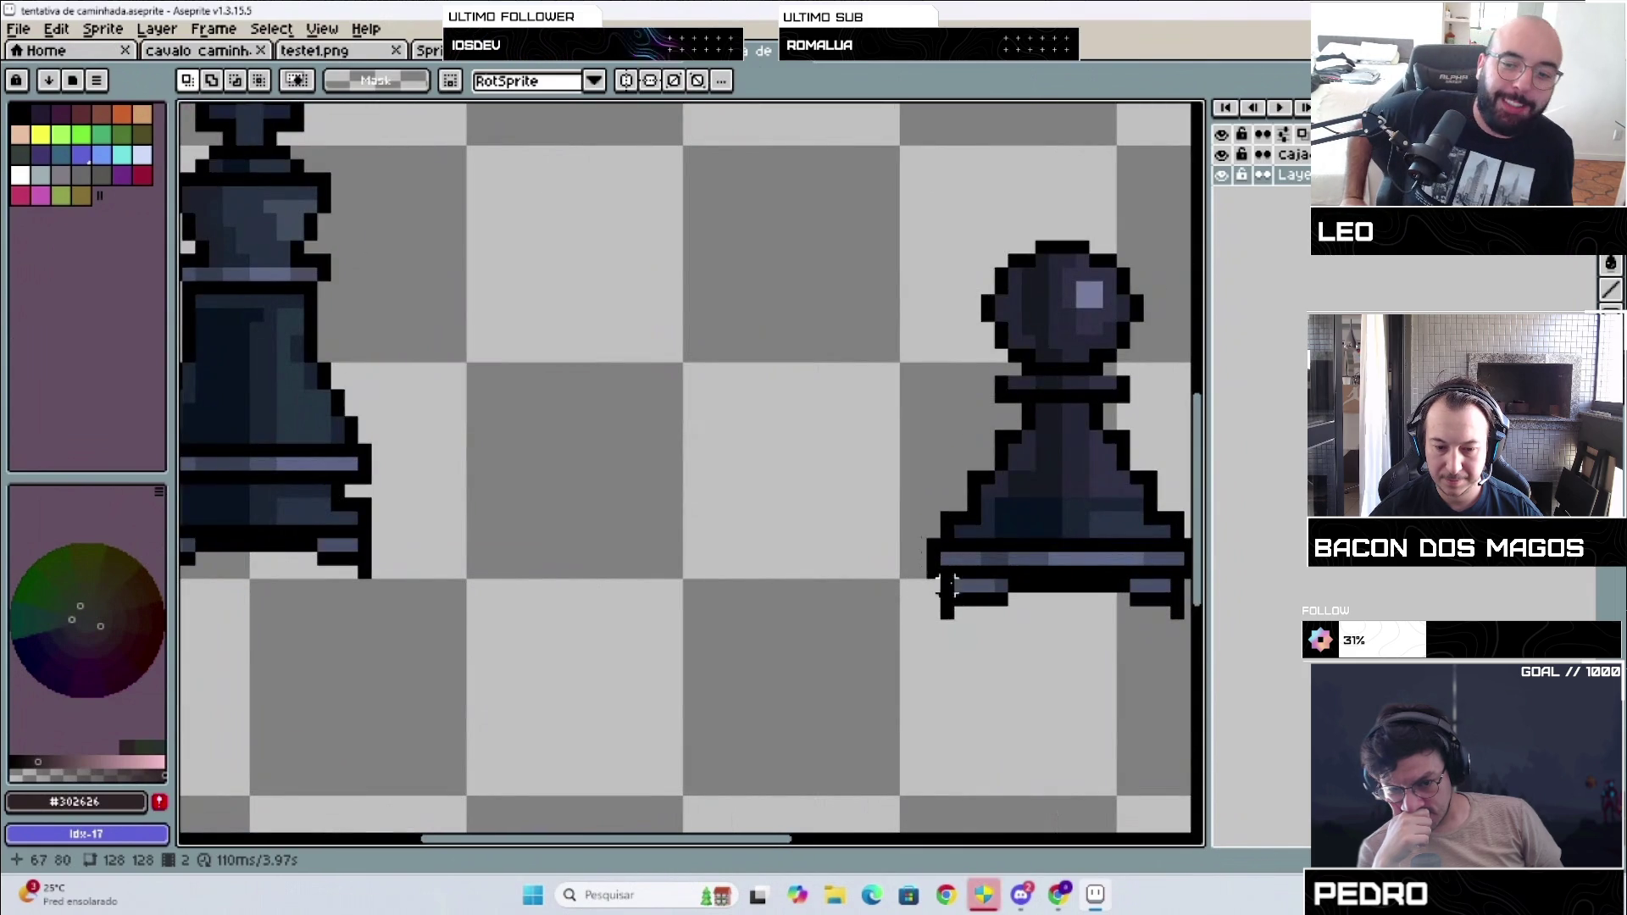
scroll(710, 572, right, 4)
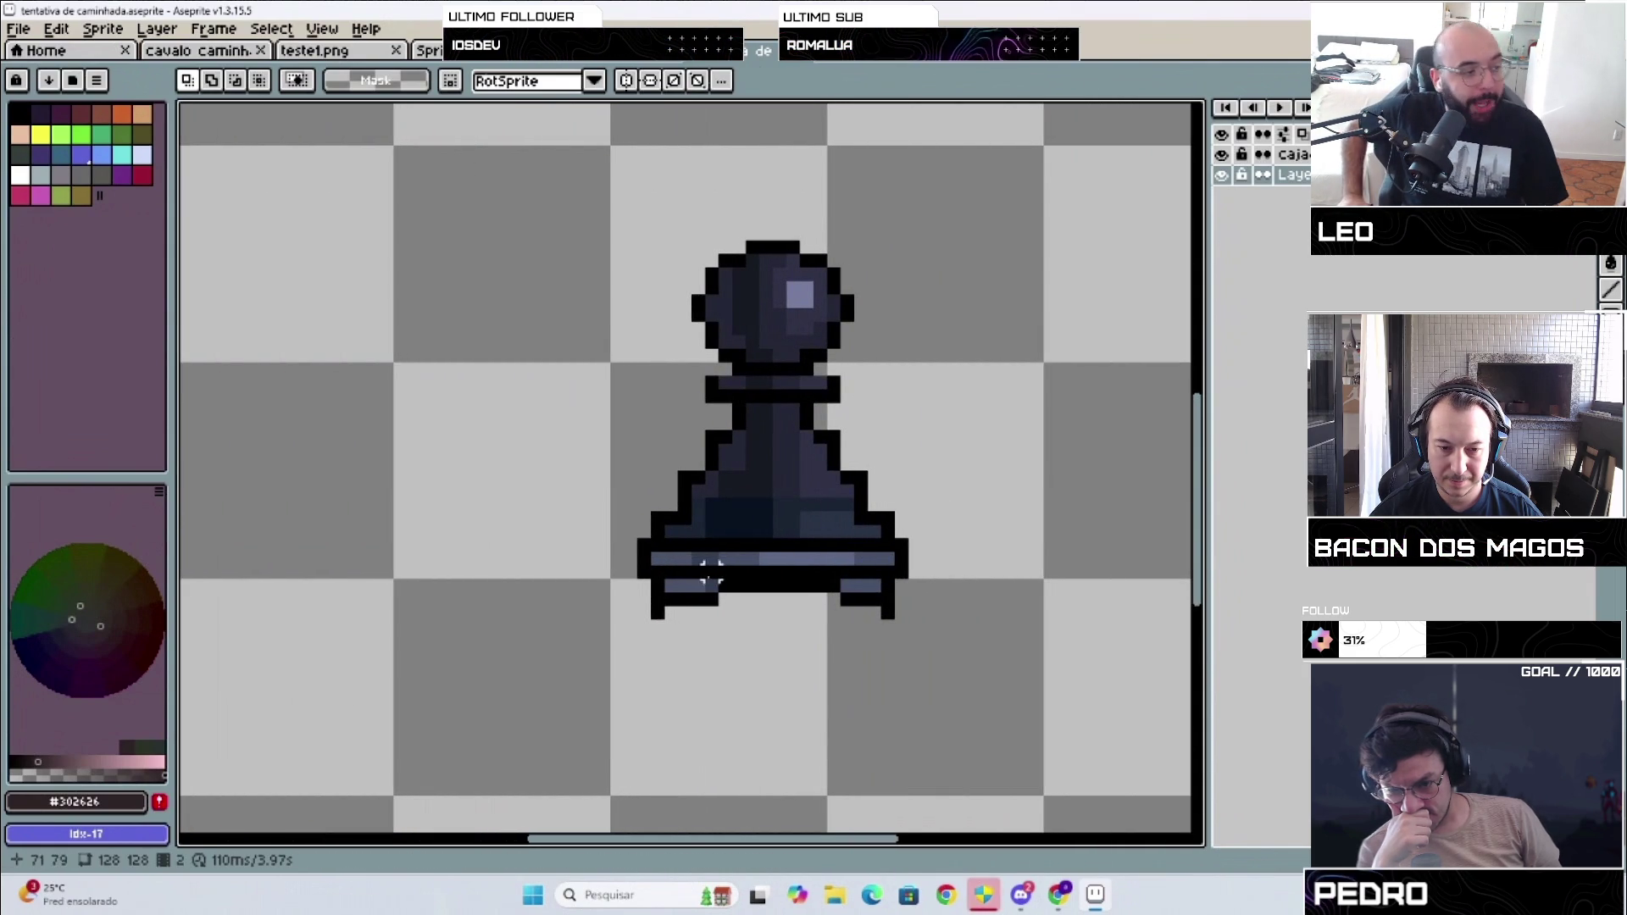
Step: Scale the pawn's new base band to fit the pawn's width
mouse_move(644, 555)
mouse_down()
mouse_move(917, 566)
mouse_move(891, 561)
mouse_up()
click(915, 563)
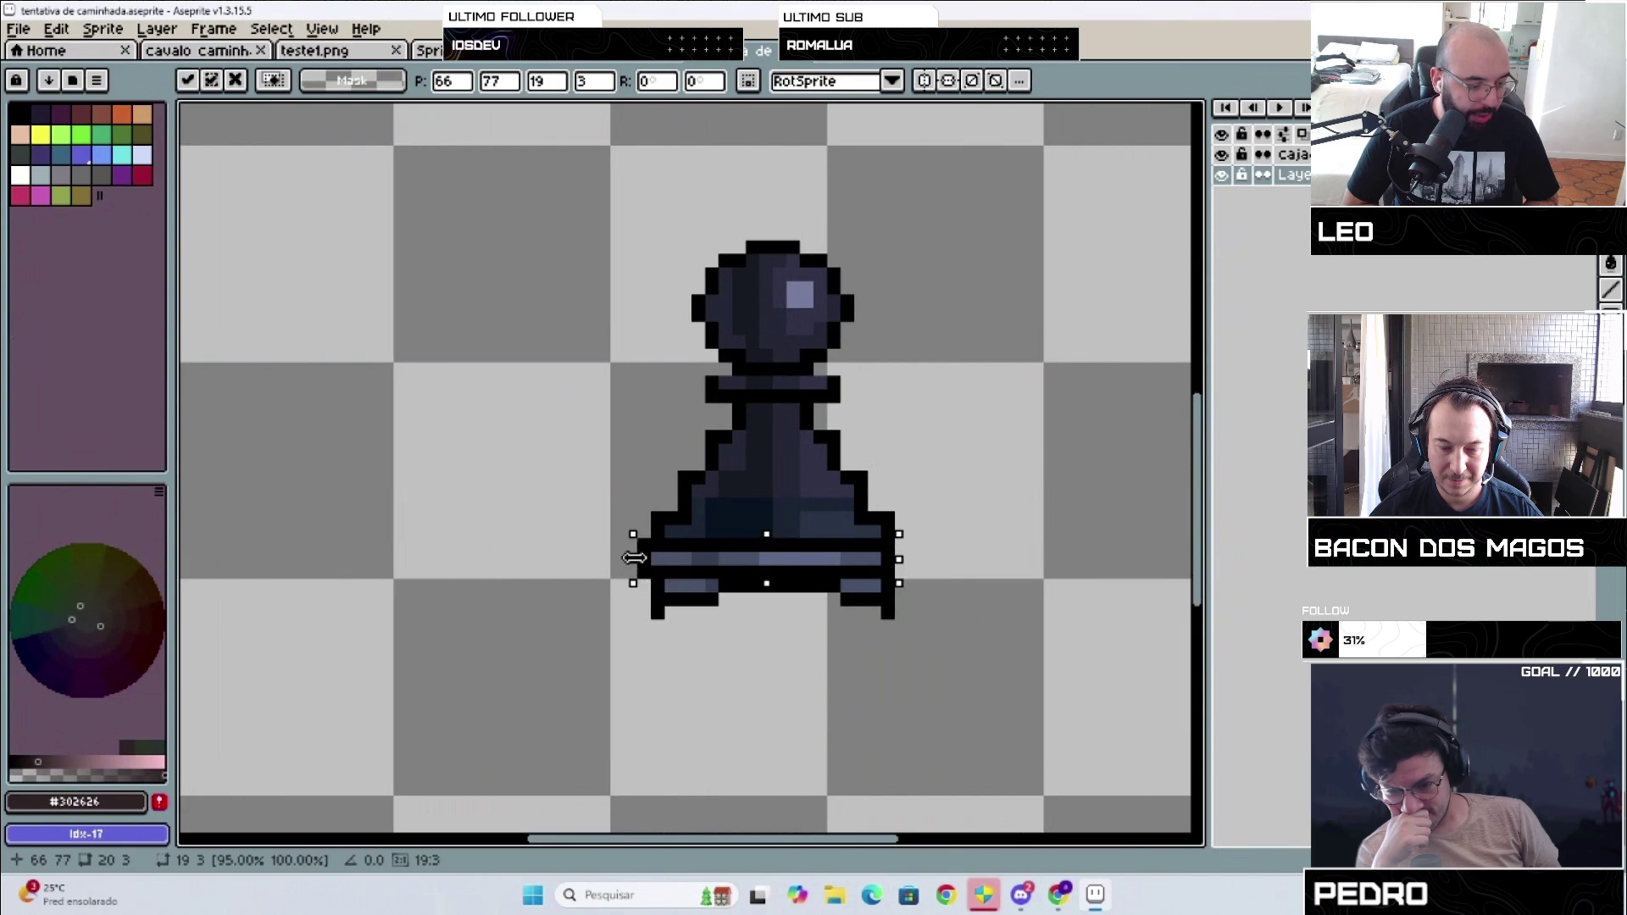
key(Return)
scroll(508, 559, down, 3)
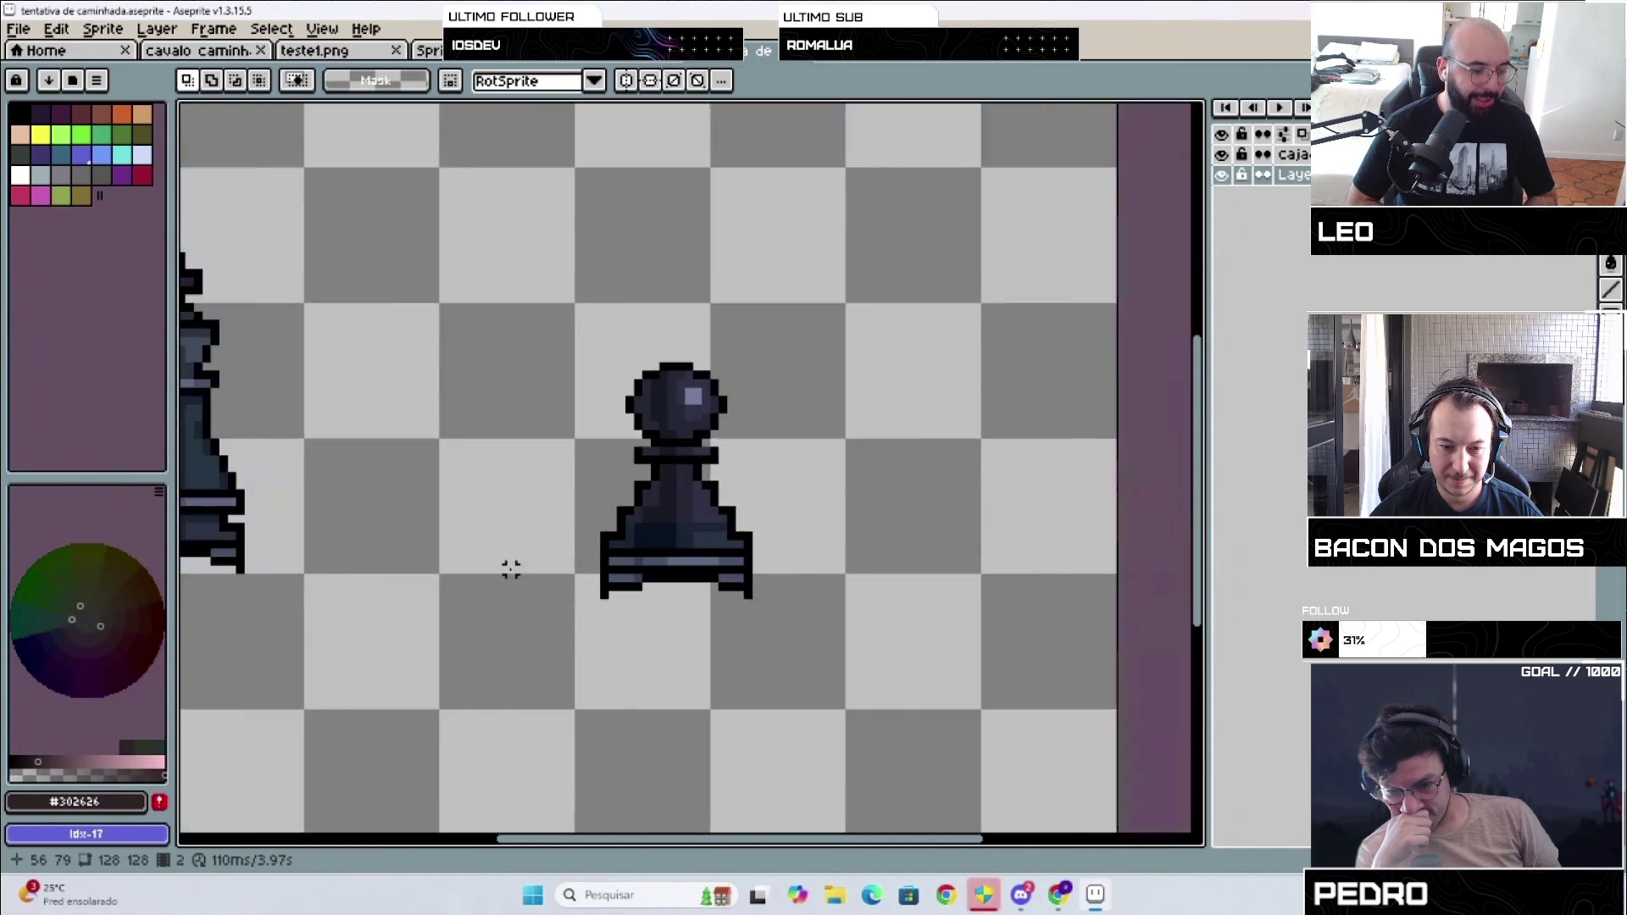
drag(889, 839, 828, 838)
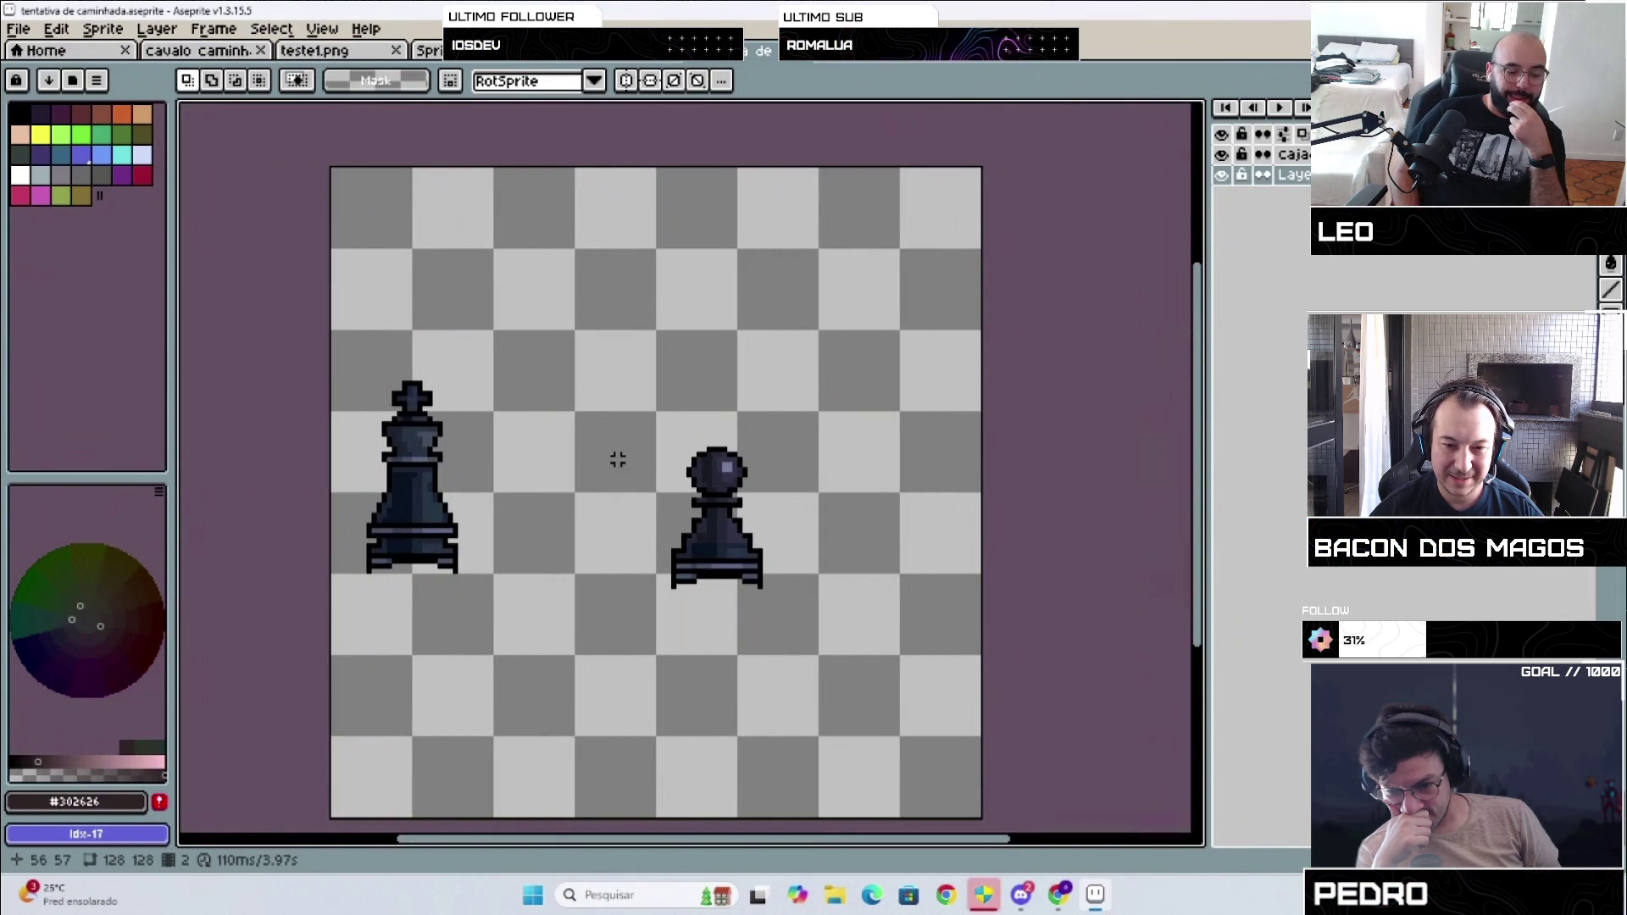
scroll(627, 555, up, 1)
Step: Raise the whole pawn about 3 pixels and play the two-frame animation
drag(627, 373, 843, 634)
drag(774, 550, 773, 532)
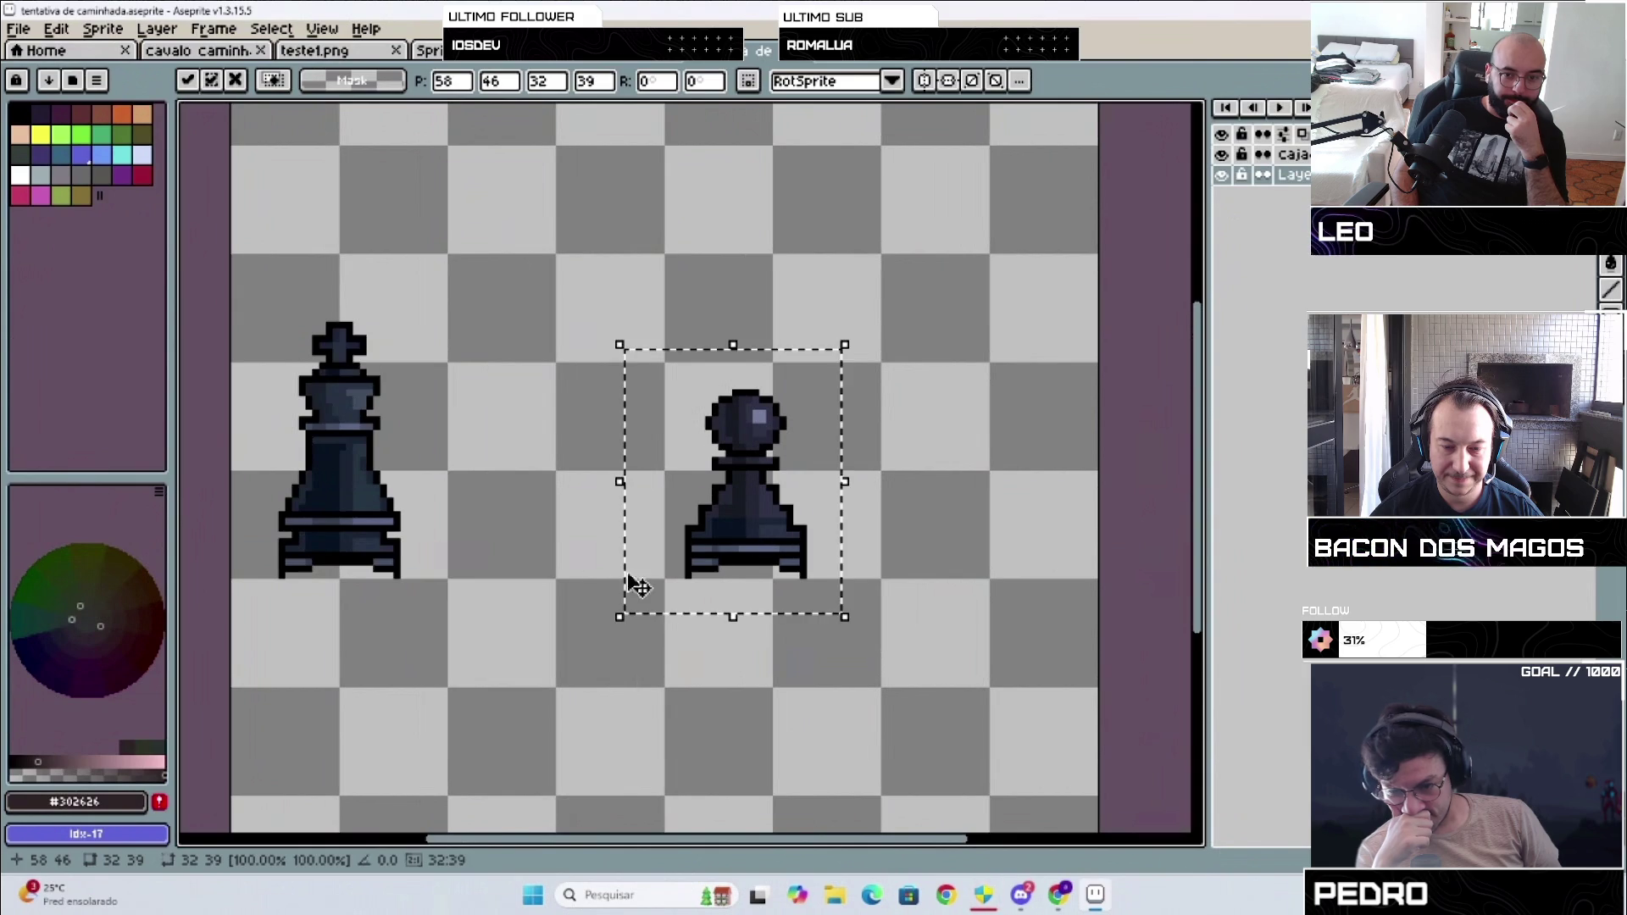
click(587, 562)
key(Return)
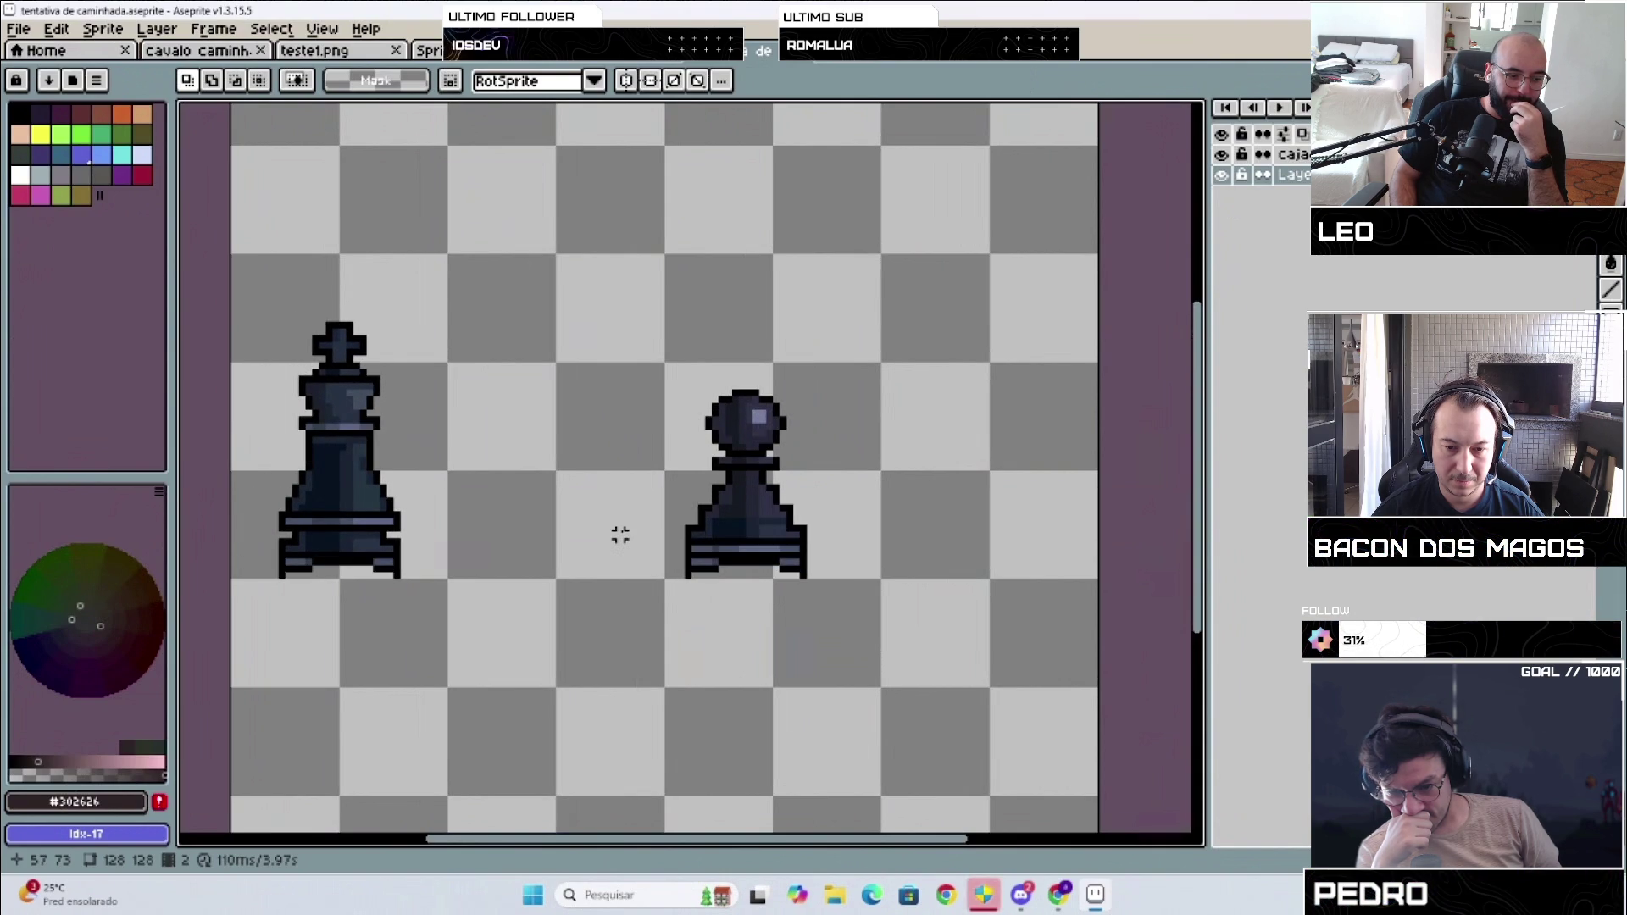
scroll(620, 535, up, 1)
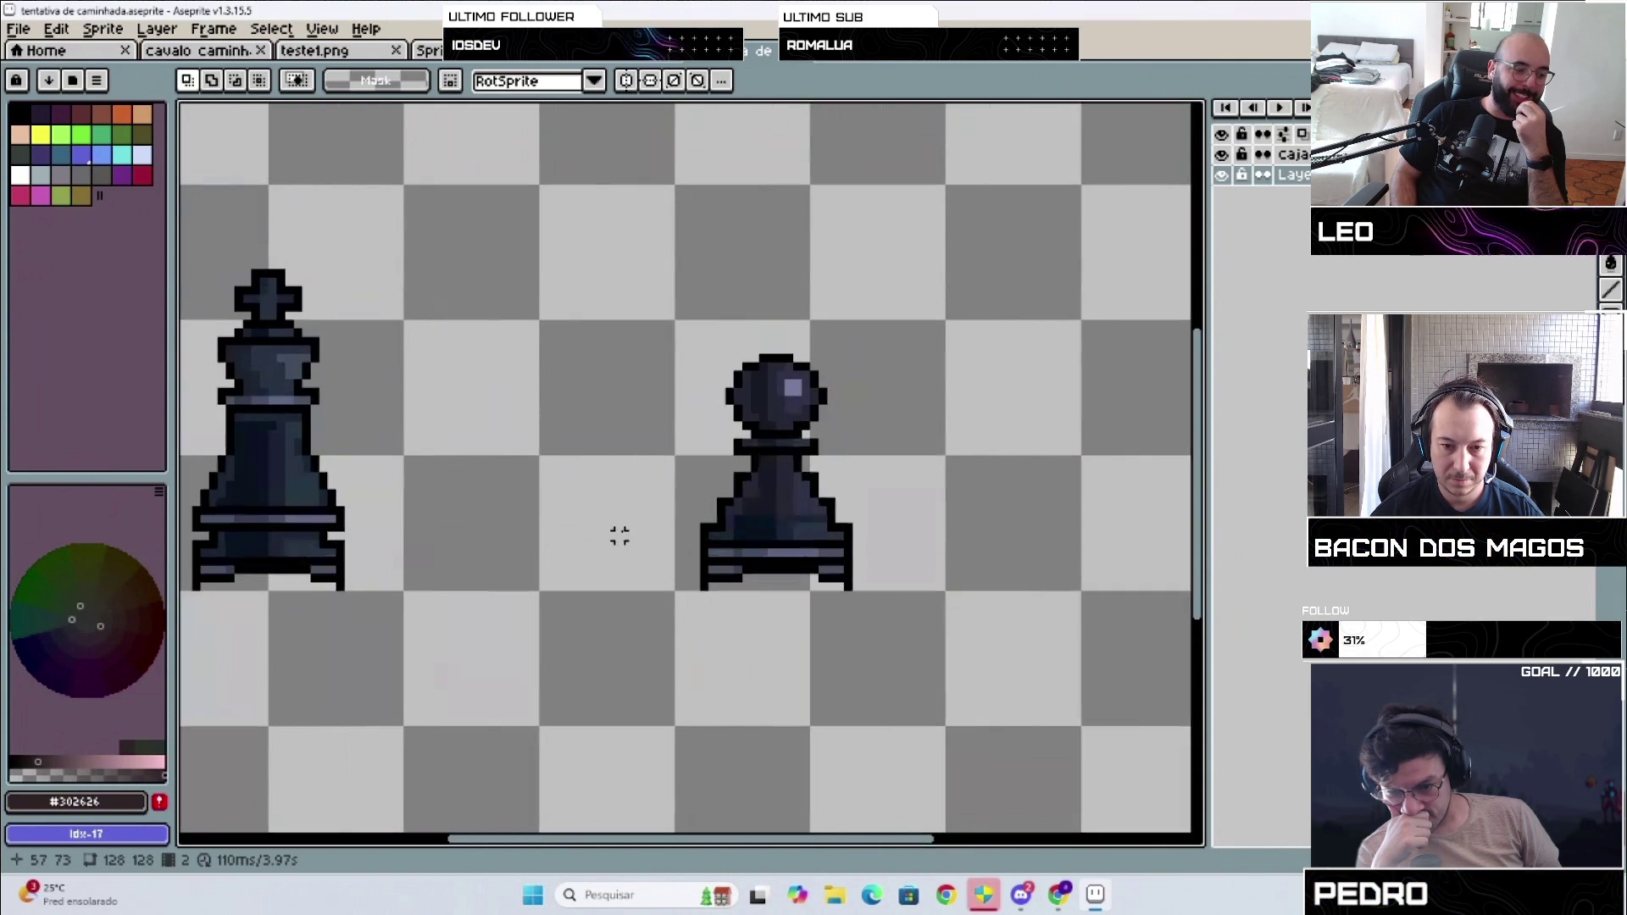
Step: Lower the pawn's head one pixel in frame 2, then step back to frame 1 to compare
mouse_move(712, 341)
mouse_down()
mouse_move(848, 443)
mouse_move(874, 443)
mouse_up()
click(799, 404)
drag(799, 405, 799, 387)
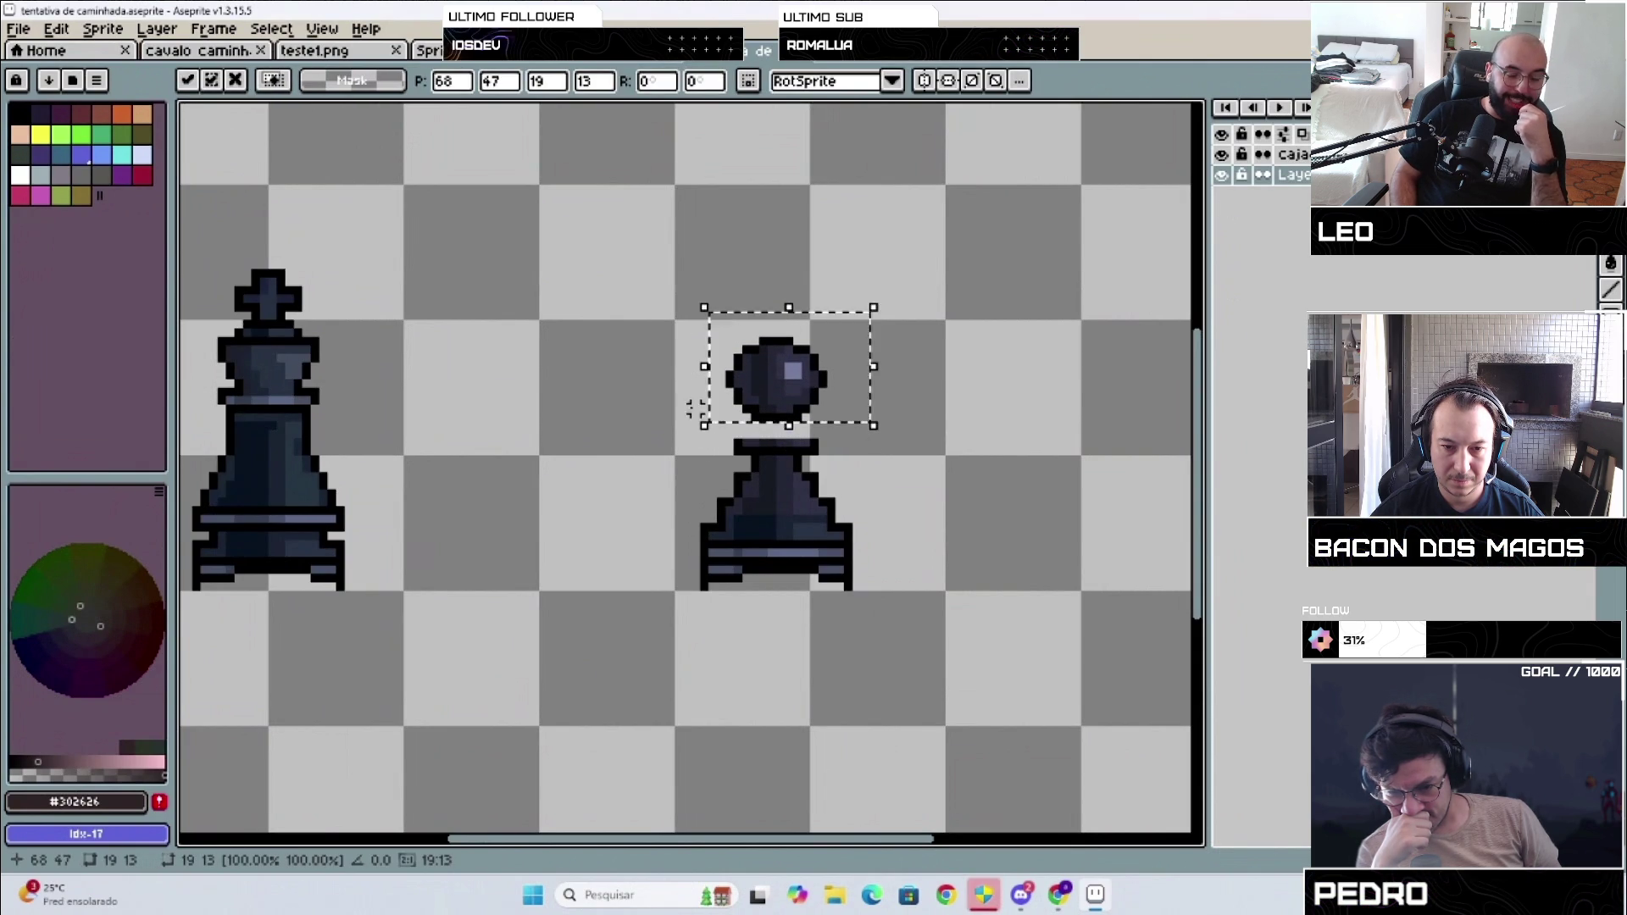
click(727, 441)
drag(730, 436, 822, 459)
click(712, 338)
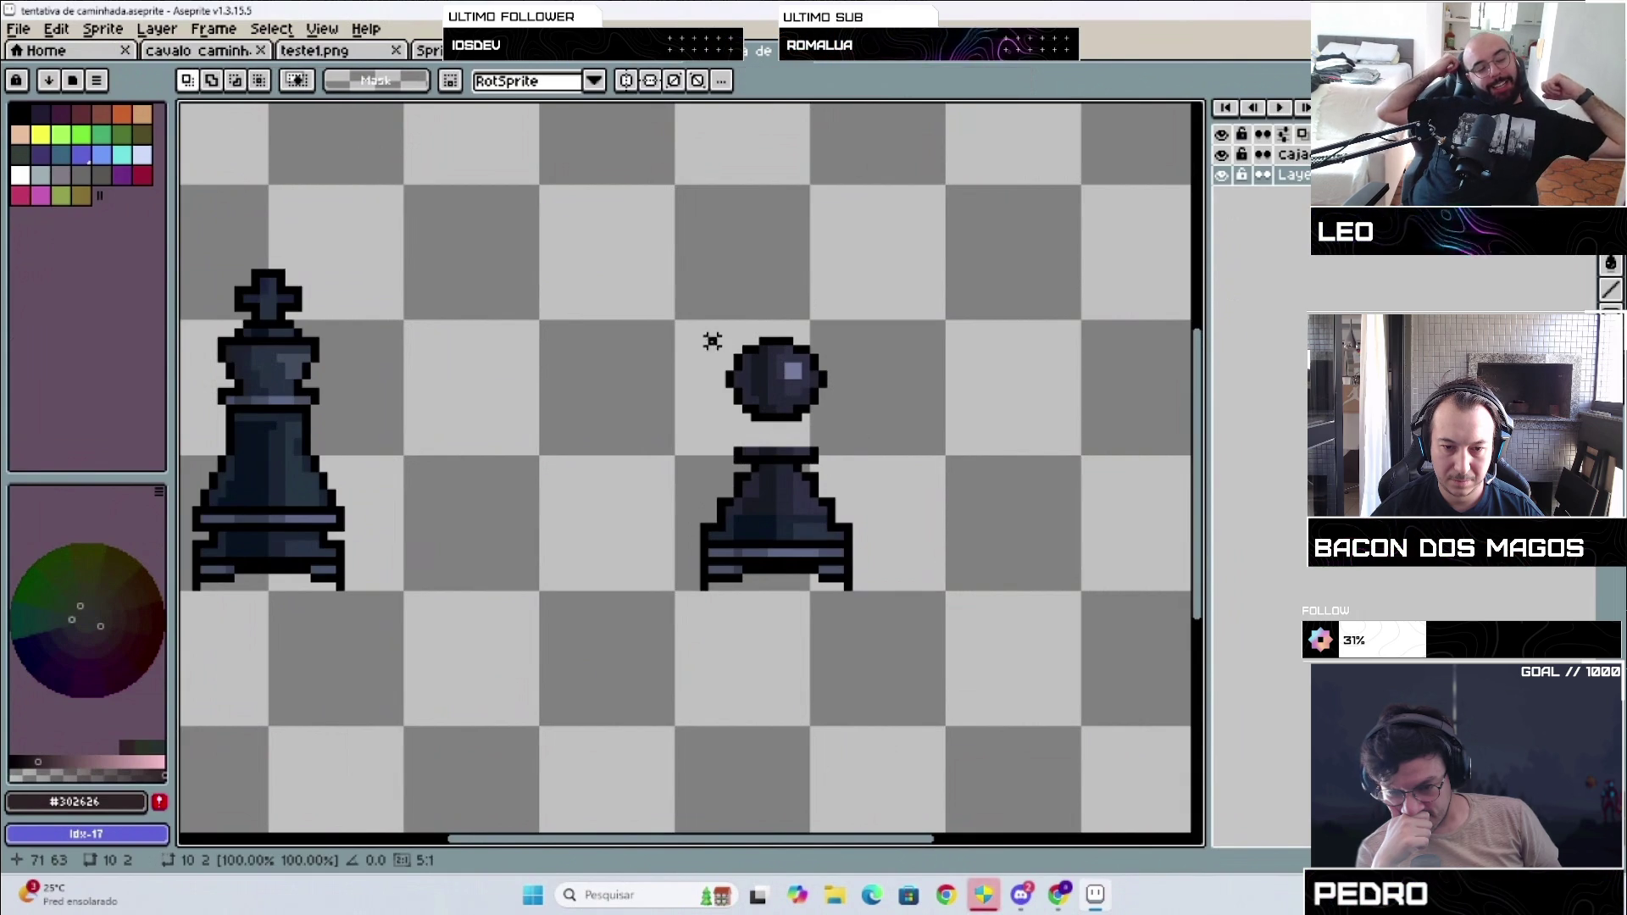
mouse_move(711, 334)
mouse_down()
mouse_move(830, 427)
mouse_move(796, 418)
mouse_move(797, 441)
mouse_up()
click(872, 379)
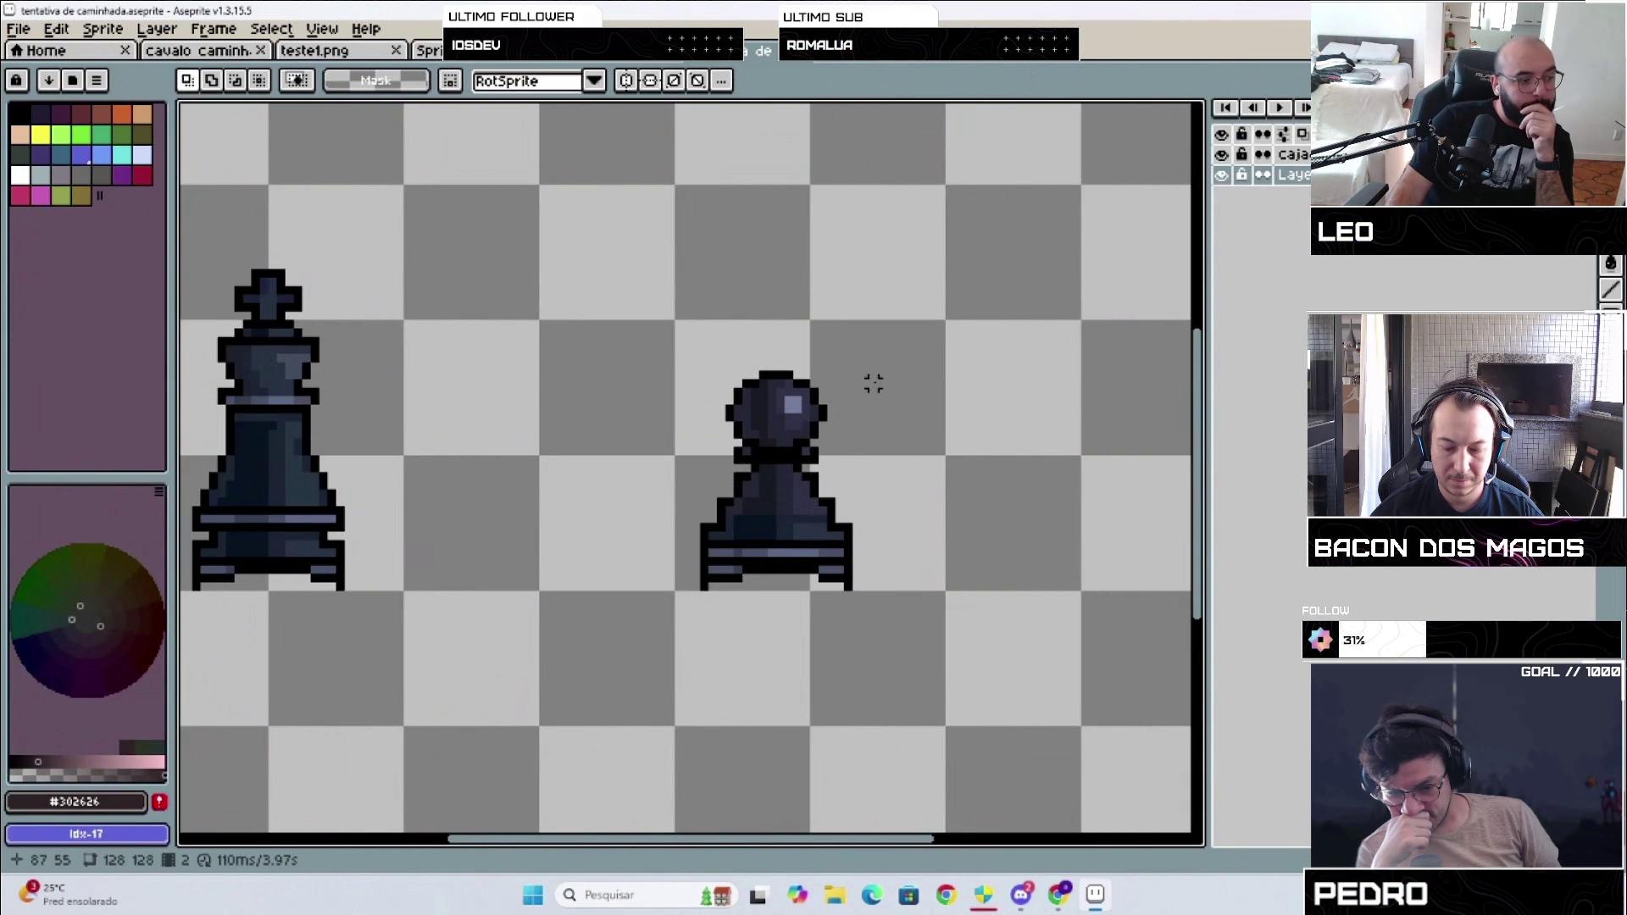
key(Left)
key(Left)
key(Left)
key(Left)
key(Left)
key(Left)
key(Left)
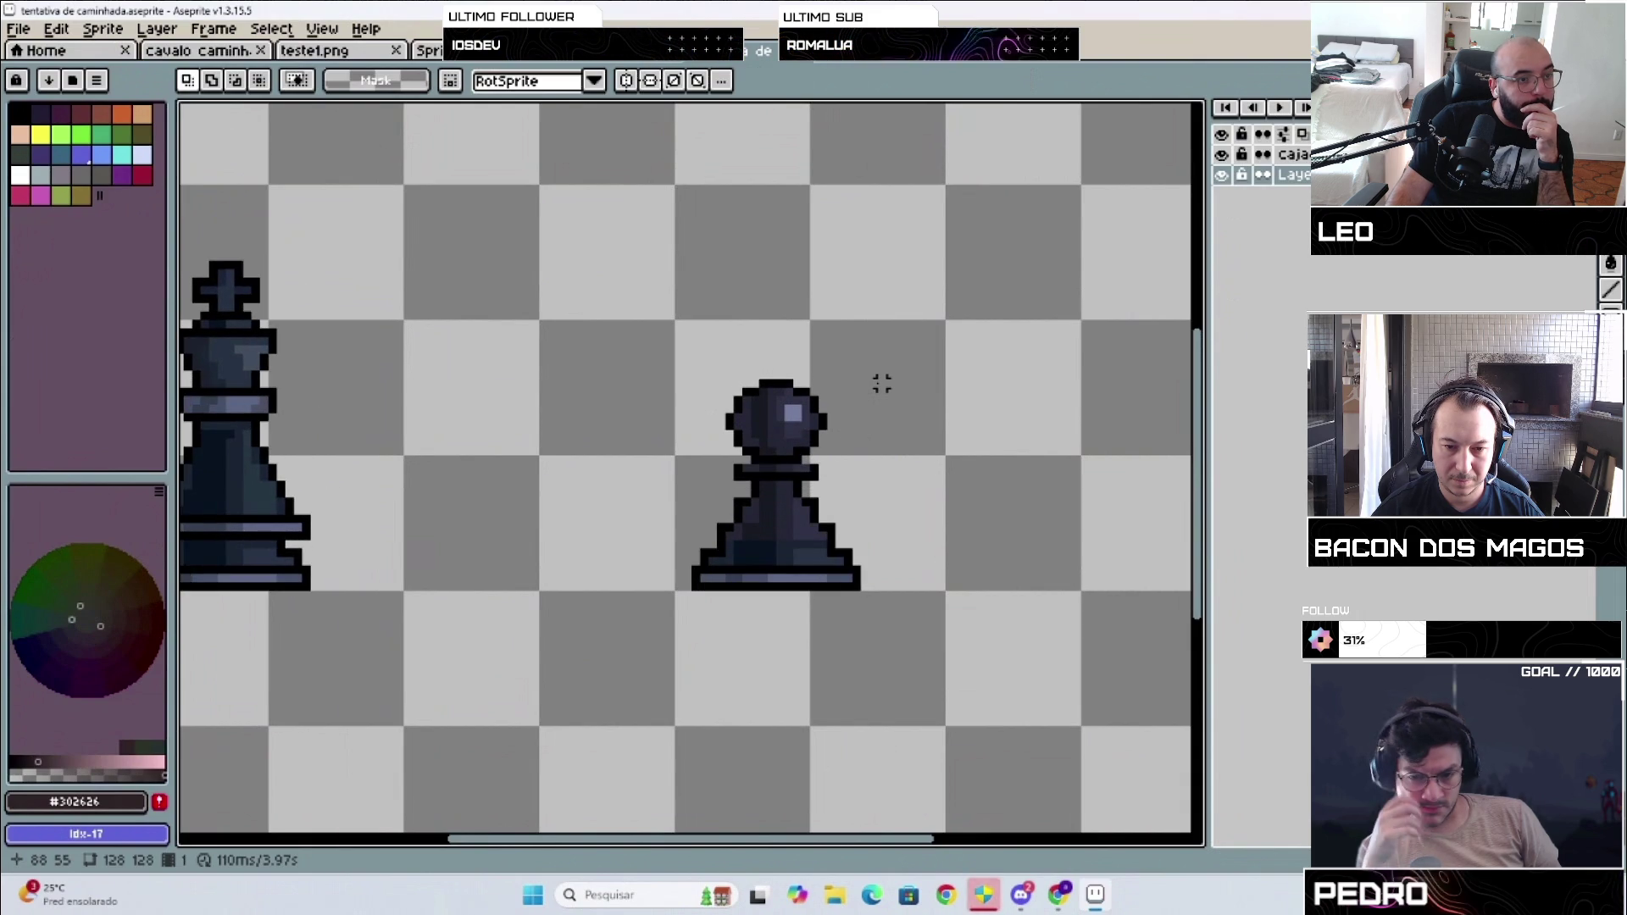
key(Left)
key(Left)
key(Left)
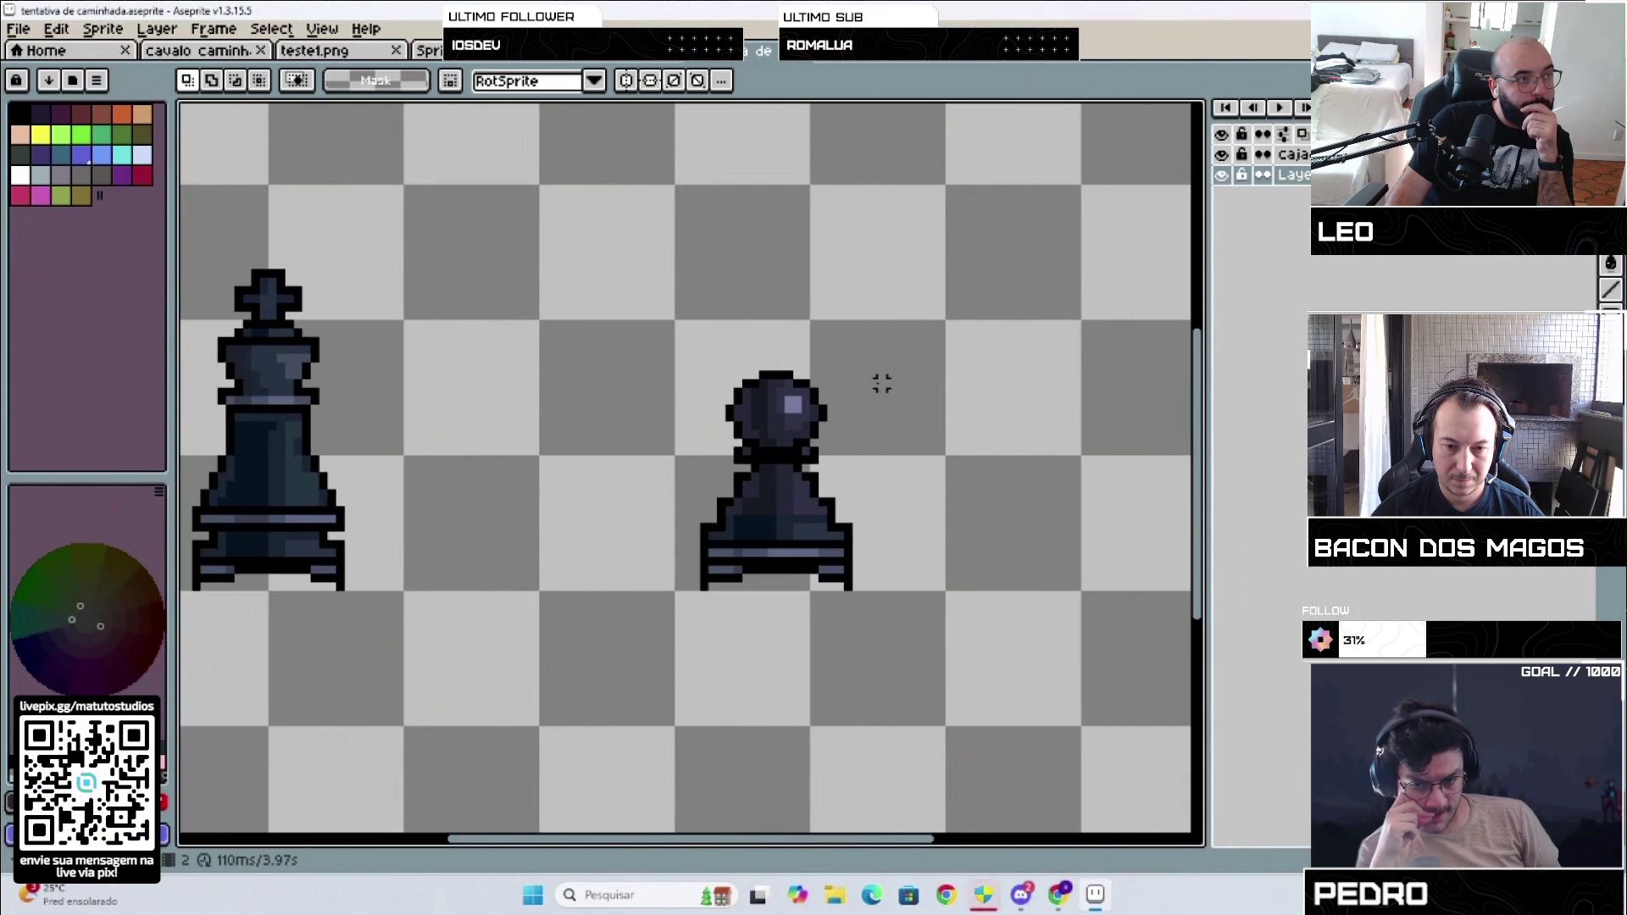
key(Left)
key(Left)
key(Left)
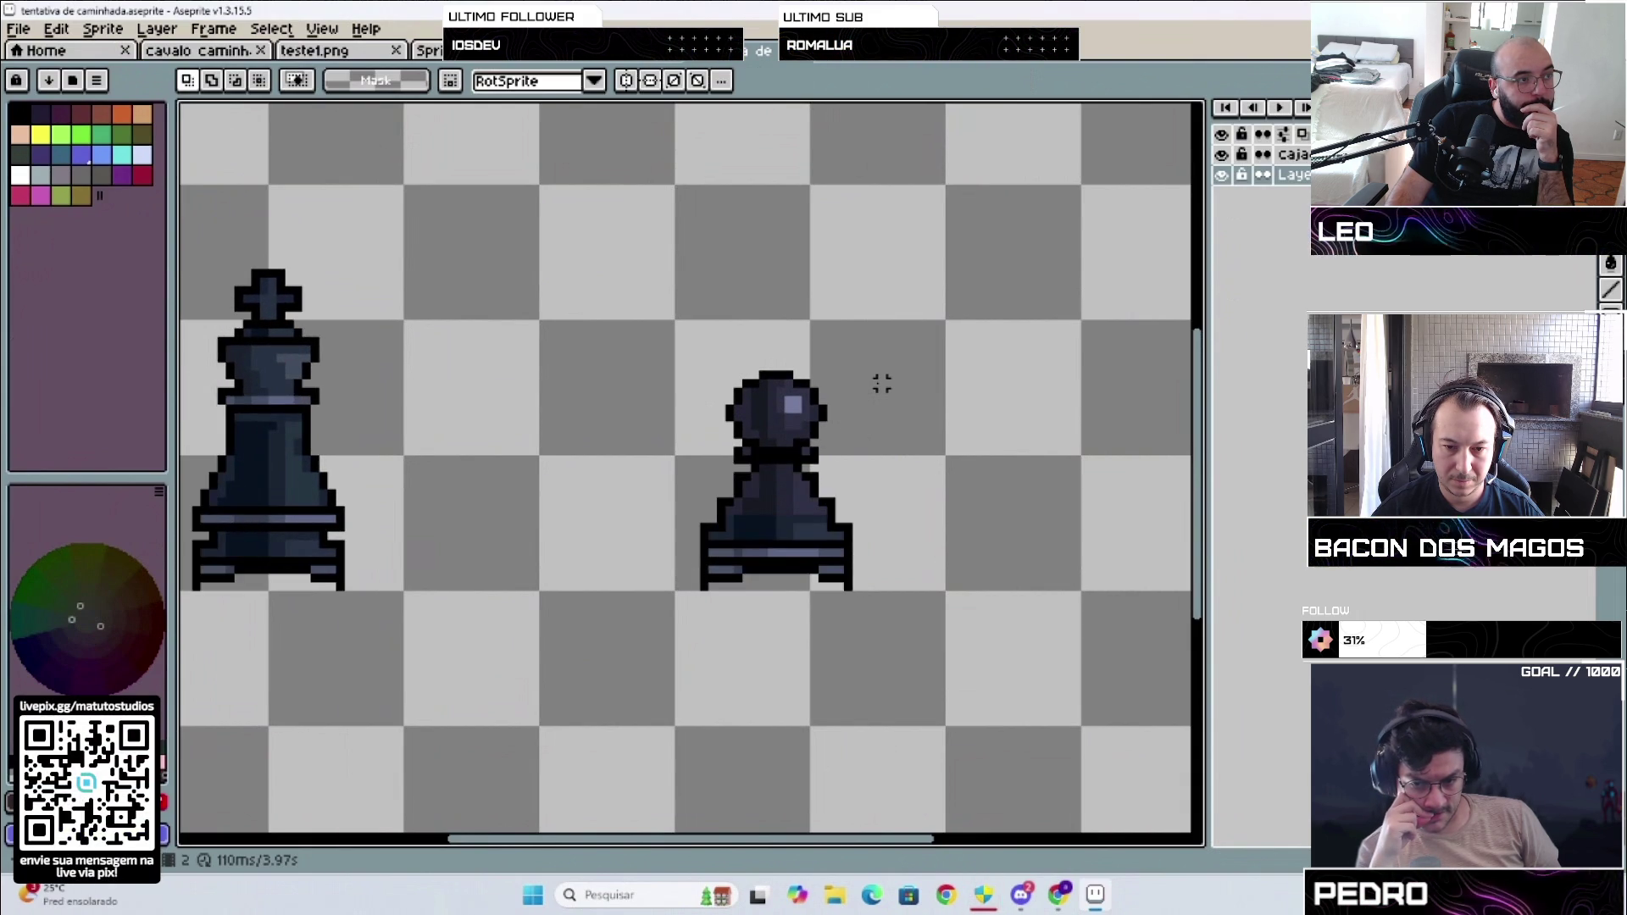
key(Left)
key(Left)
key(Left)
key(Left)
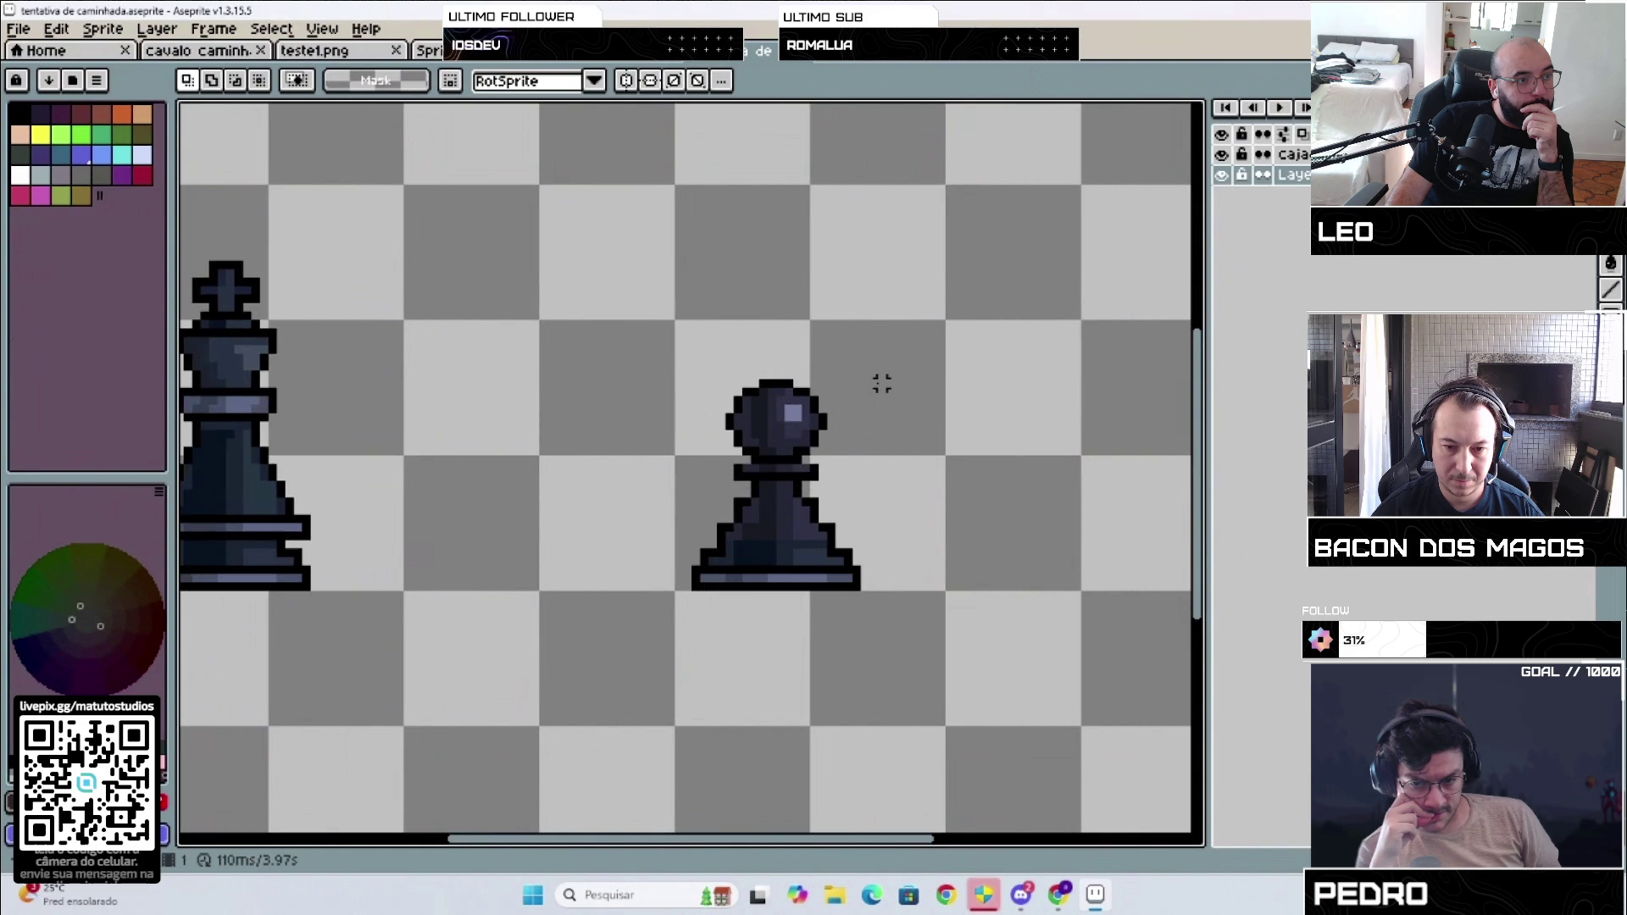
key(Left)
key(Left)
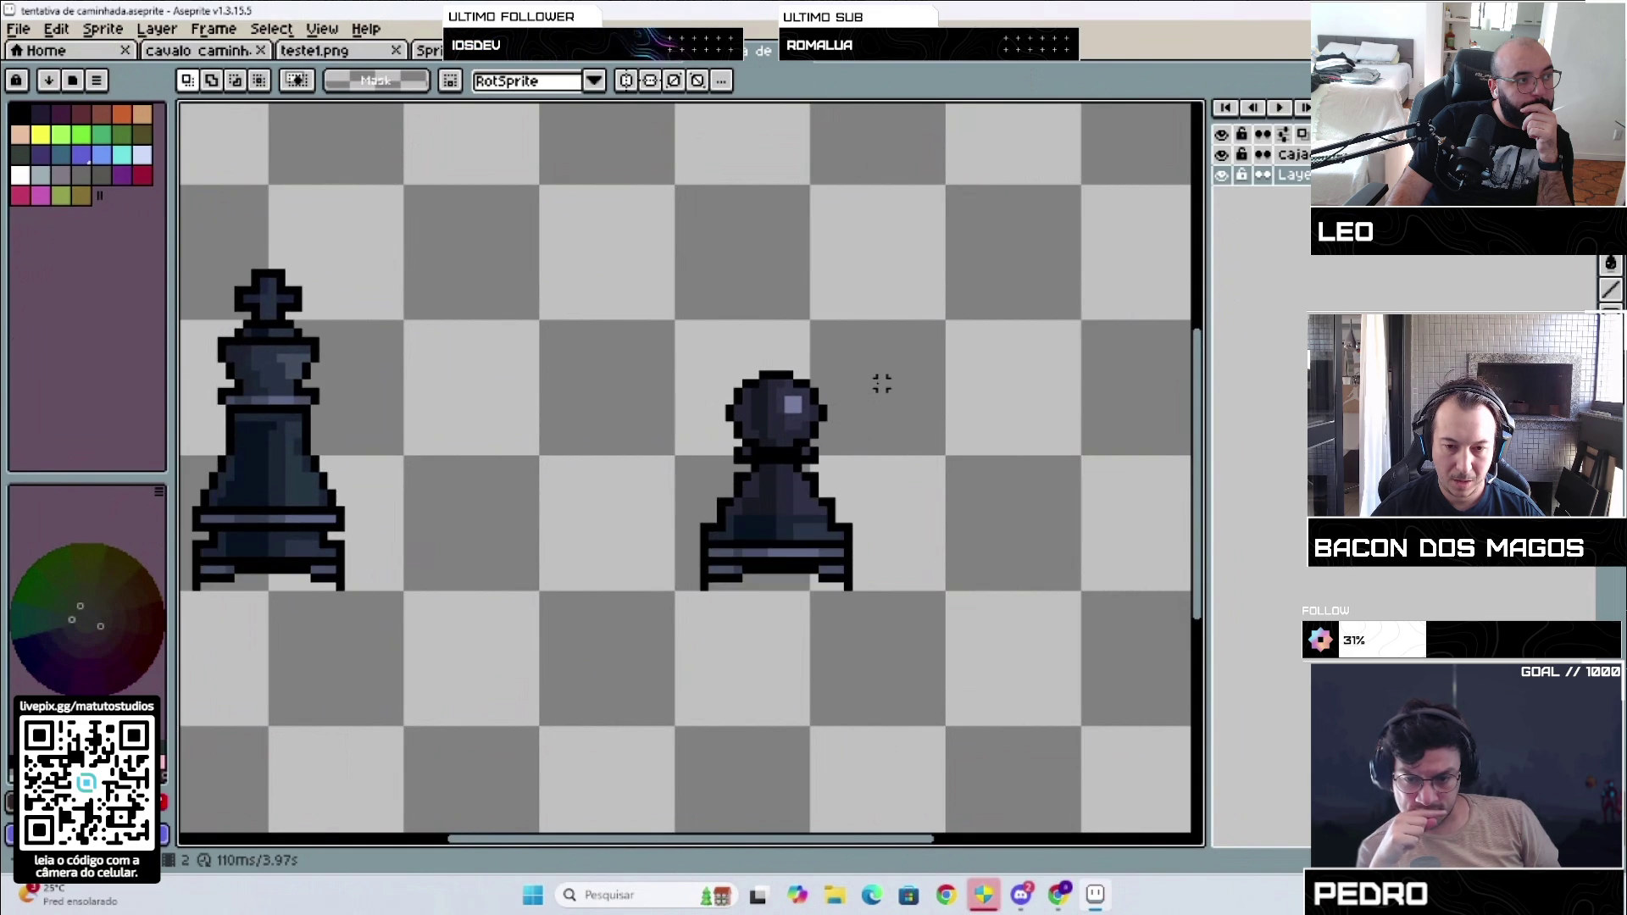
key(Left)
key(Left)
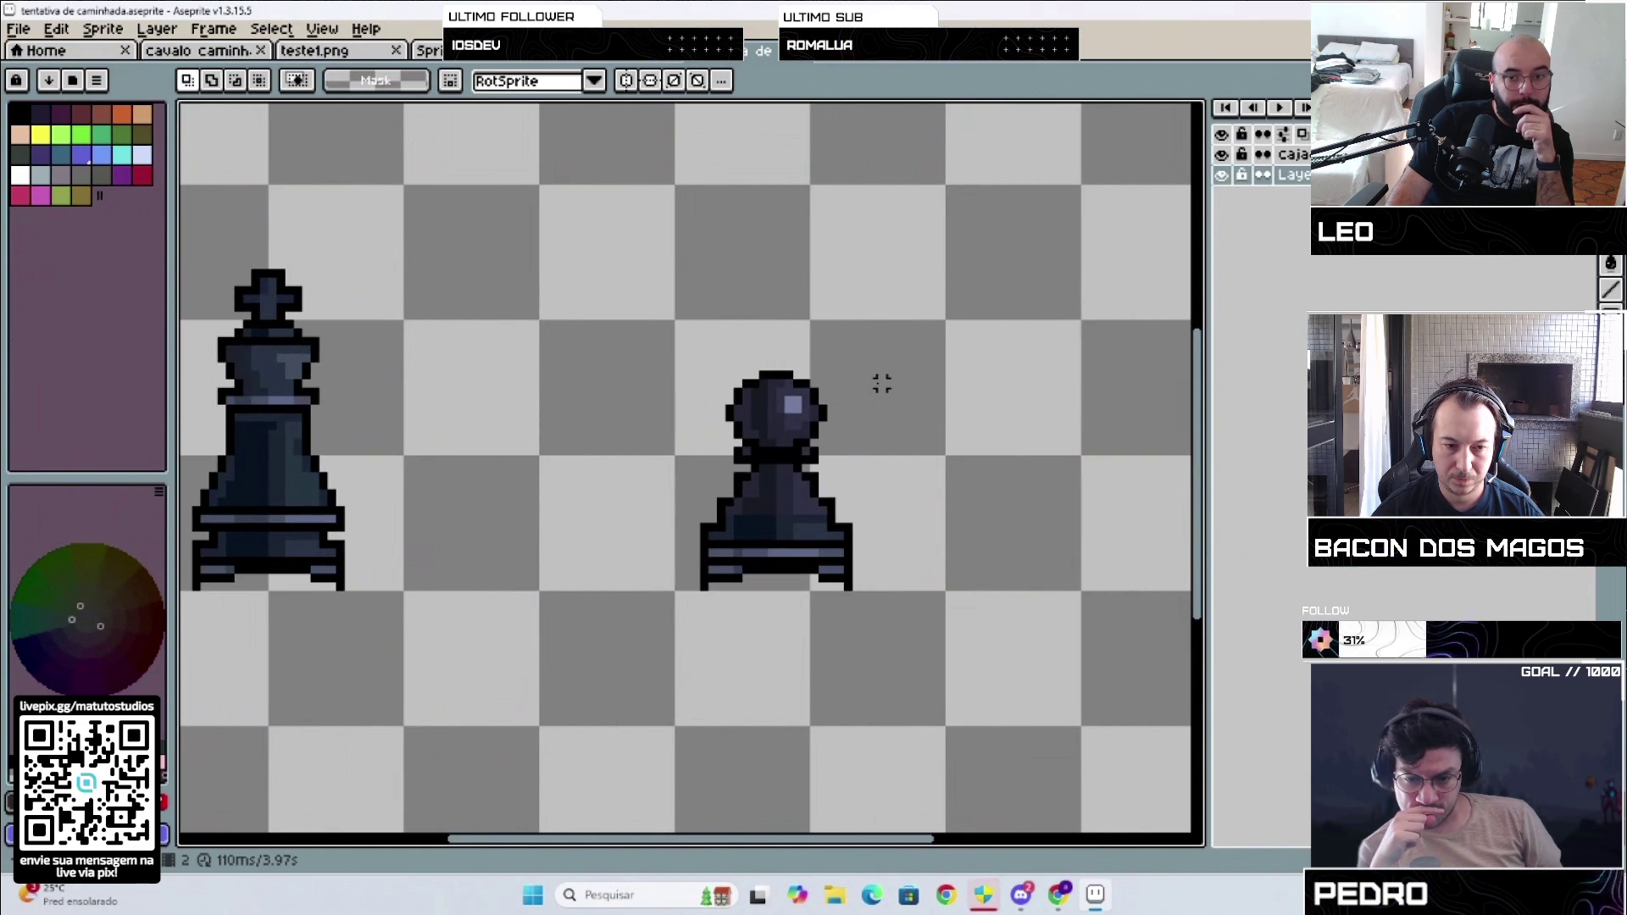
scroll(1113, 290, down, 1)
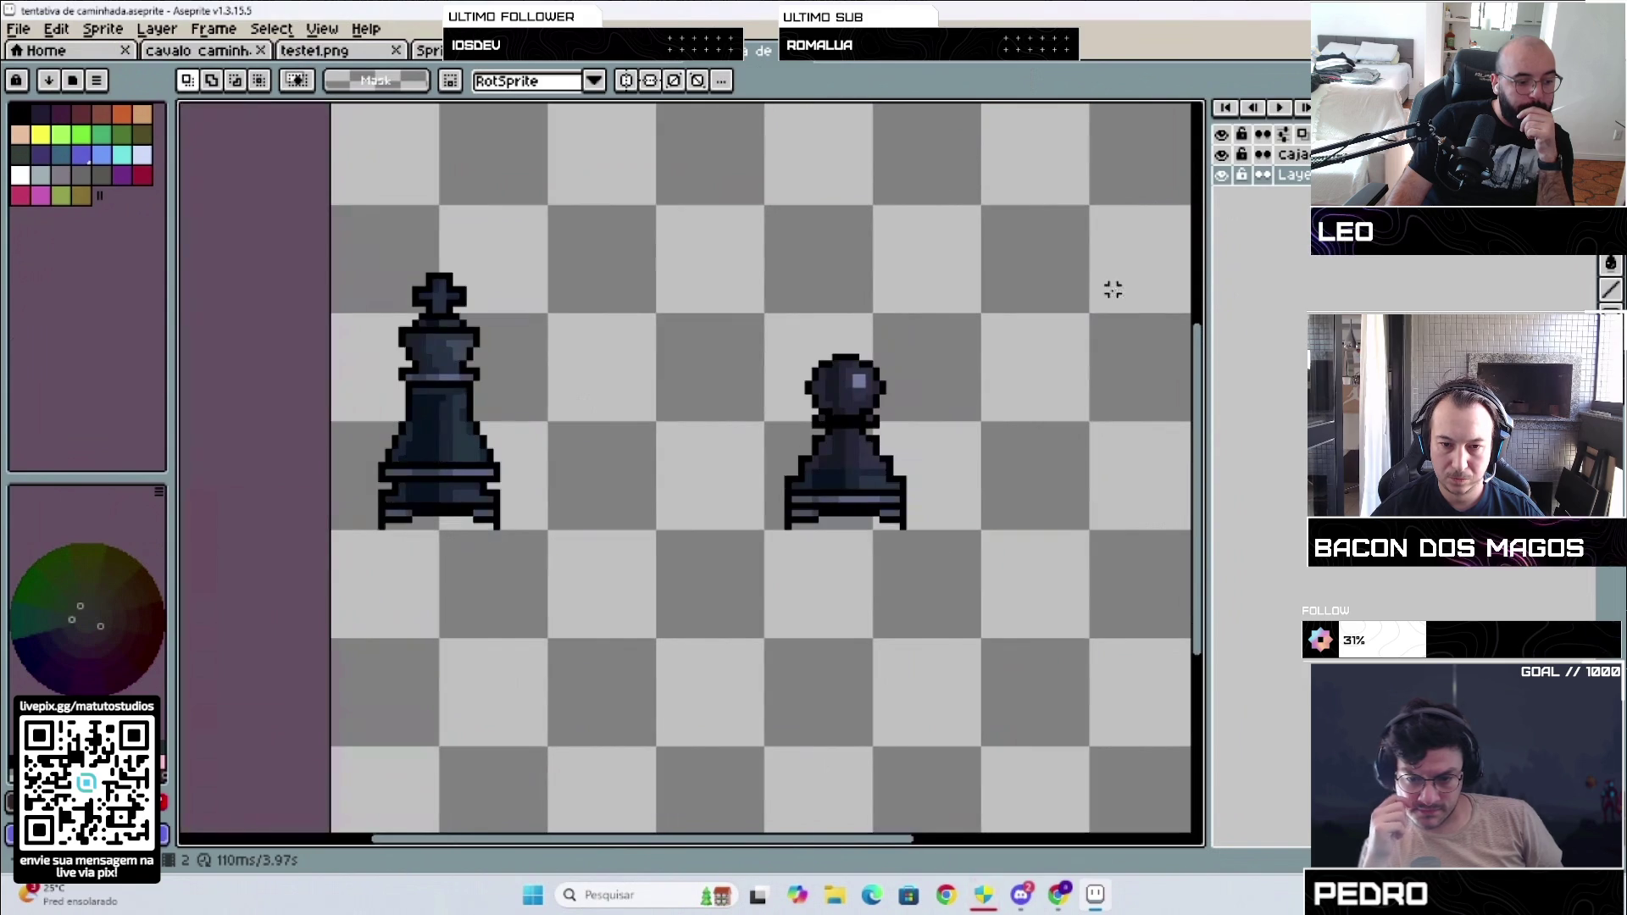
Step: Cut the pawn and paste it onto the third animation frame
drag(739, 316, 965, 561)
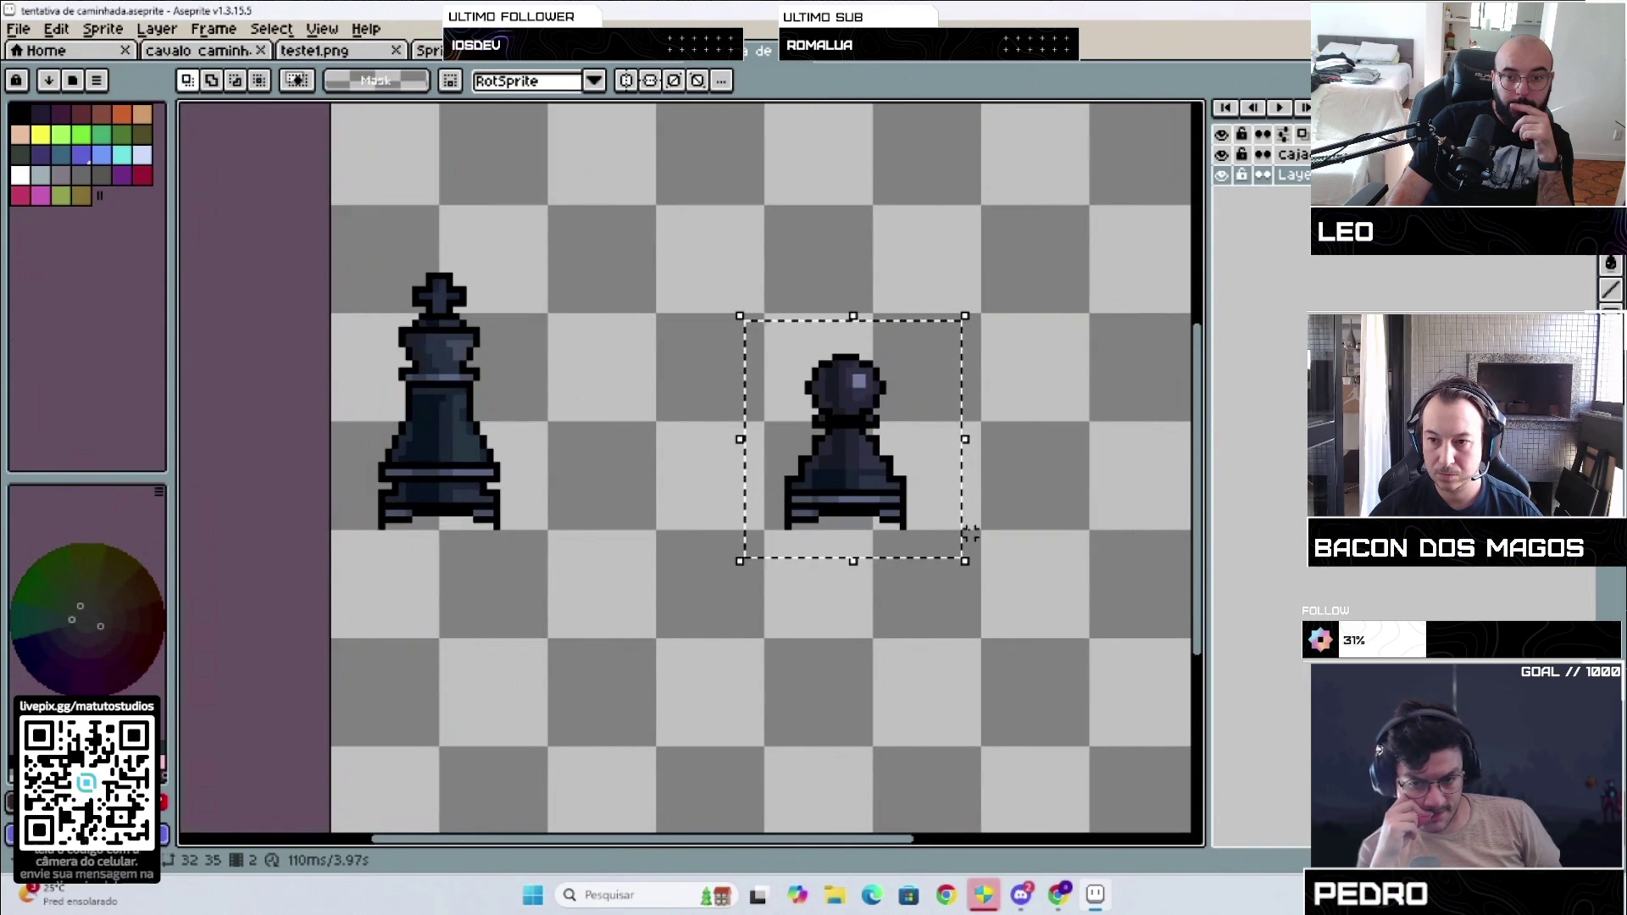
key(ctrl+x)
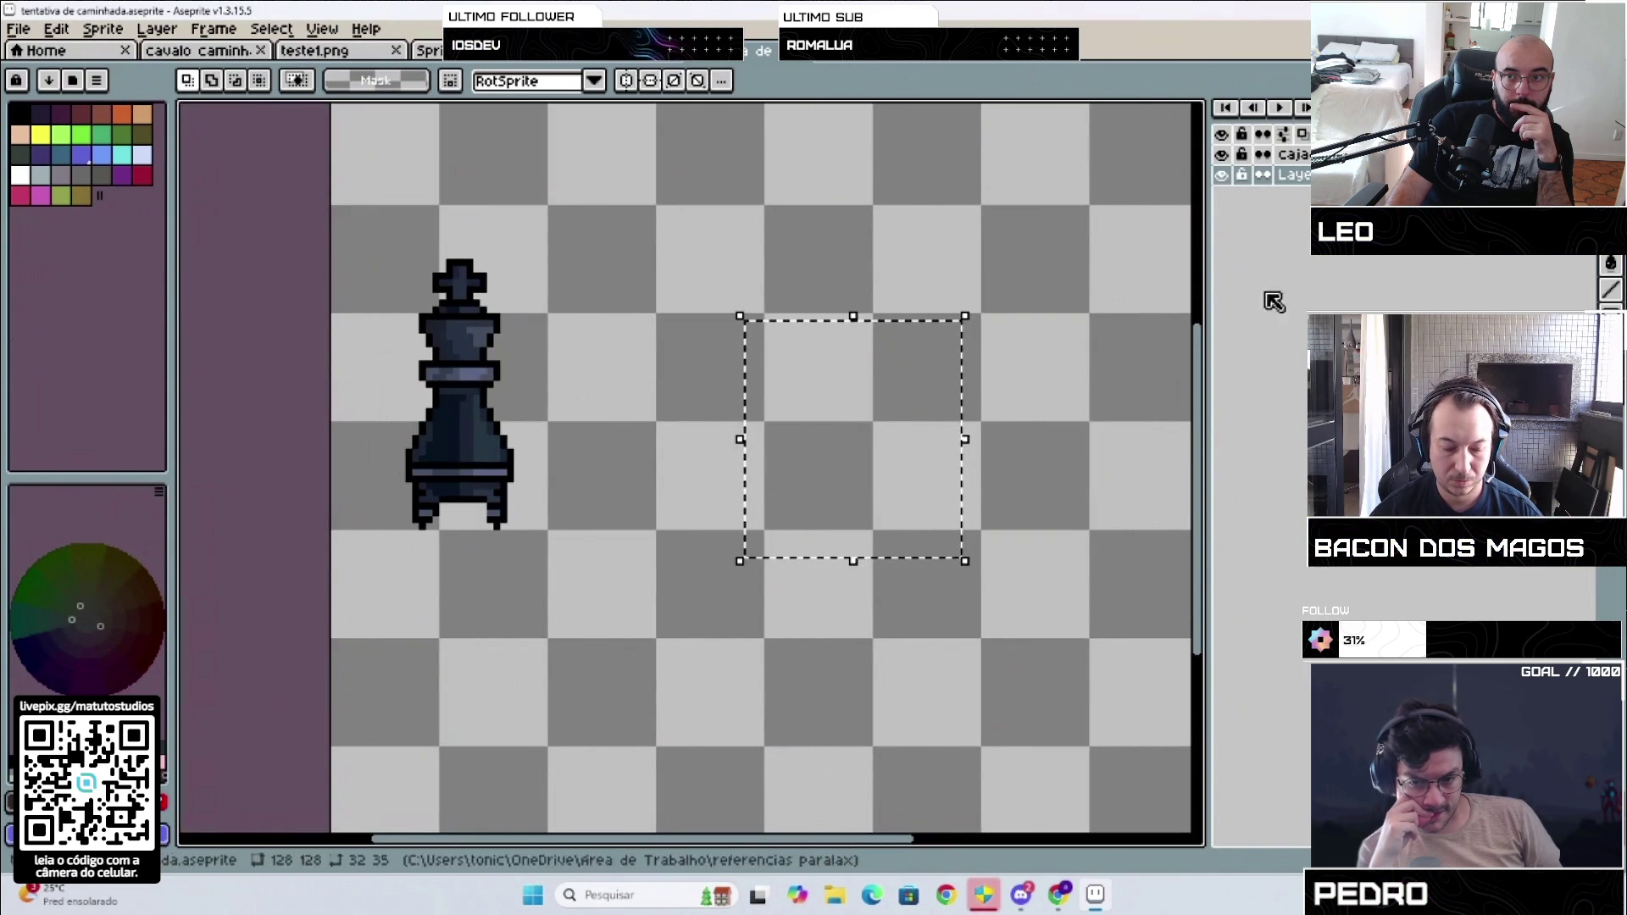
key(ctrl+v)
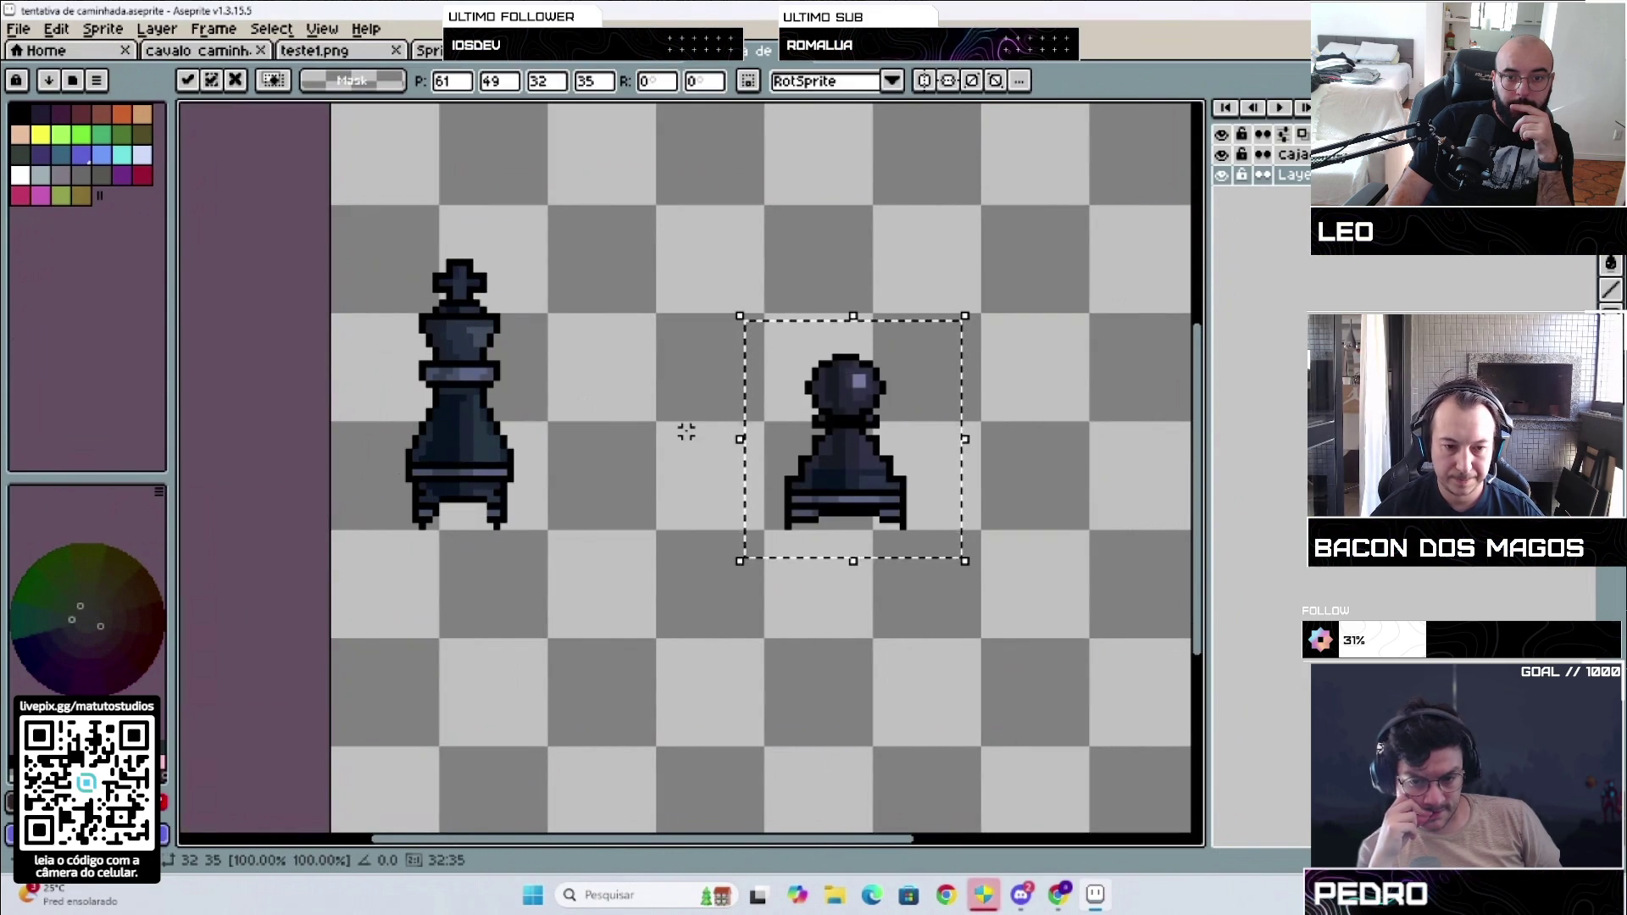
click(462, 526)
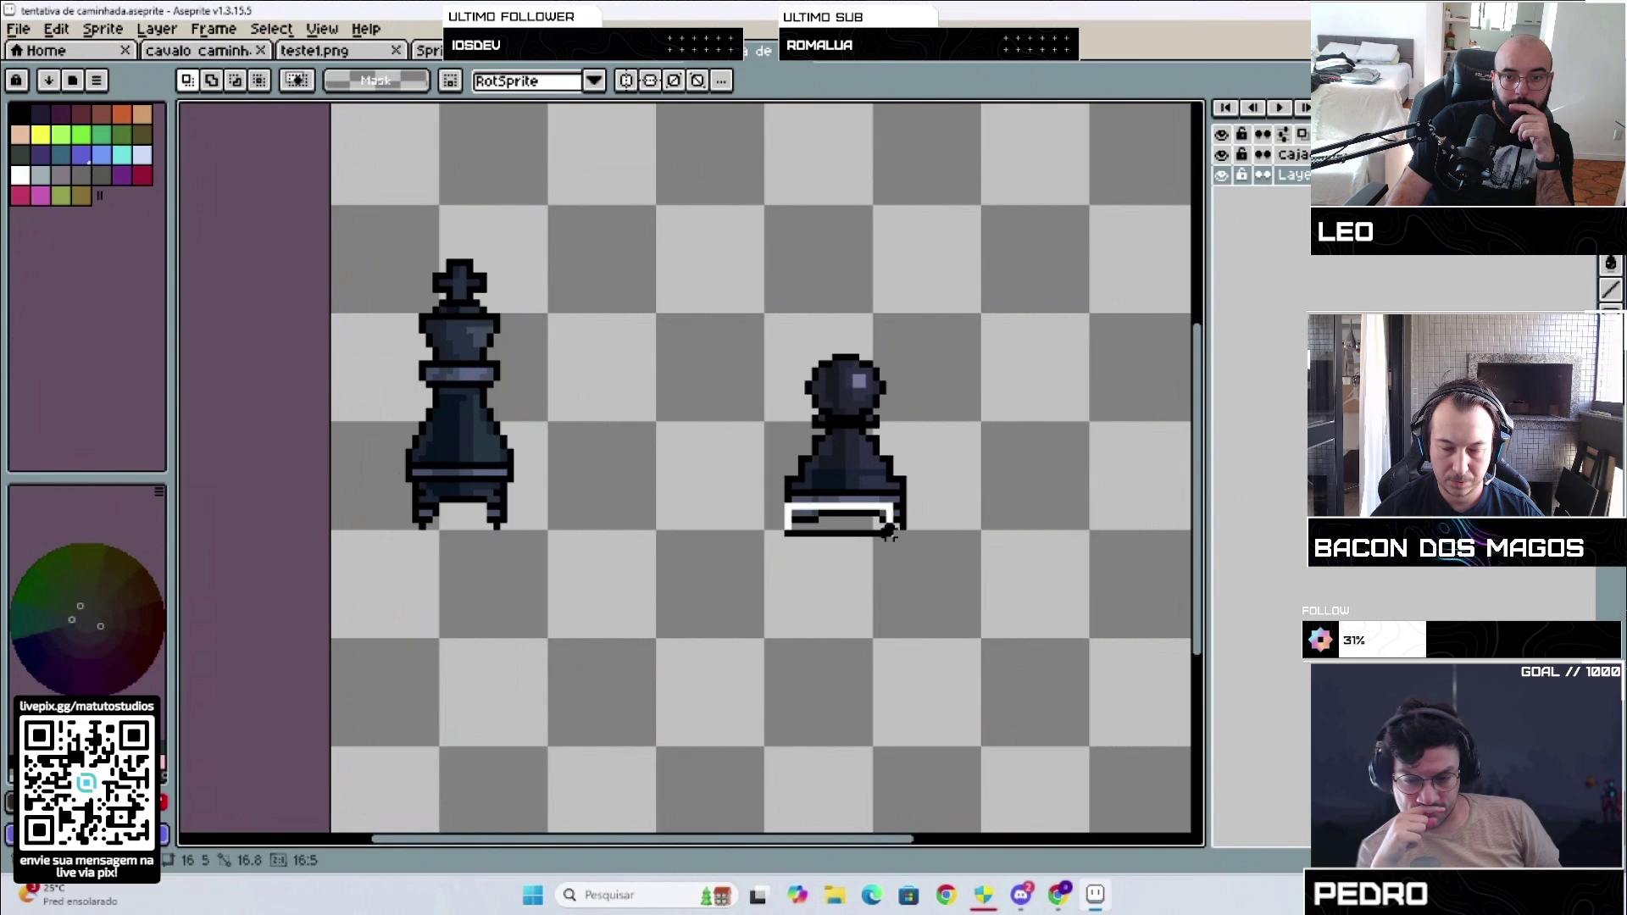
Step: Lower the pawn's base, add the king's feet as legs, and shift the pawn up-left
drag(910, 527, 902, 712)
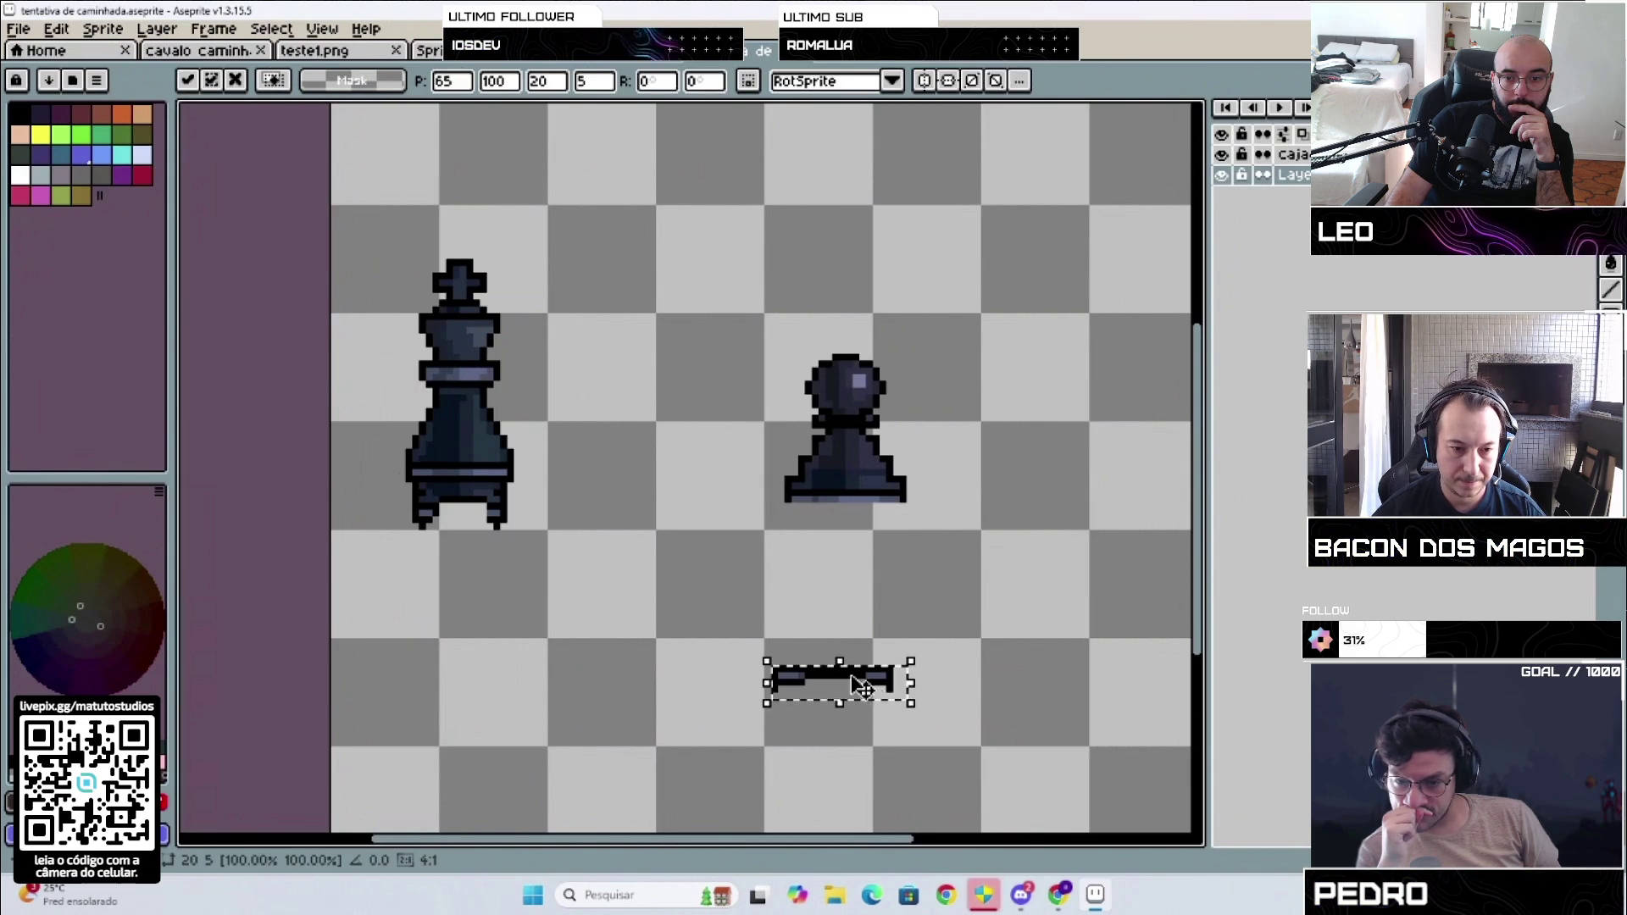
click(402, 512)
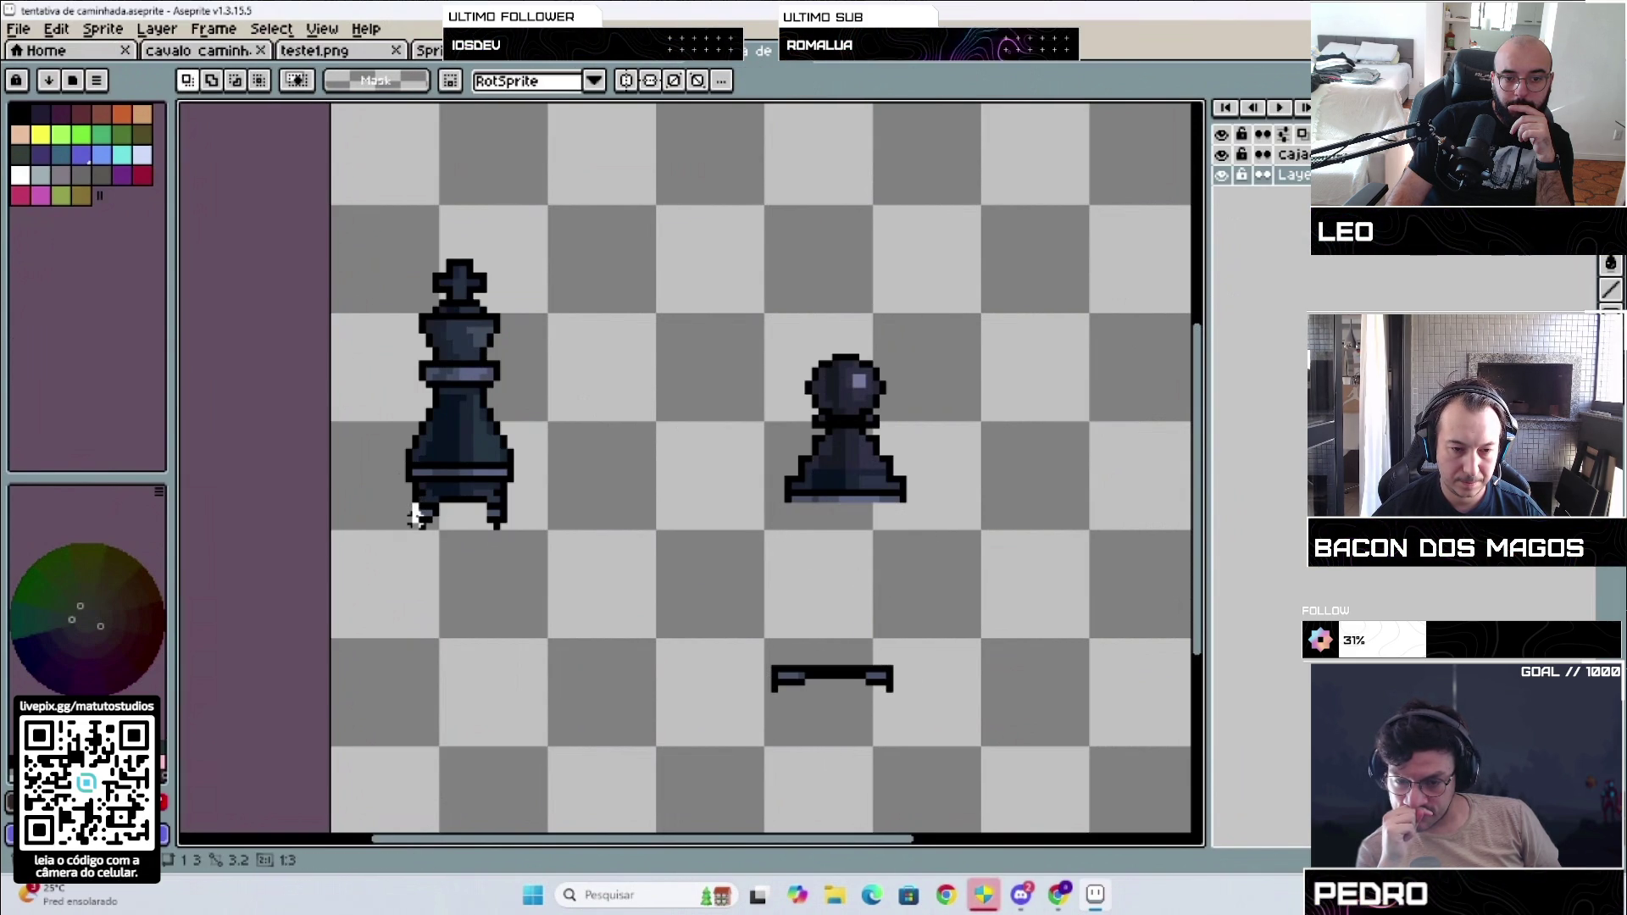
mouse_move(410, 487)
mouse_down()
mouse_move(519, 548)
mouse_move(455, 516)
mouse_move(835, 527)
mouse_up()
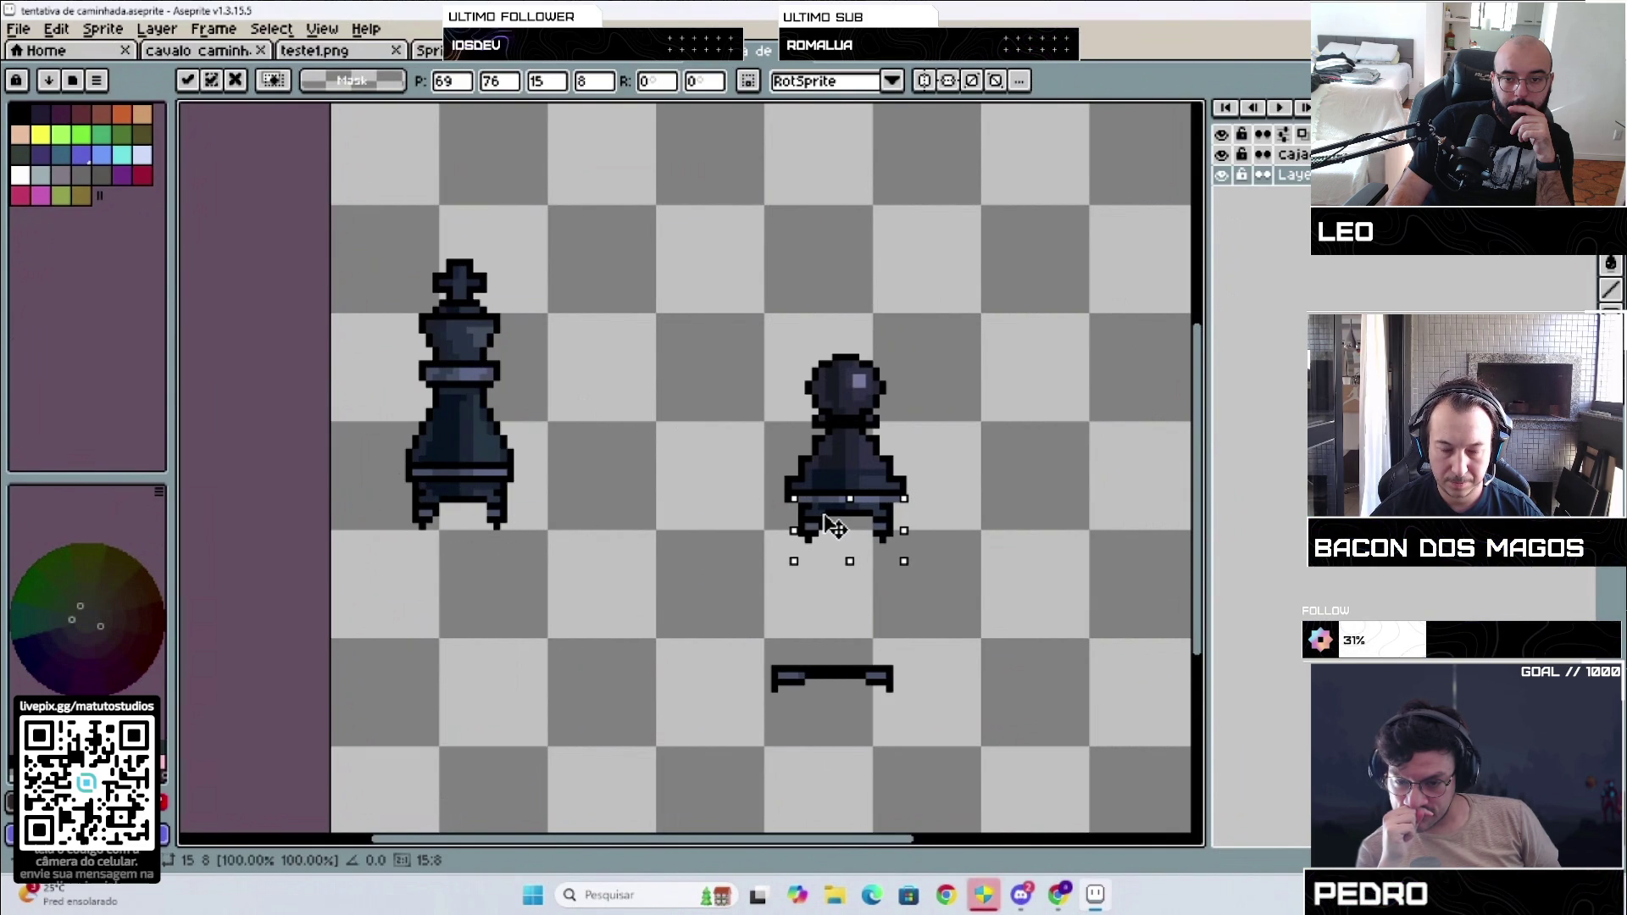
drag(727, 343, 965, 561)
drag(865, 480, 853, 457)
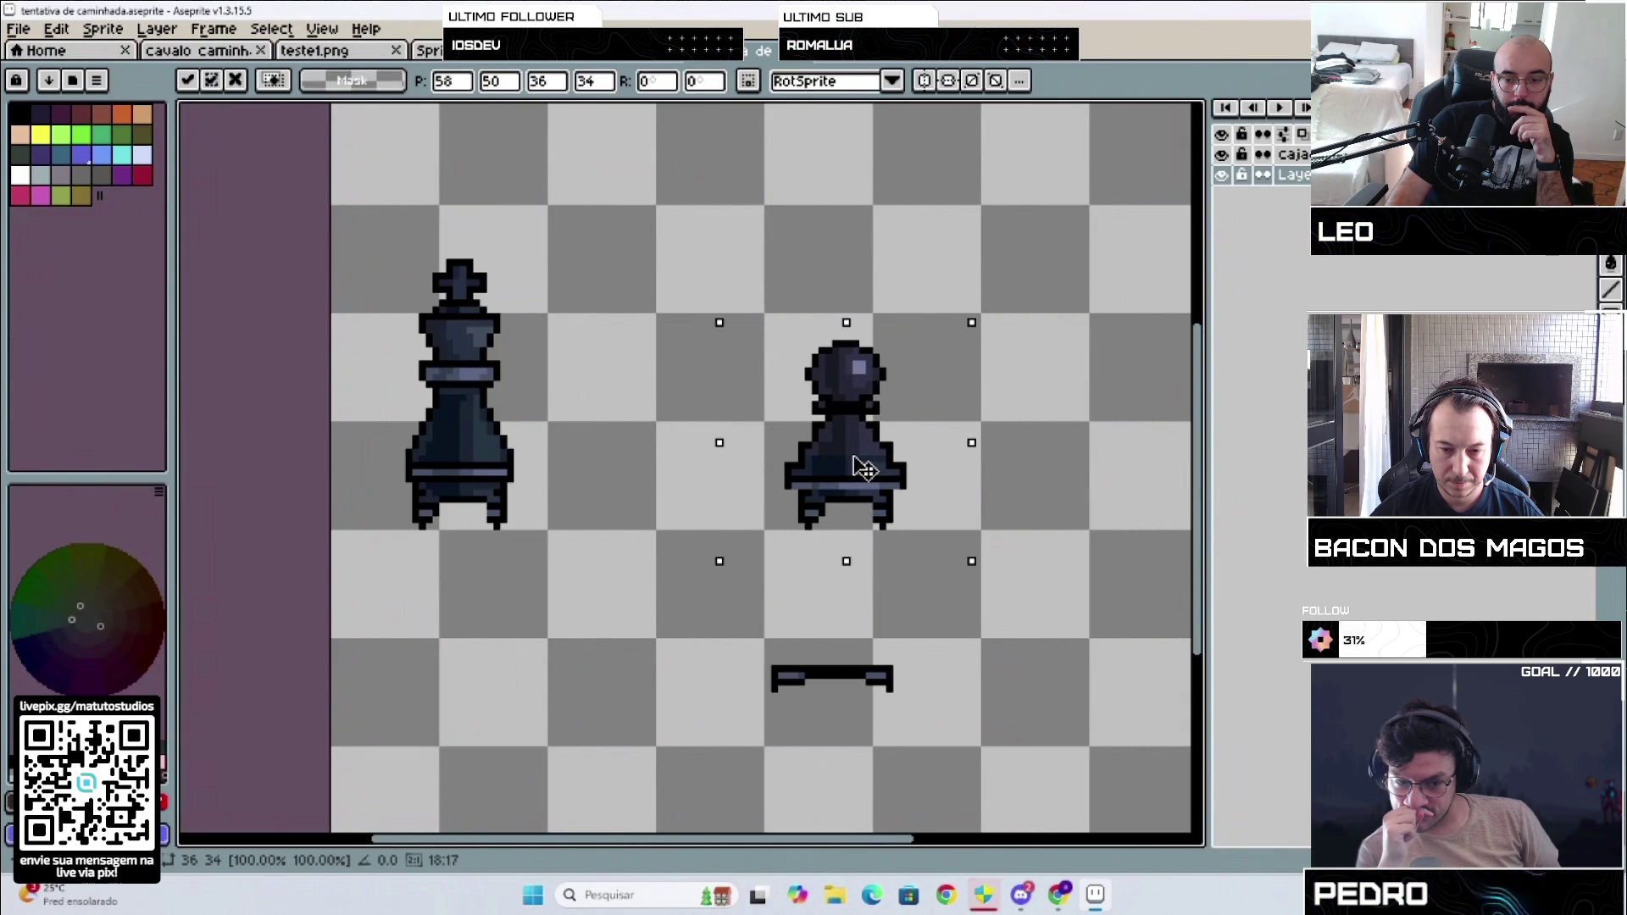
drag(853, 457, 853, 452)
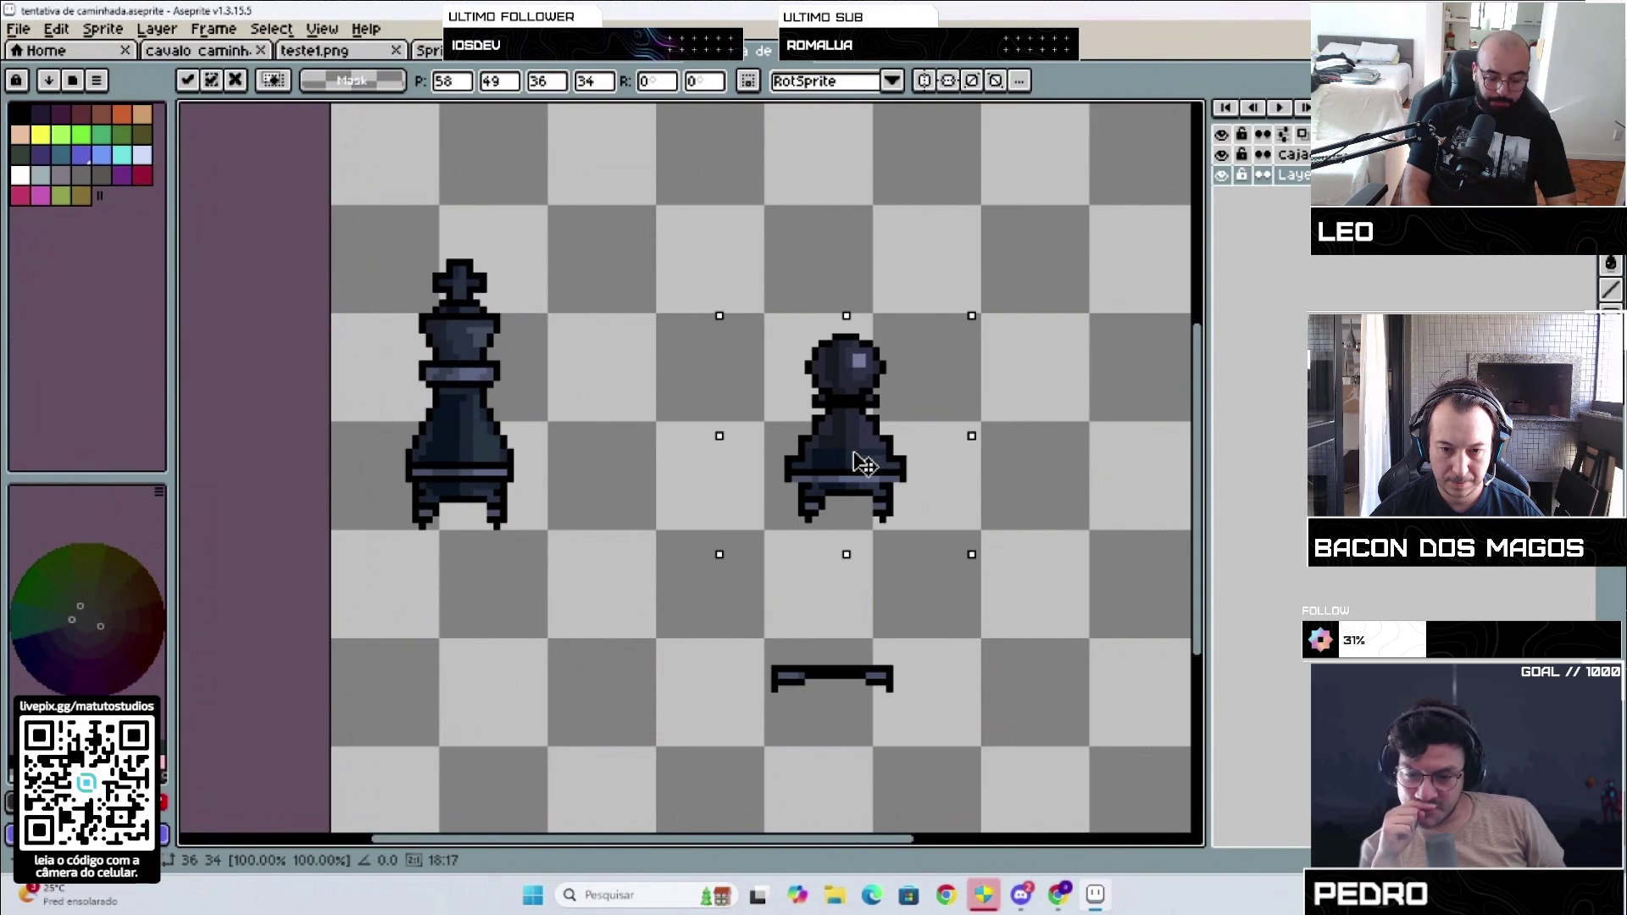
click(639, 466)
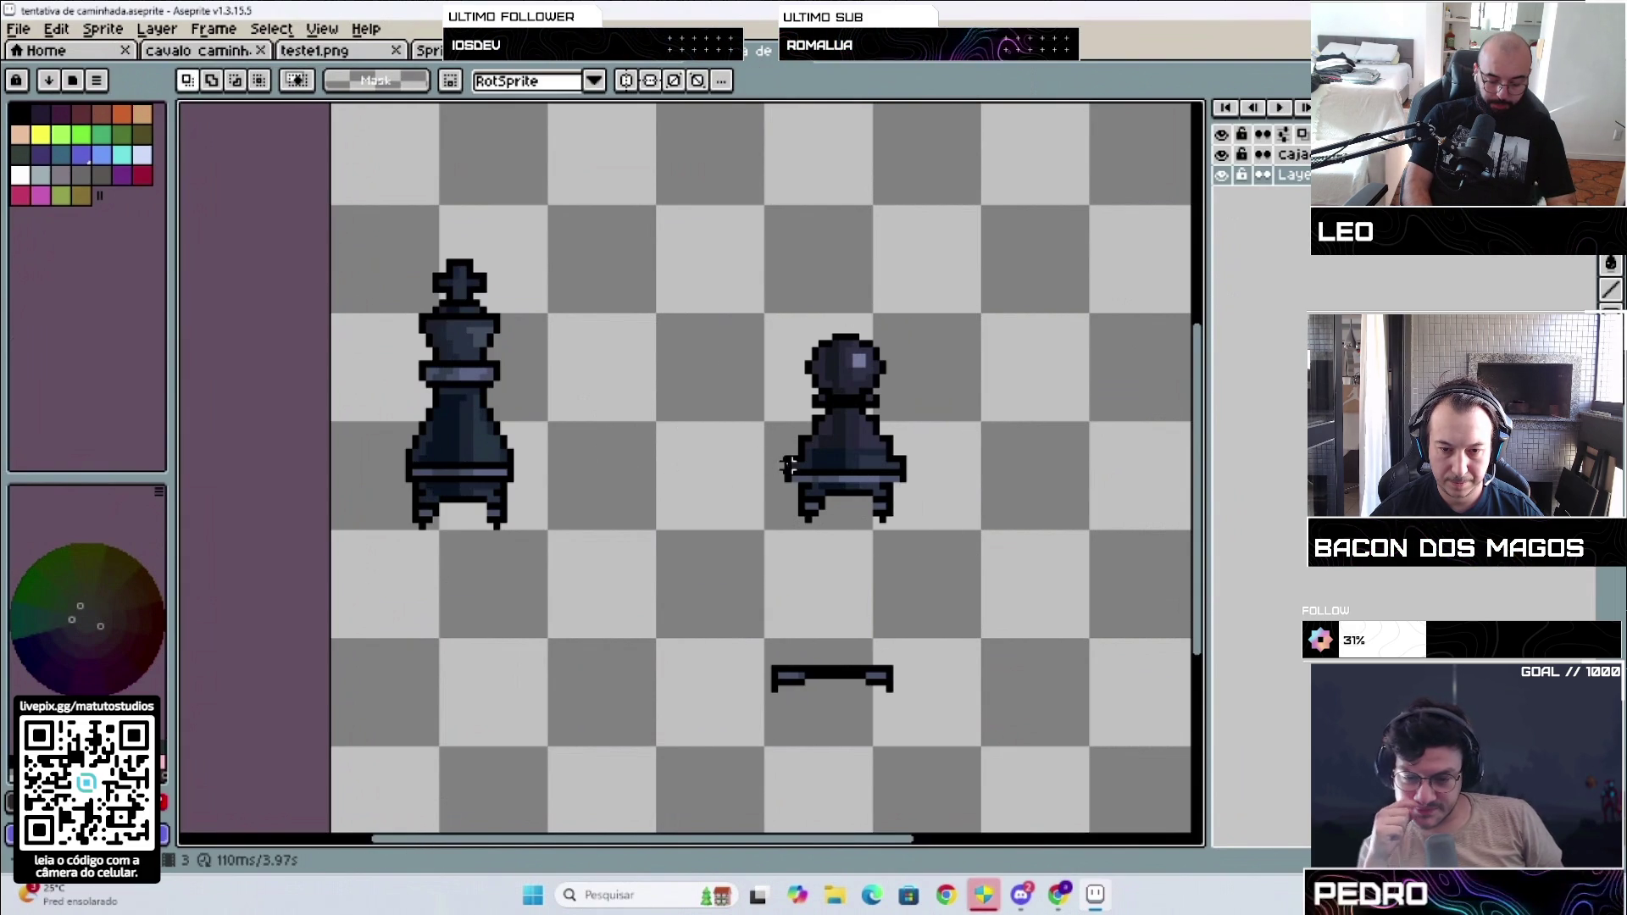
Step: Narrow the pawn's base by one pixel on the left
mouse_move(786, 459)
mouse_down()
mouse_move(905, 487)
mouse_move(901, 471)
mouse_up()
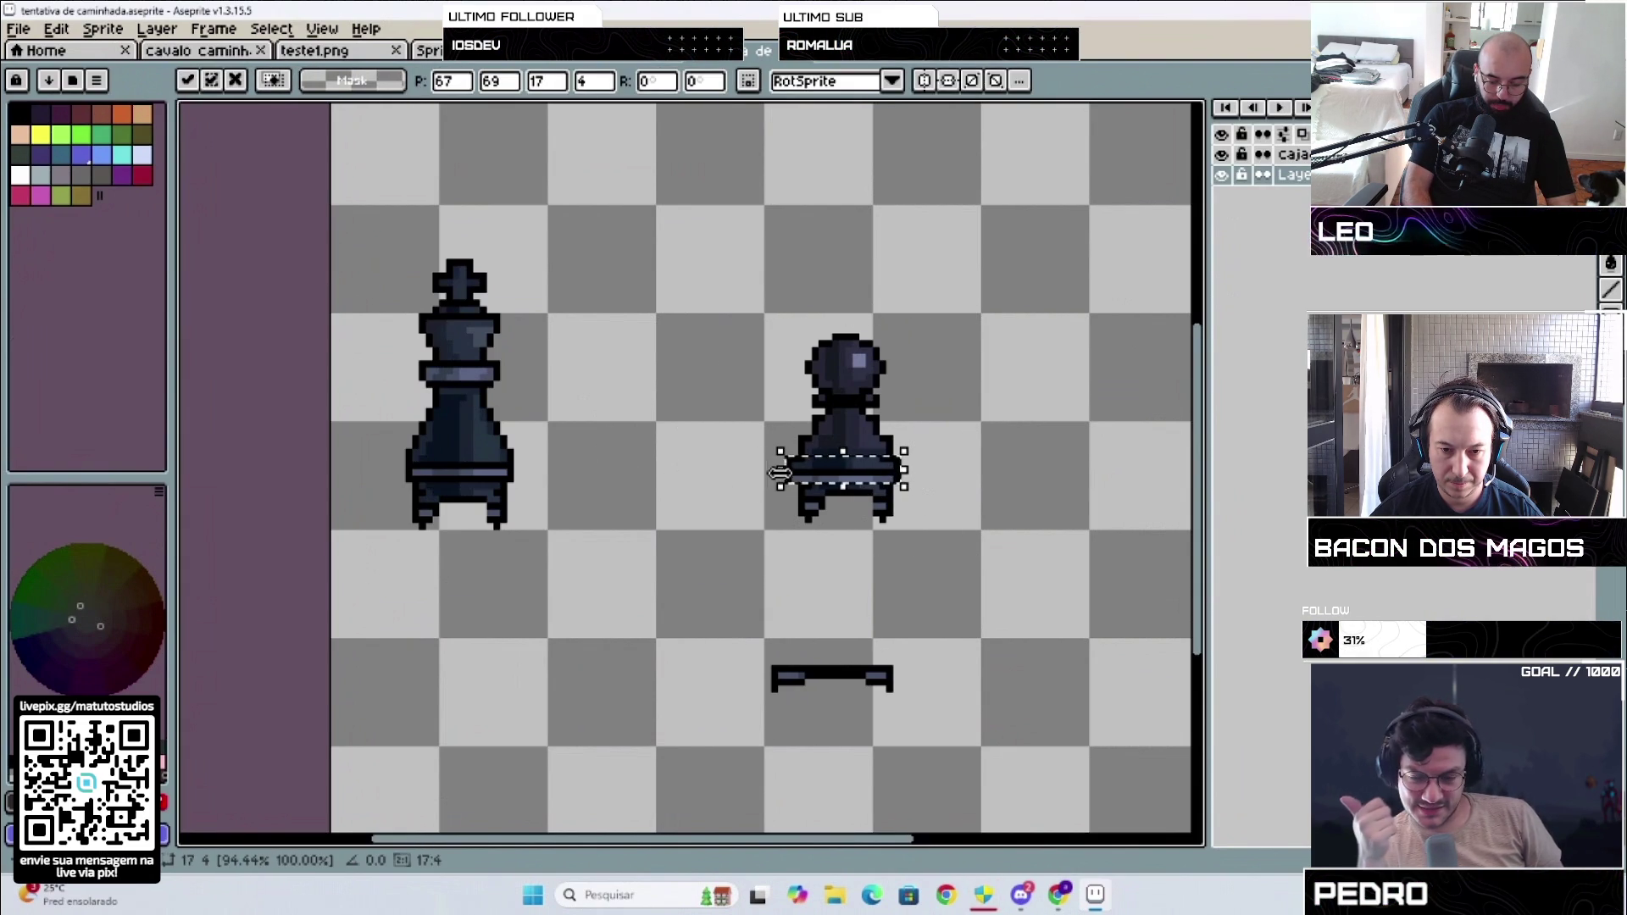
drag(781, 471, 788, 473)
click(727, 453)
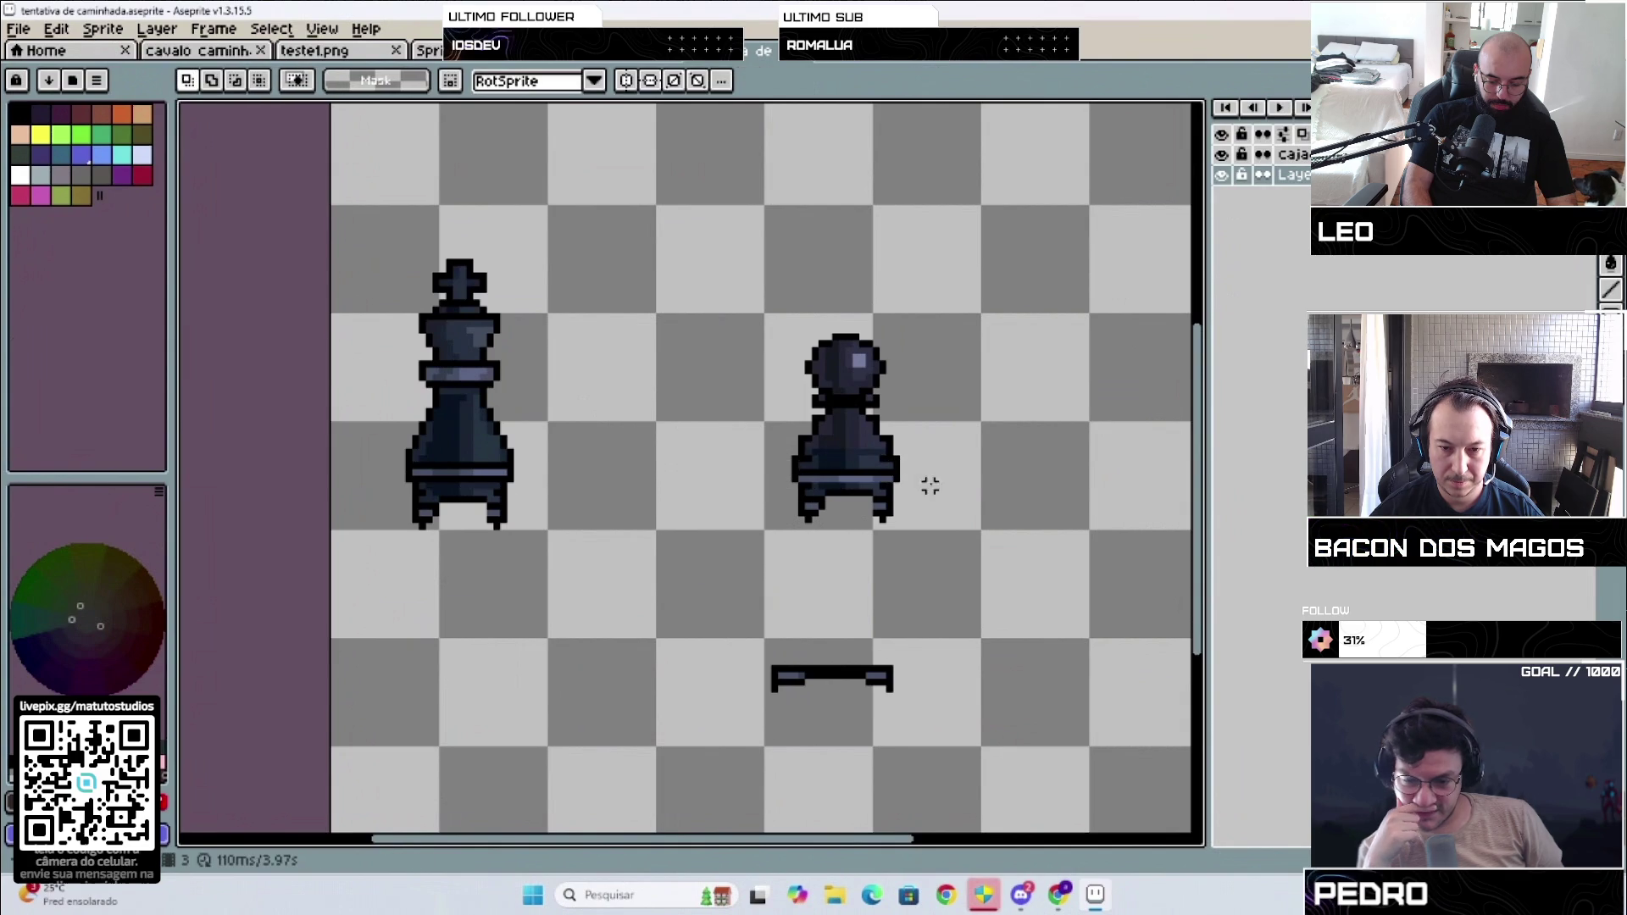
scroll(936, 474, up, 1)
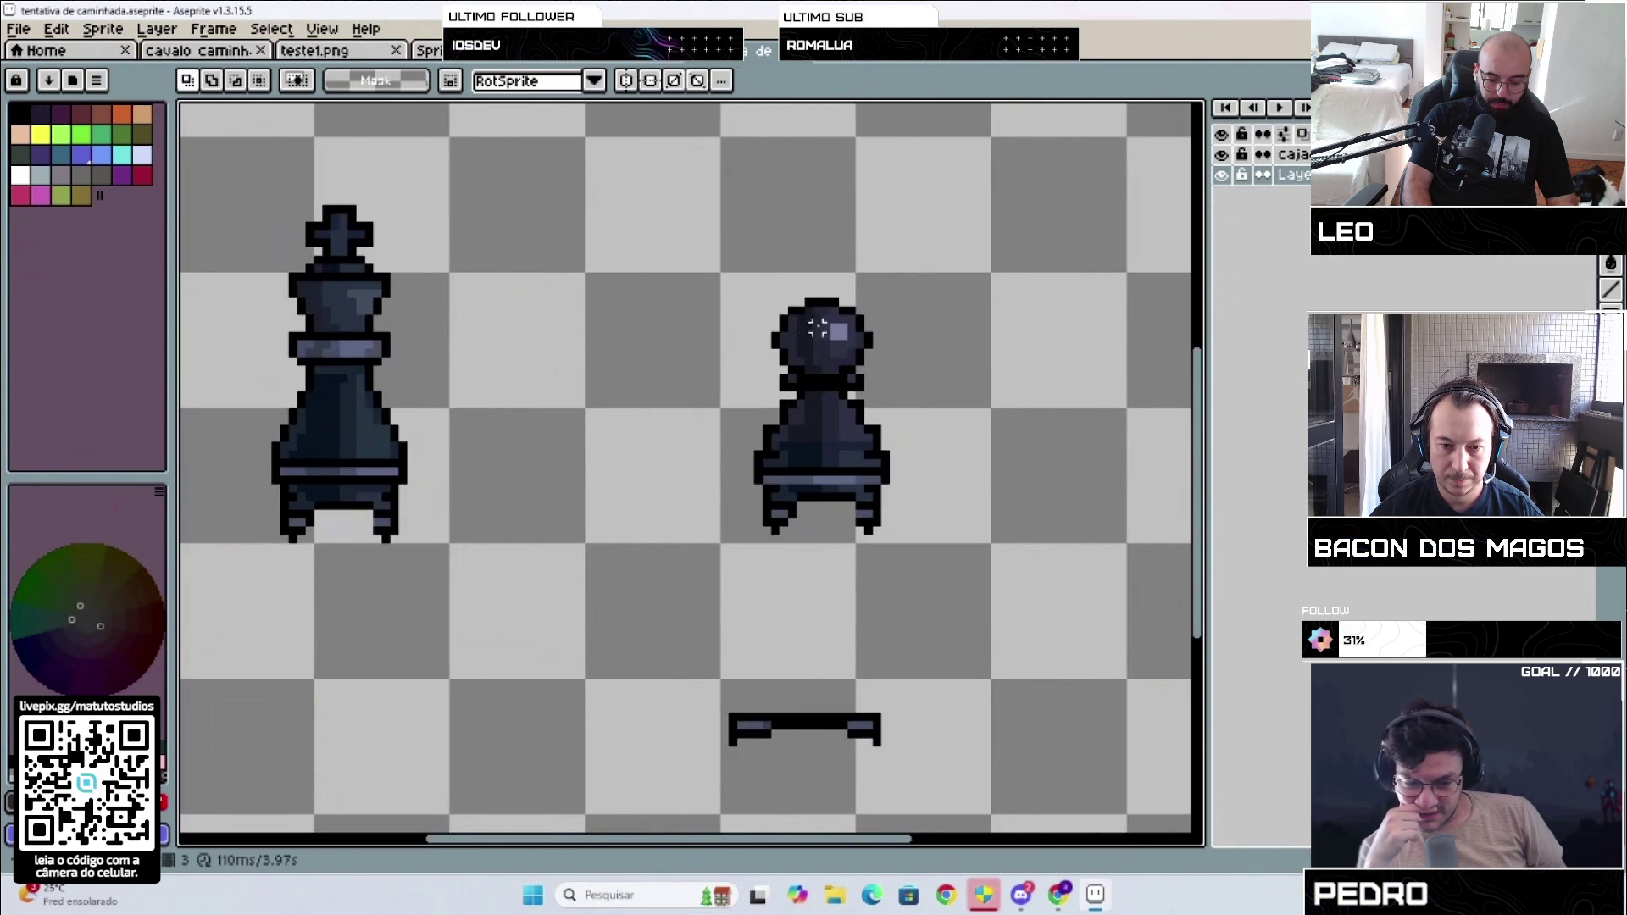
Step: Reposition the pawn's head above its collar with one-pixel nudges
mouse_move(747, 283)
mouse_down()
mouse_move(885, 364)
mouse_move(837, 324)
mouse_up()
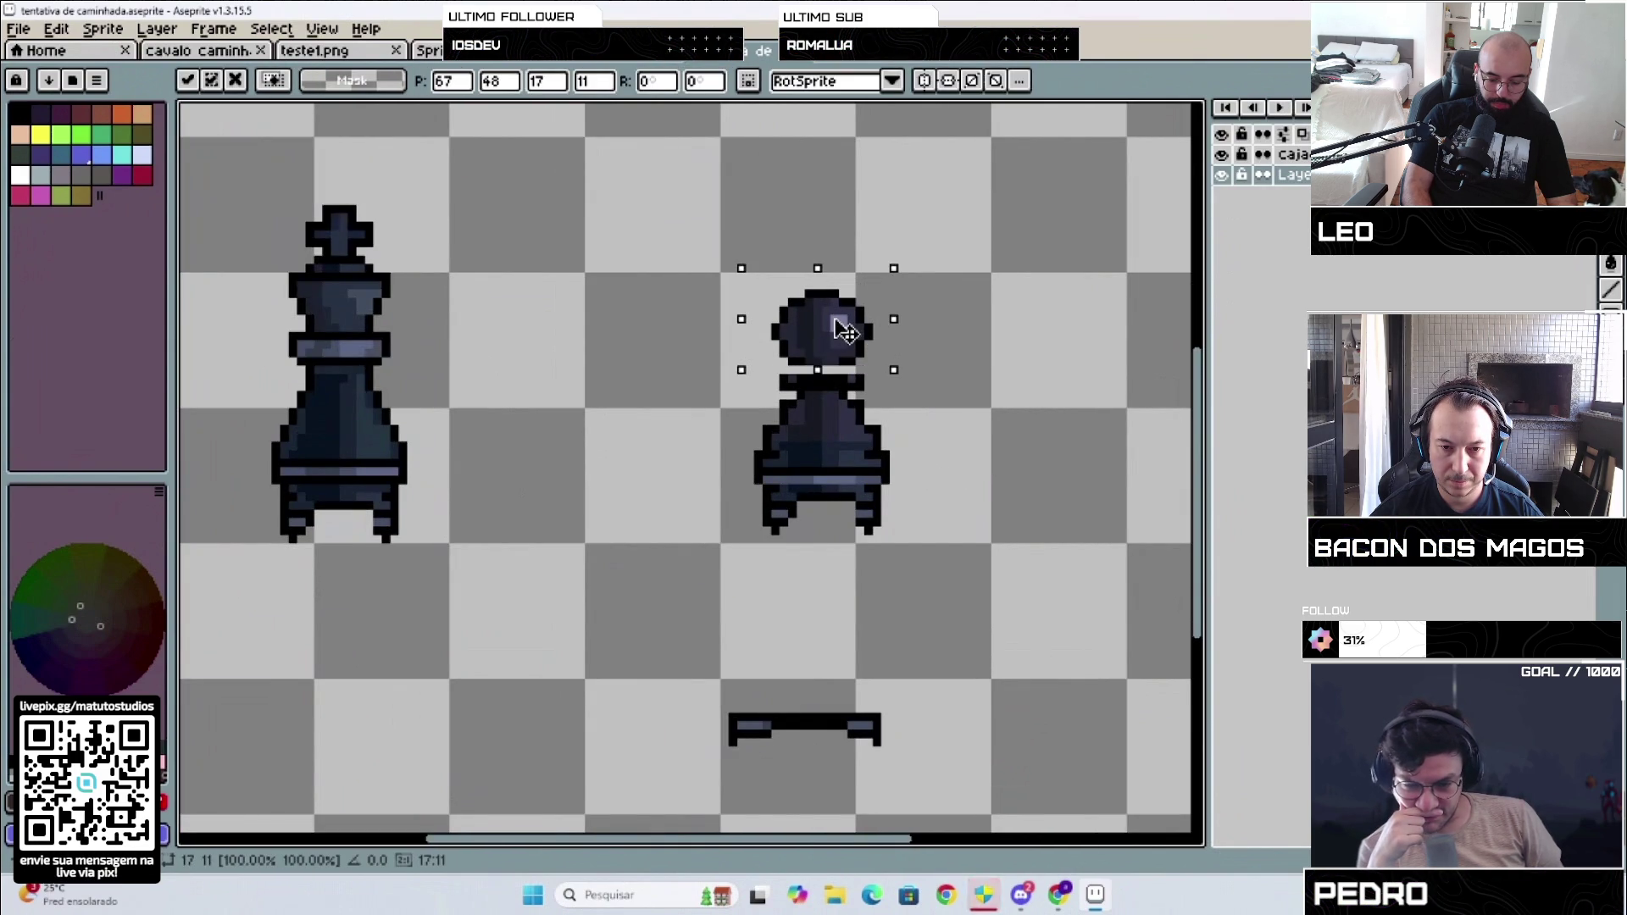
click(742, 361)
drag(857, 383, 847, 392)
click(716, 292)
drag(743, 283, 885, 378)
drag(850, 346, 852, 354)
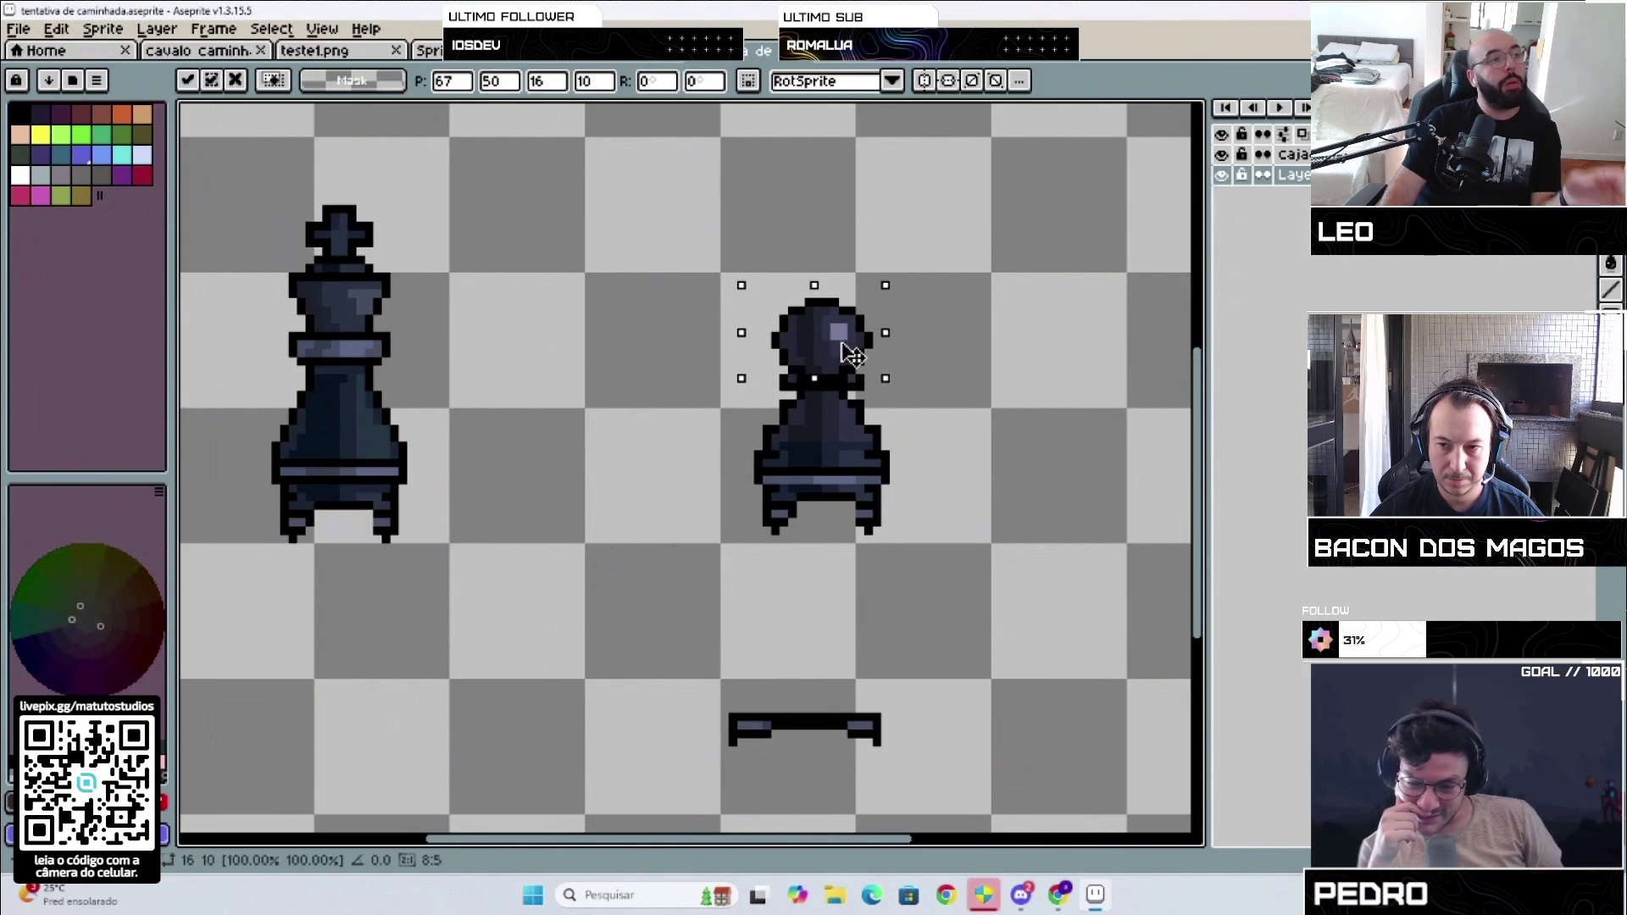
click(1060, 302)
key(Left)
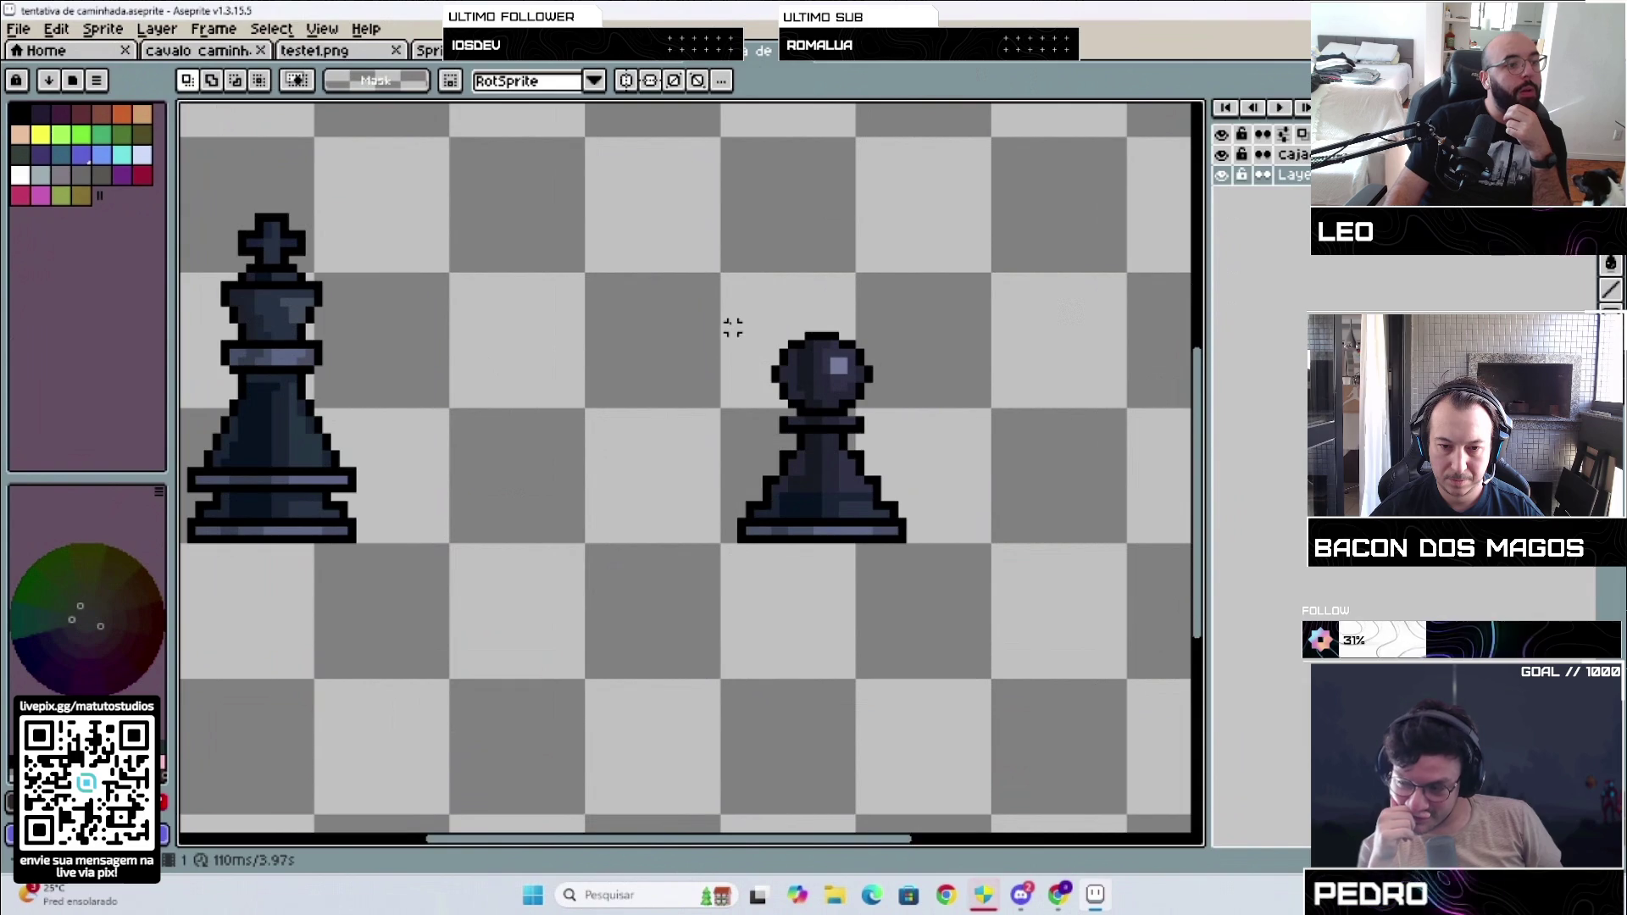
Step: Delete the stray head copy and reattach the detached head to the pawn body
drag(732, 318, 901, 436)
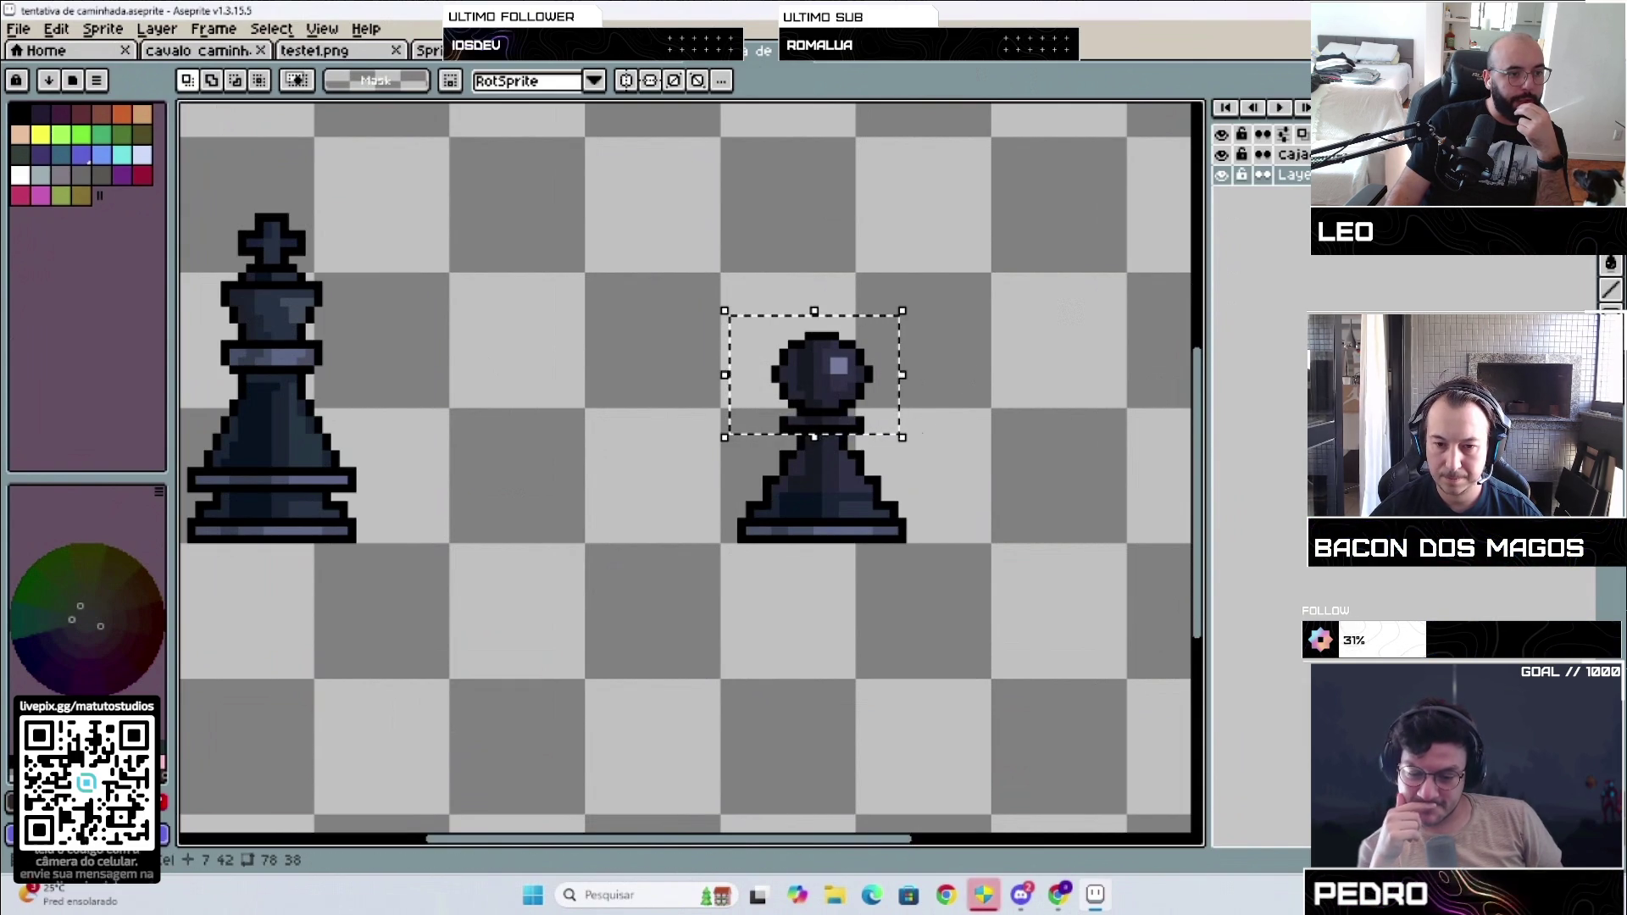
key(Left)
key(Left)
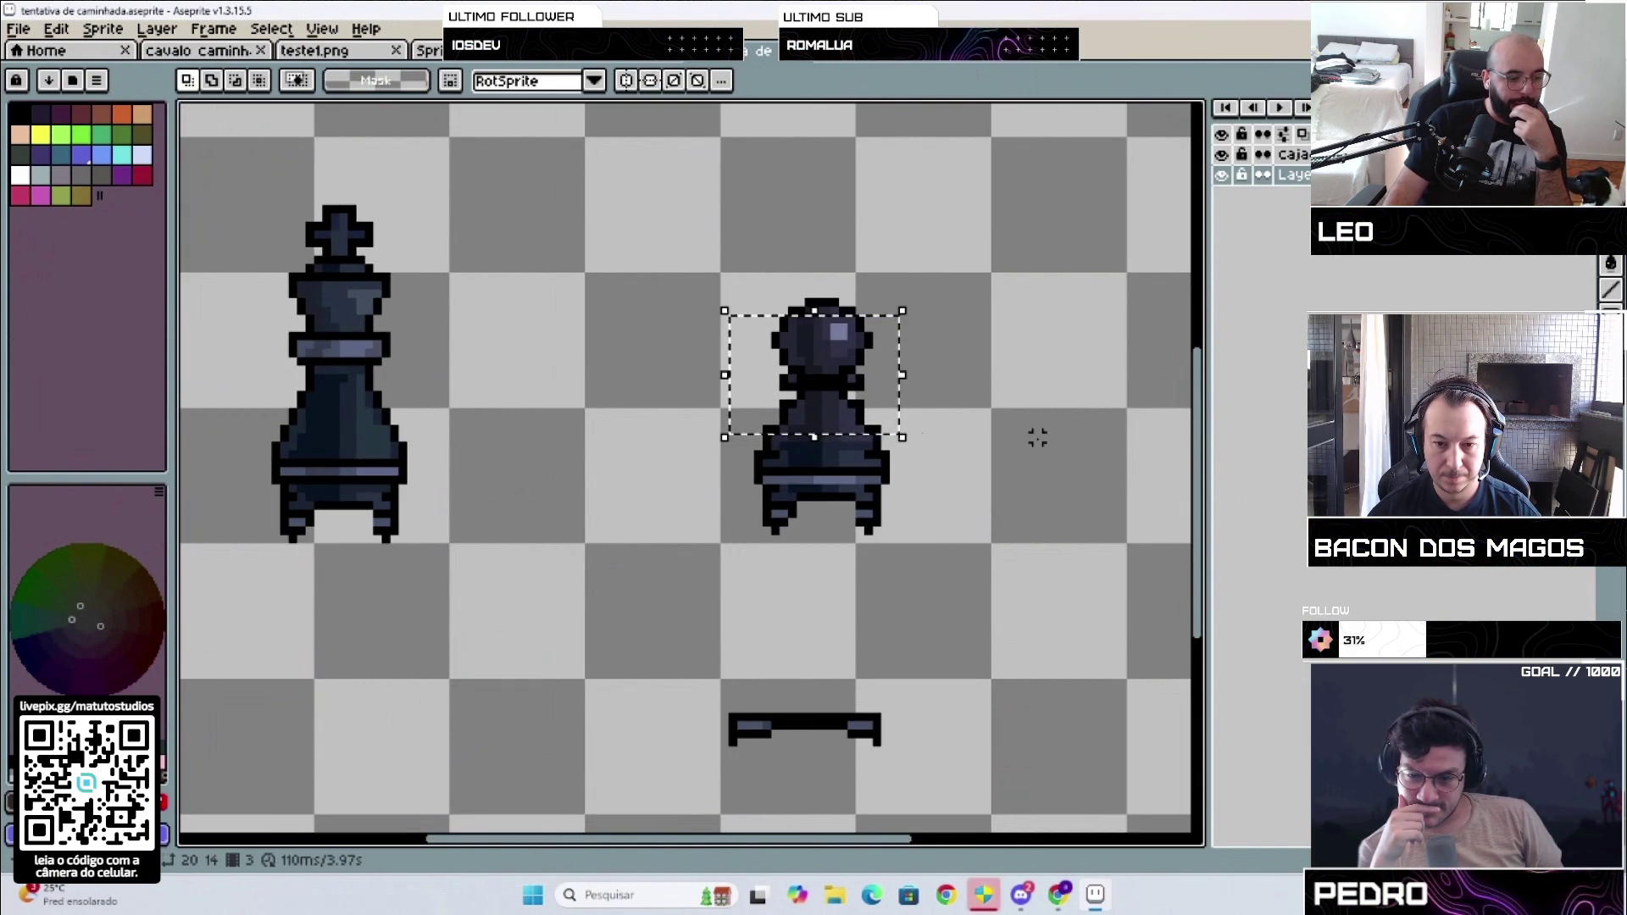
click(842, 405)
mouse_move(841, 405)
mouse_down()
mouse_move(994, 405)
mouse_move(1055, 484)
mouse_up()
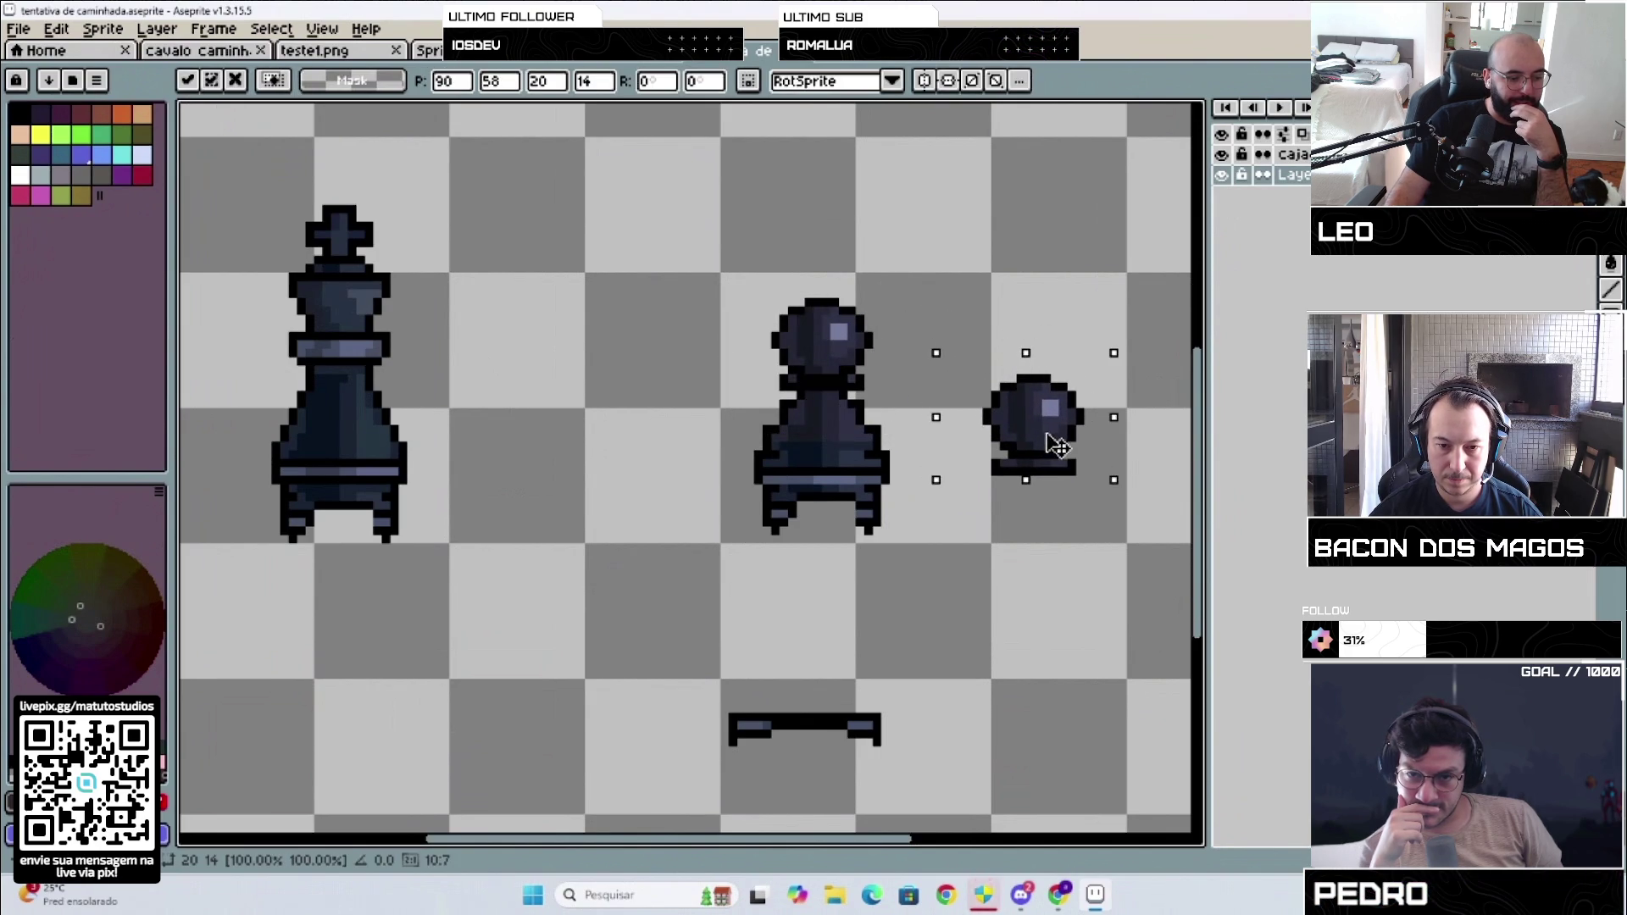
click(970, 268)
drag(875, 360, 905, 392)
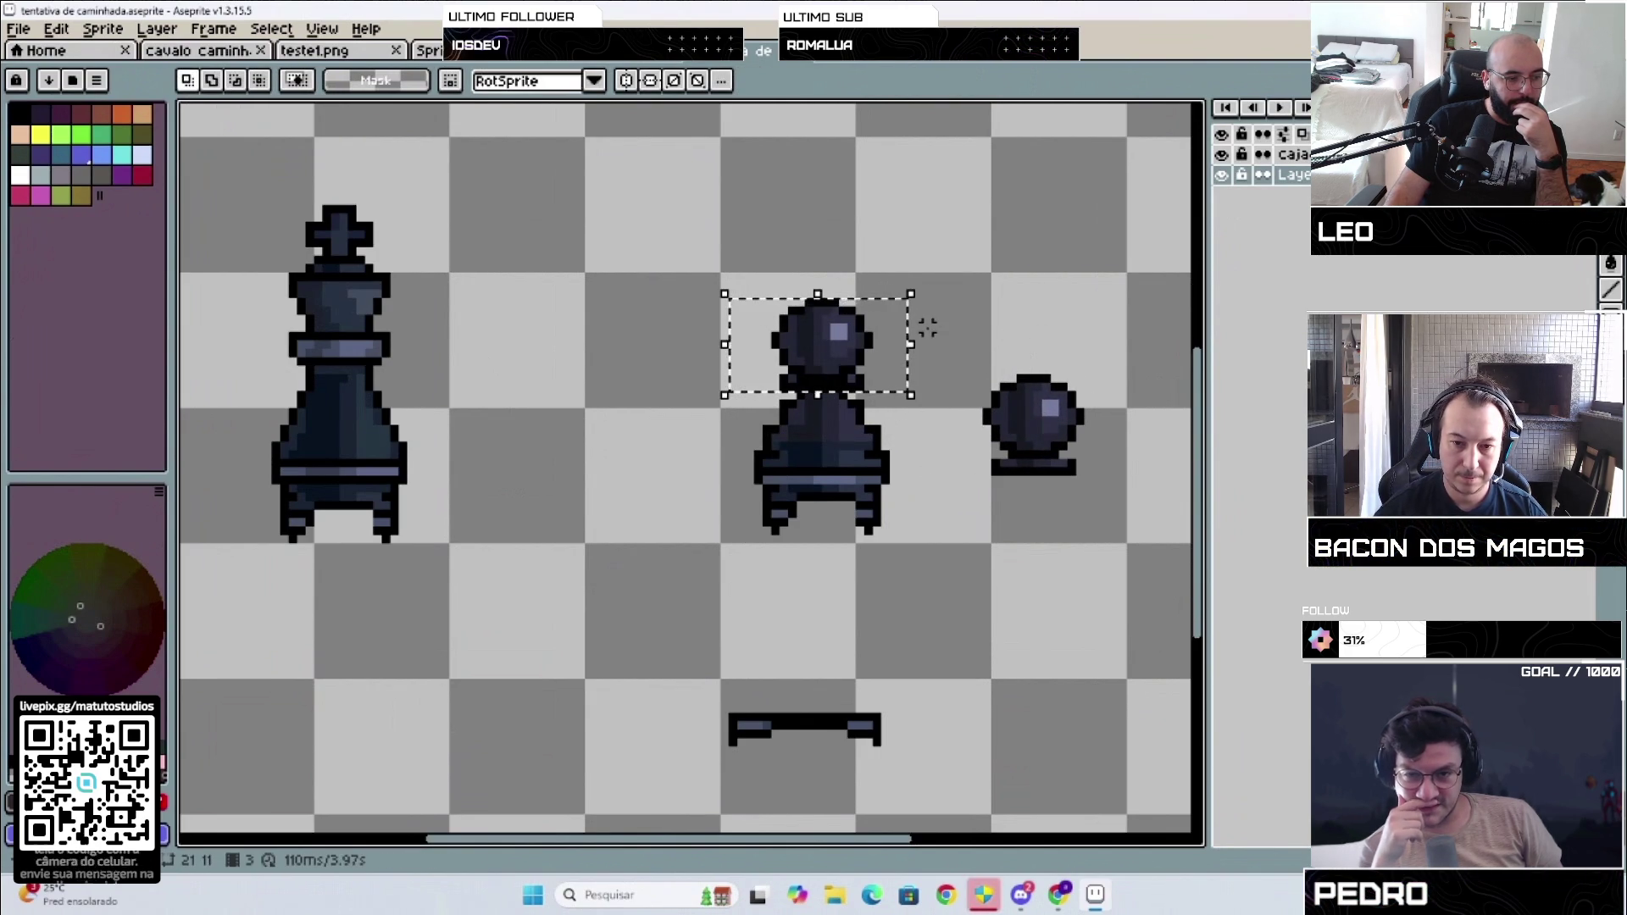
key(Delete)
drag(944, 325, 1104, 536)
mouse_move(1059, 449)
mouse_down()
mouse_move(1035, 424)
mouse_move(842, 364)
mouse_up()
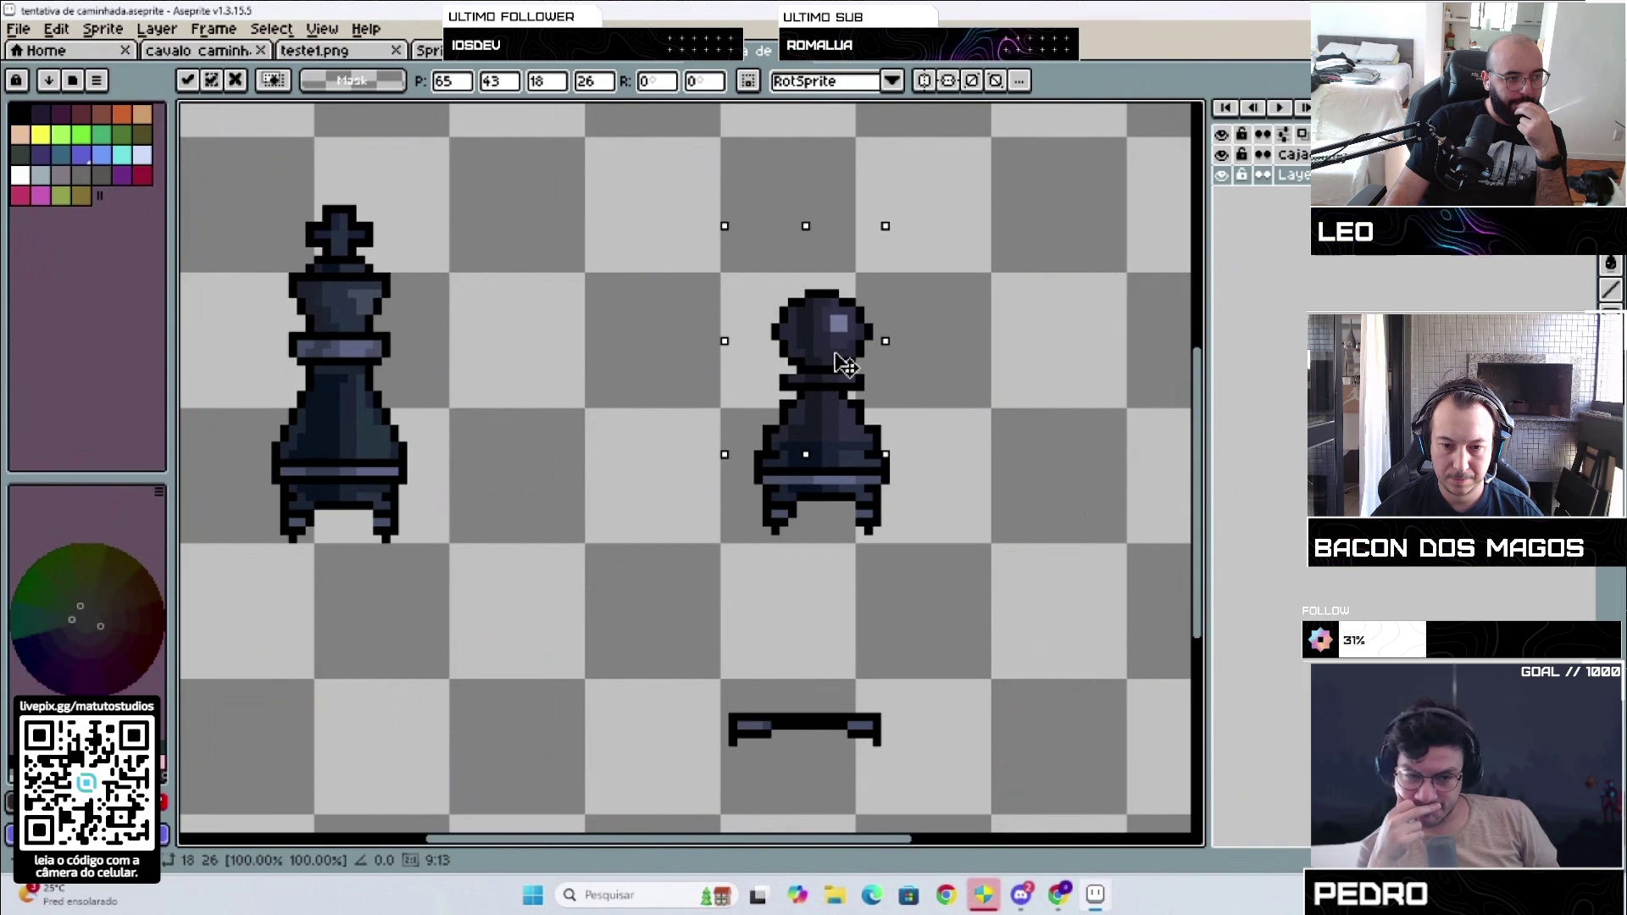
click(978, 463)
scroll(978, 463, down, 1)
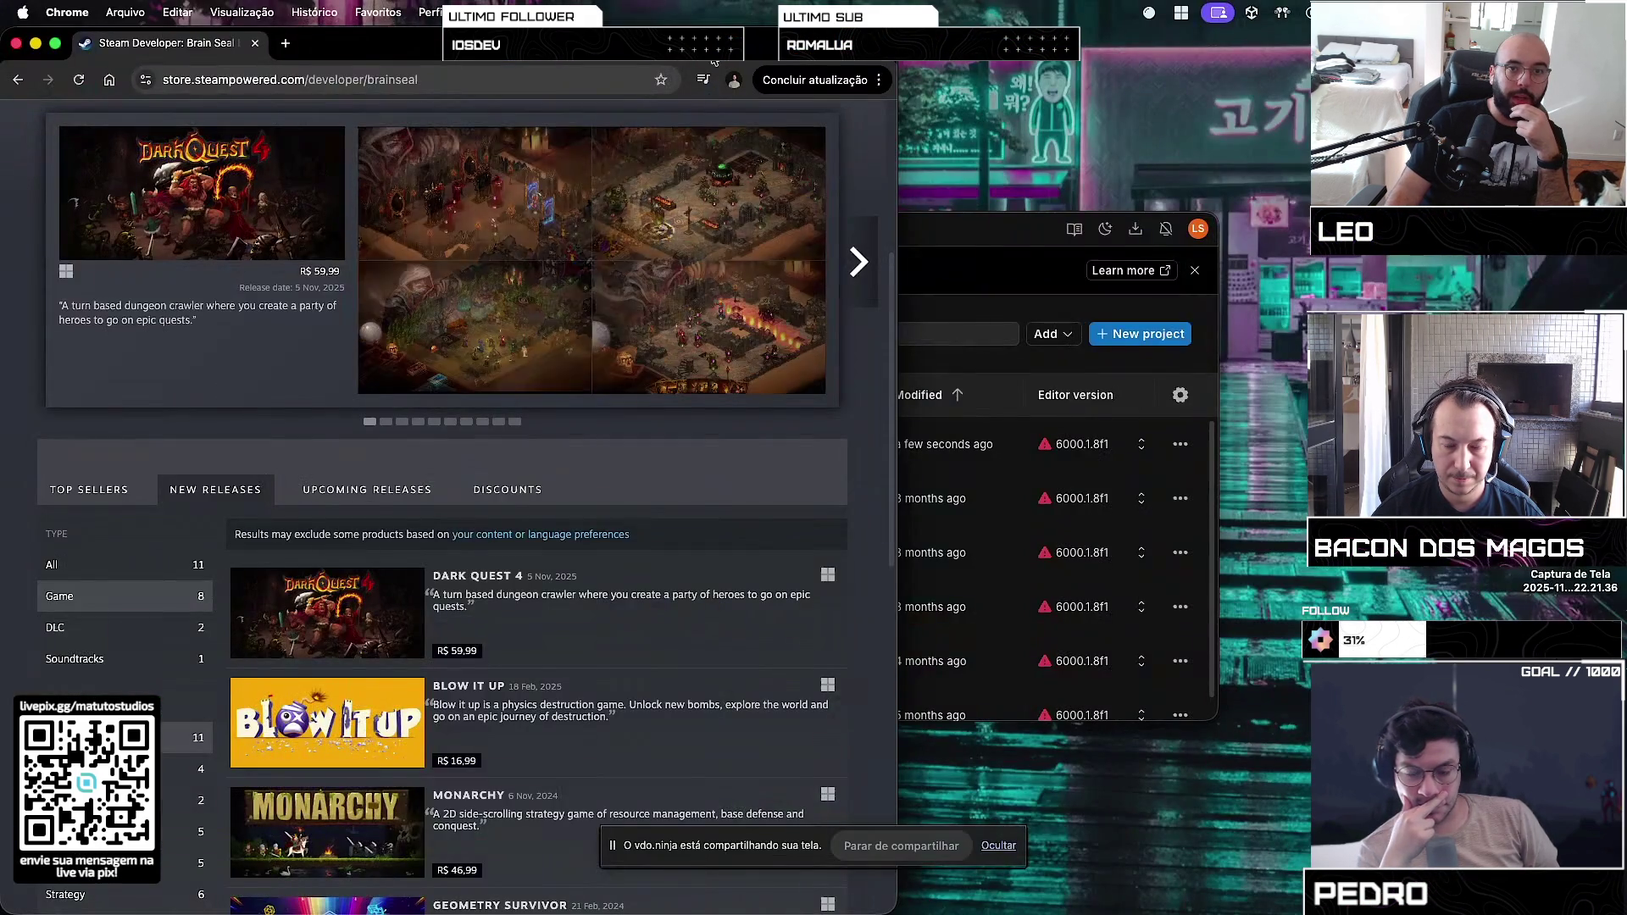
scroll(602, 593, down, 10)
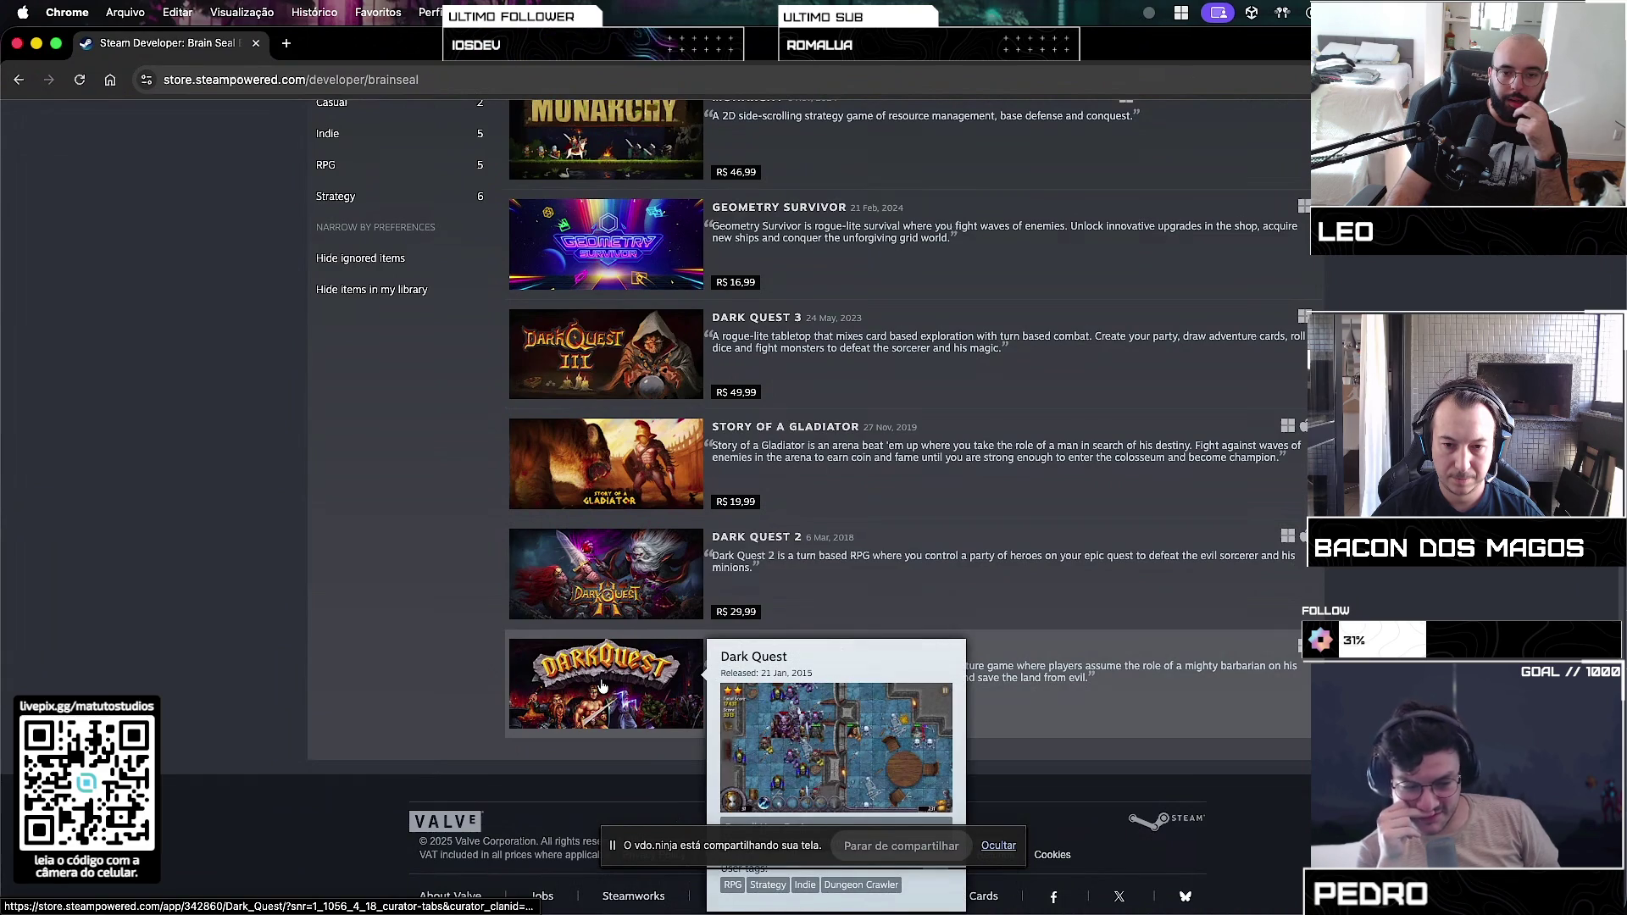
click(600, 682)
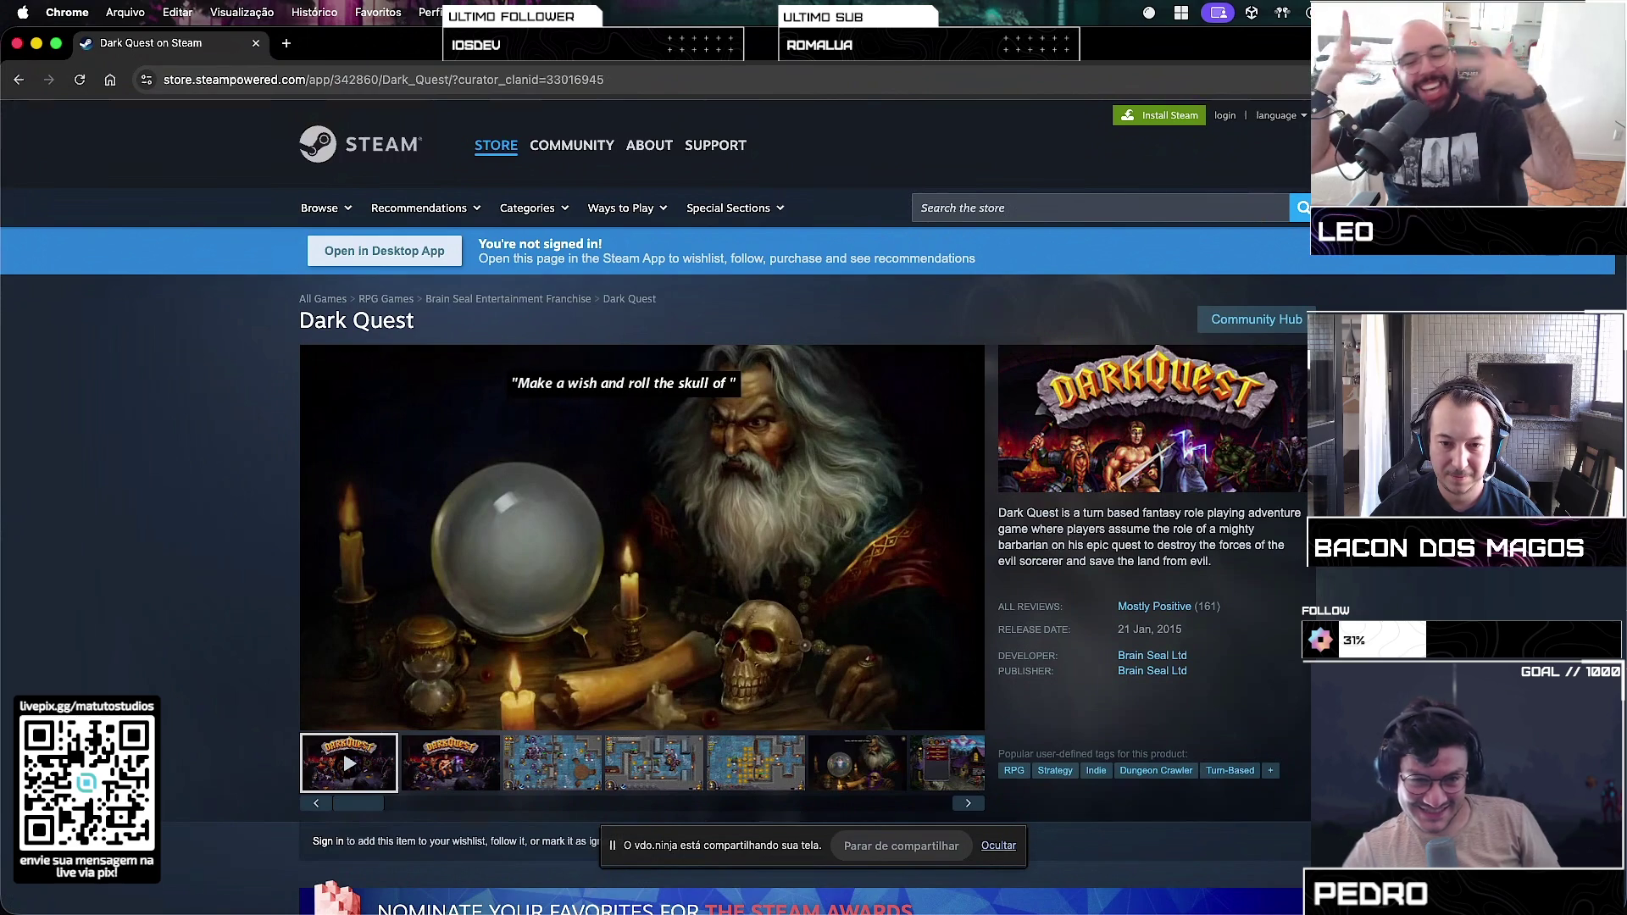
mouse_move(448, 638)
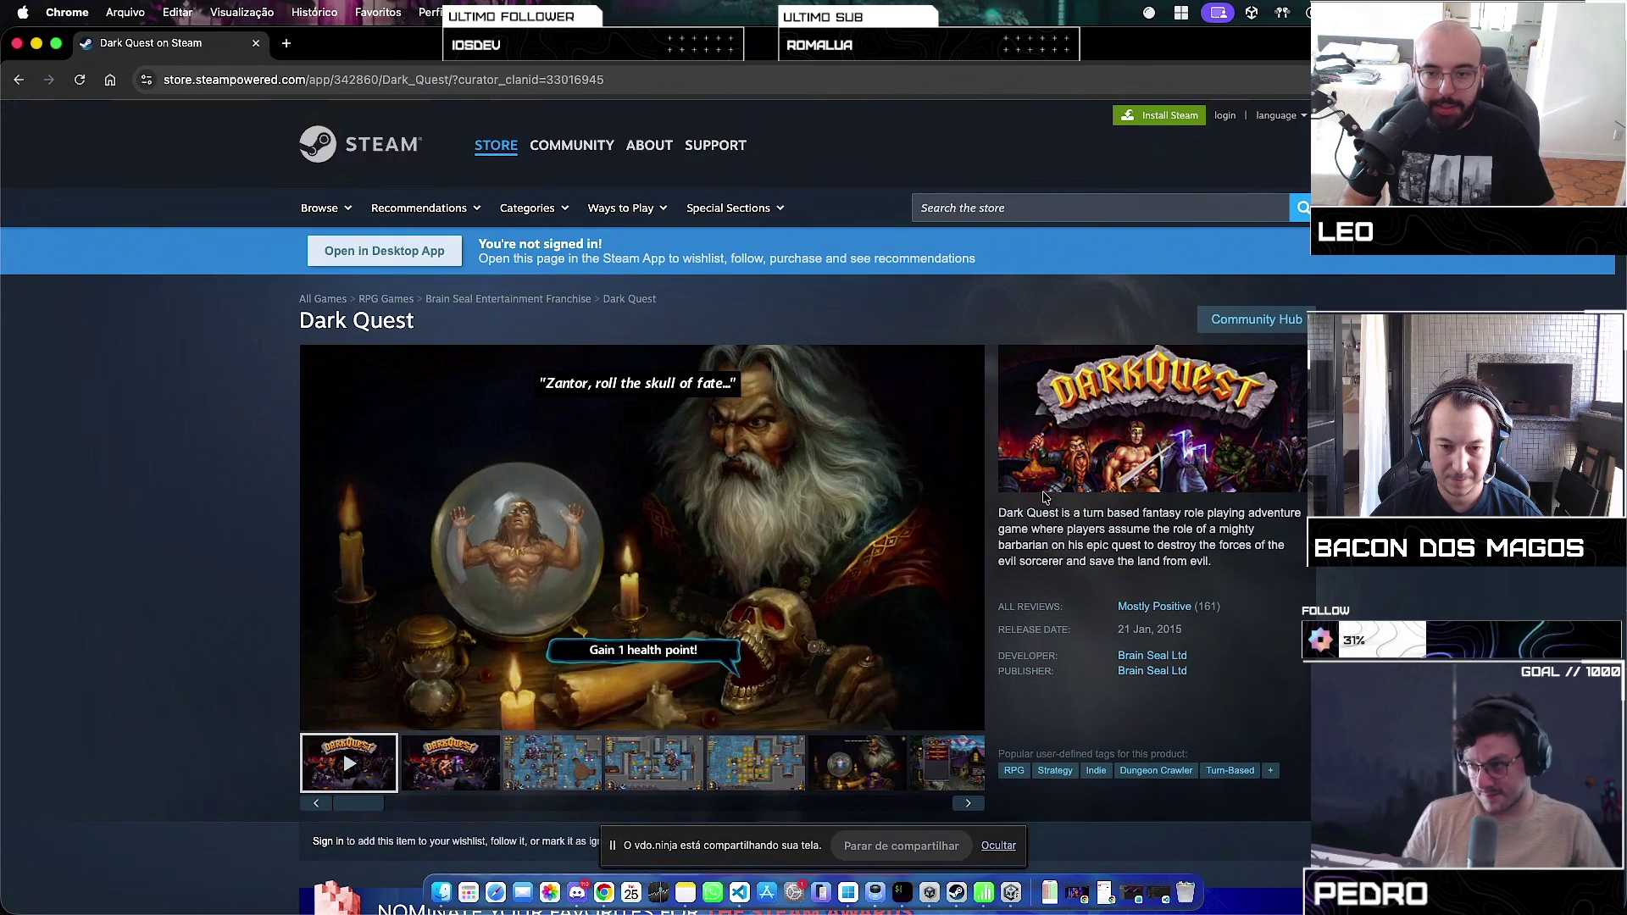
scroll(1044, 498, down, 3)
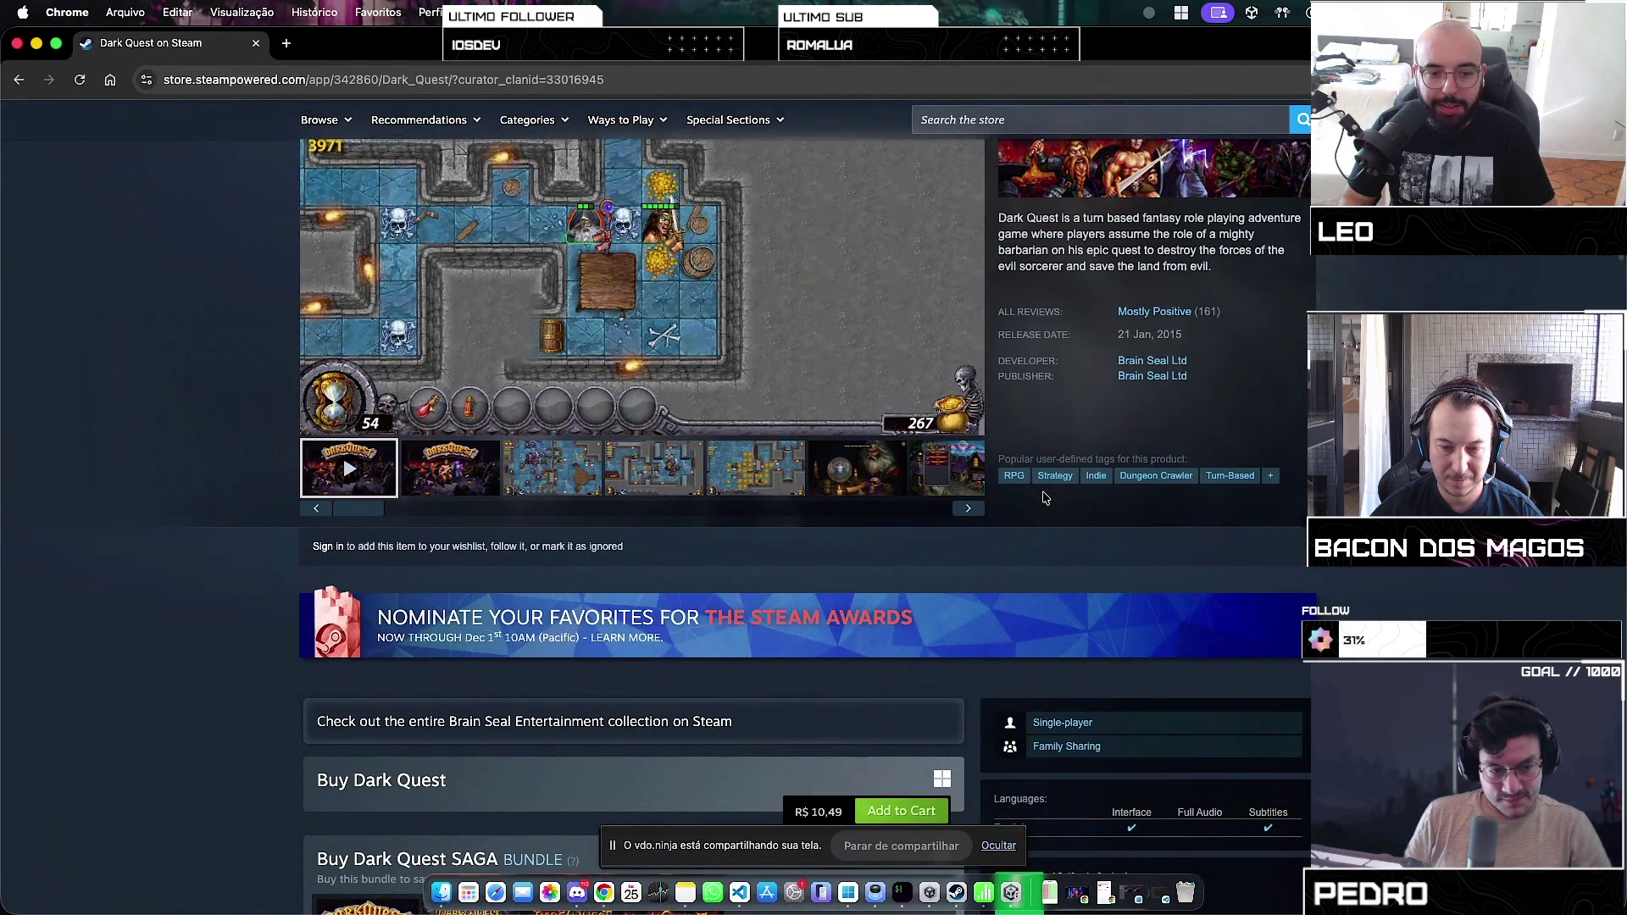
scroll(1044, 497, down, 6)
scroll(1044, 497, down, 15)
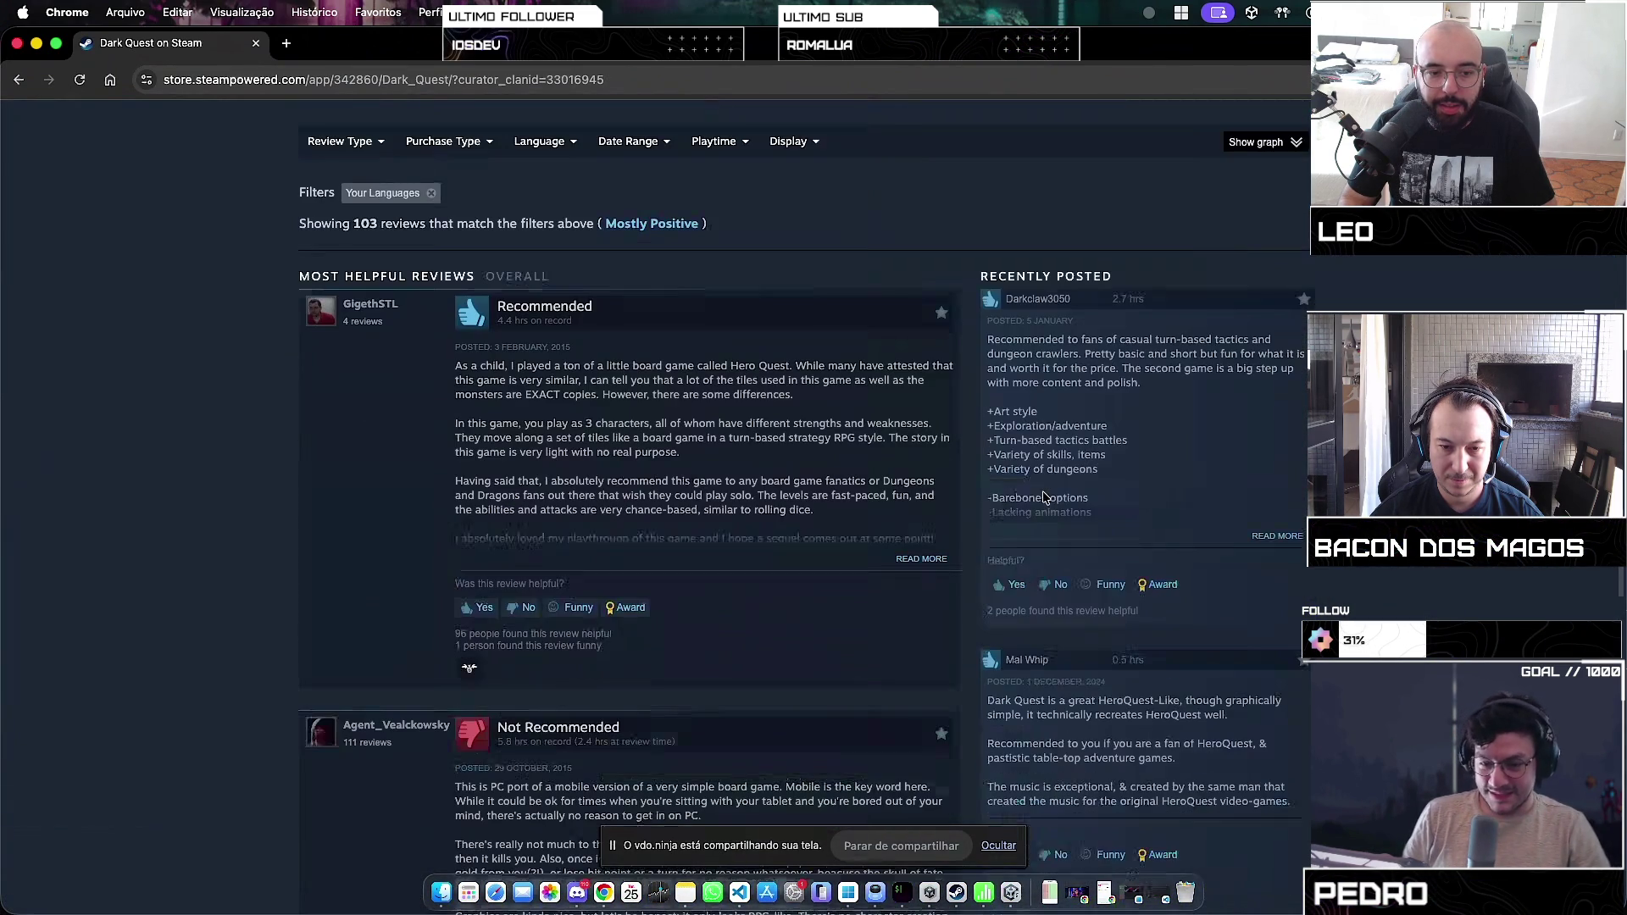
scroll(1042, 492, up, 20)
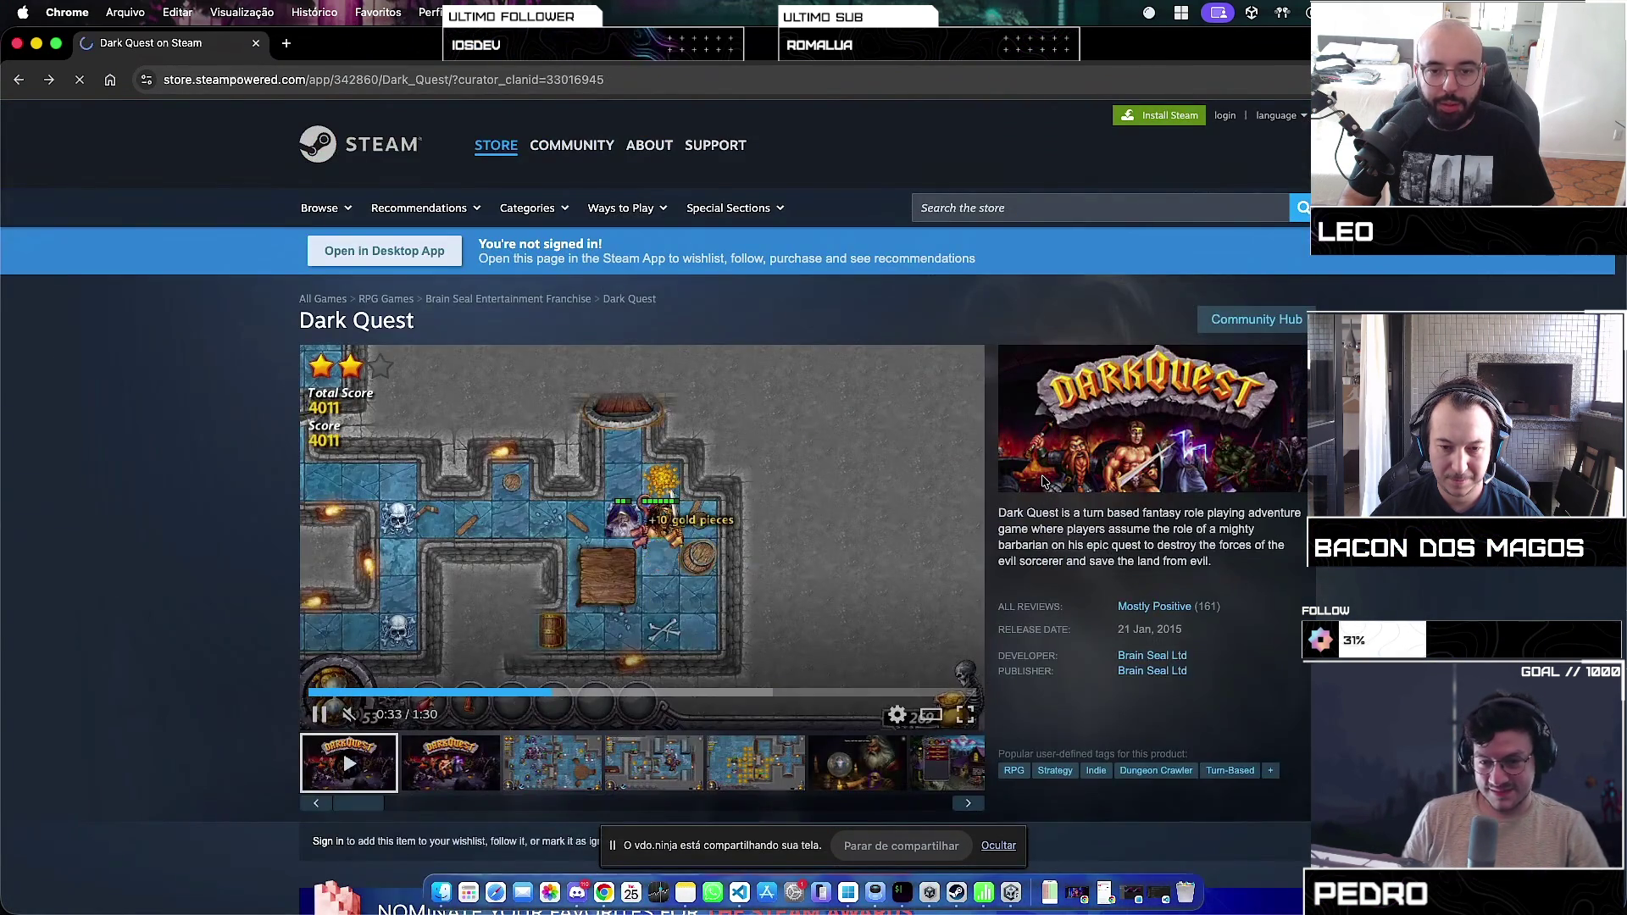
key(super+bracketleft)
scroll(607, 639, down, 15)
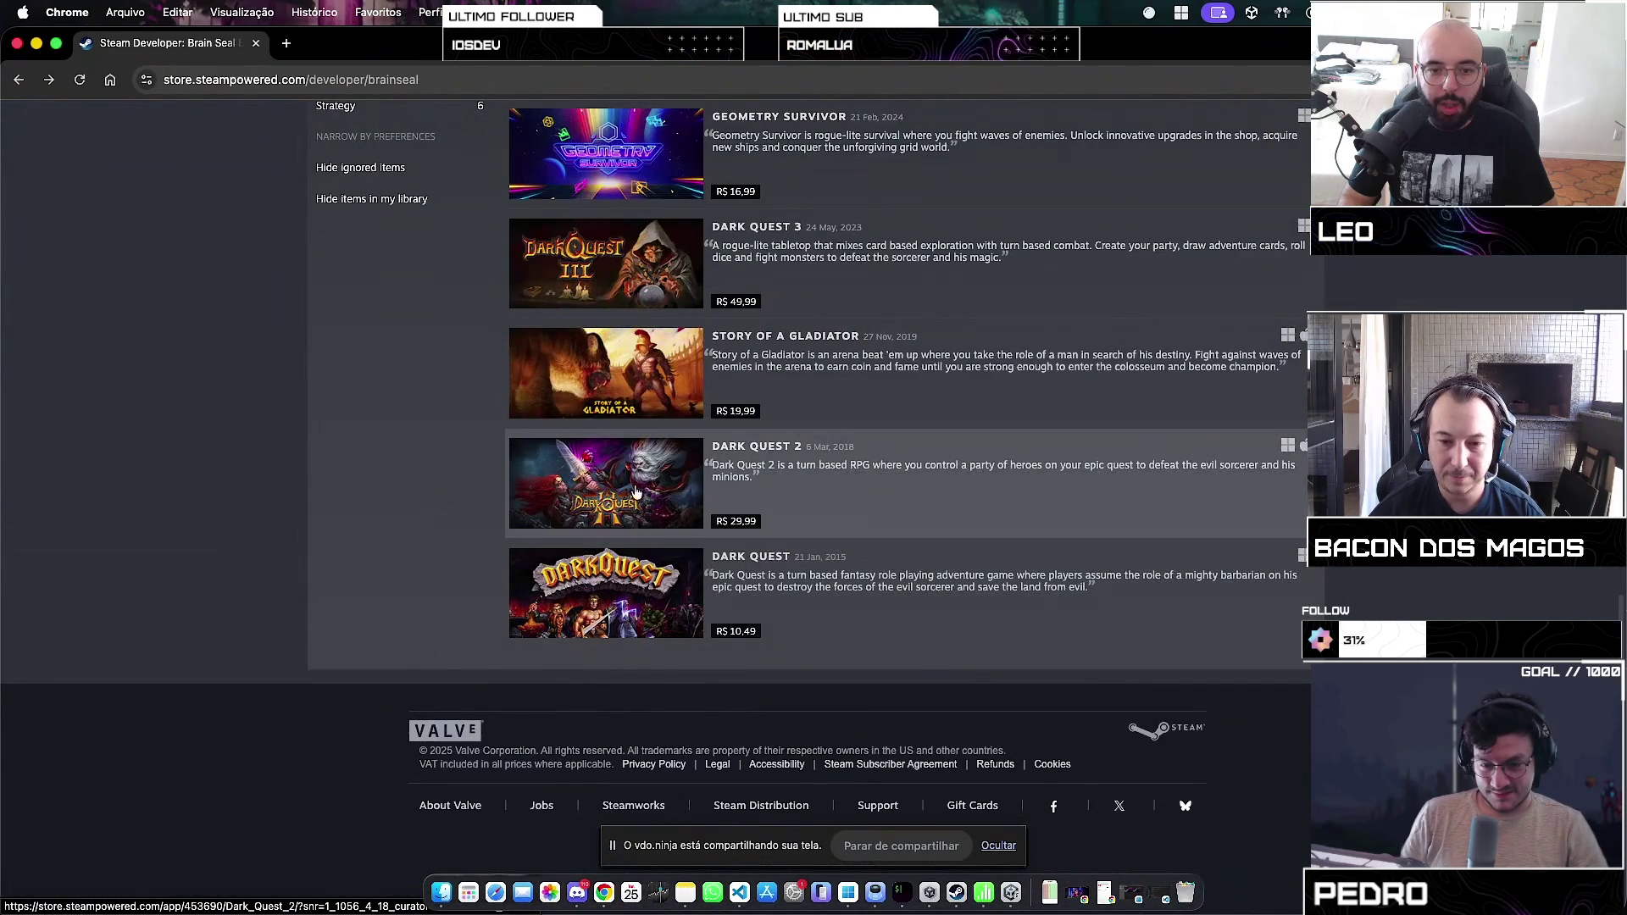
Step: Check the Dark Quest 2 and Story of a Gladiator pages, returning to Brain Seal's list each time
click(634, 502)
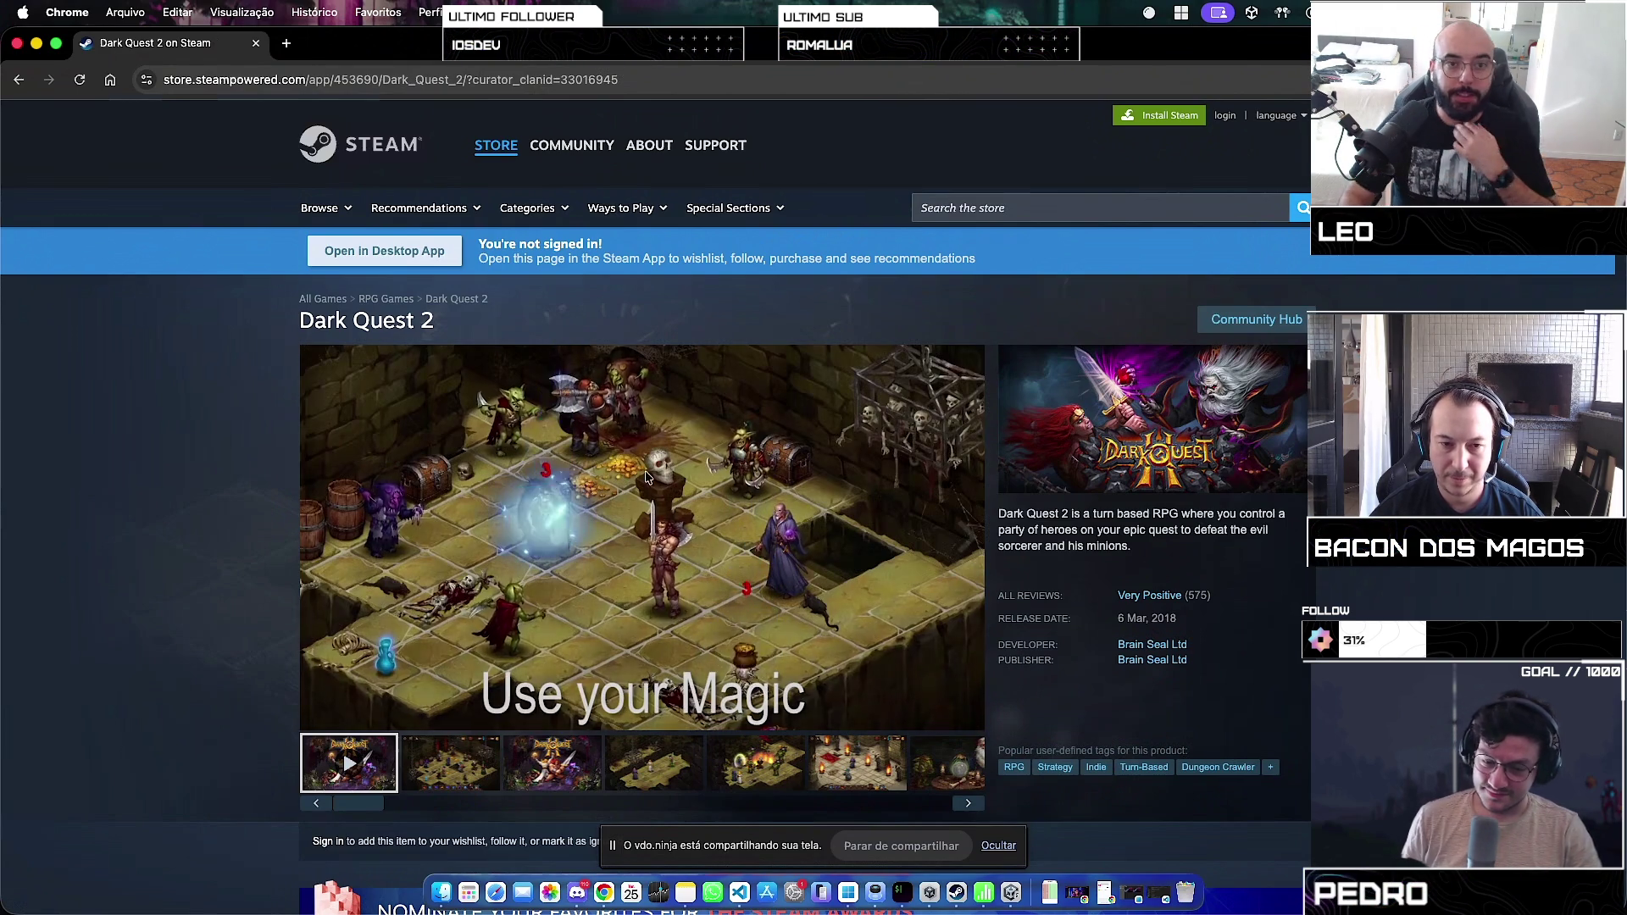
key(super+bracketleft)
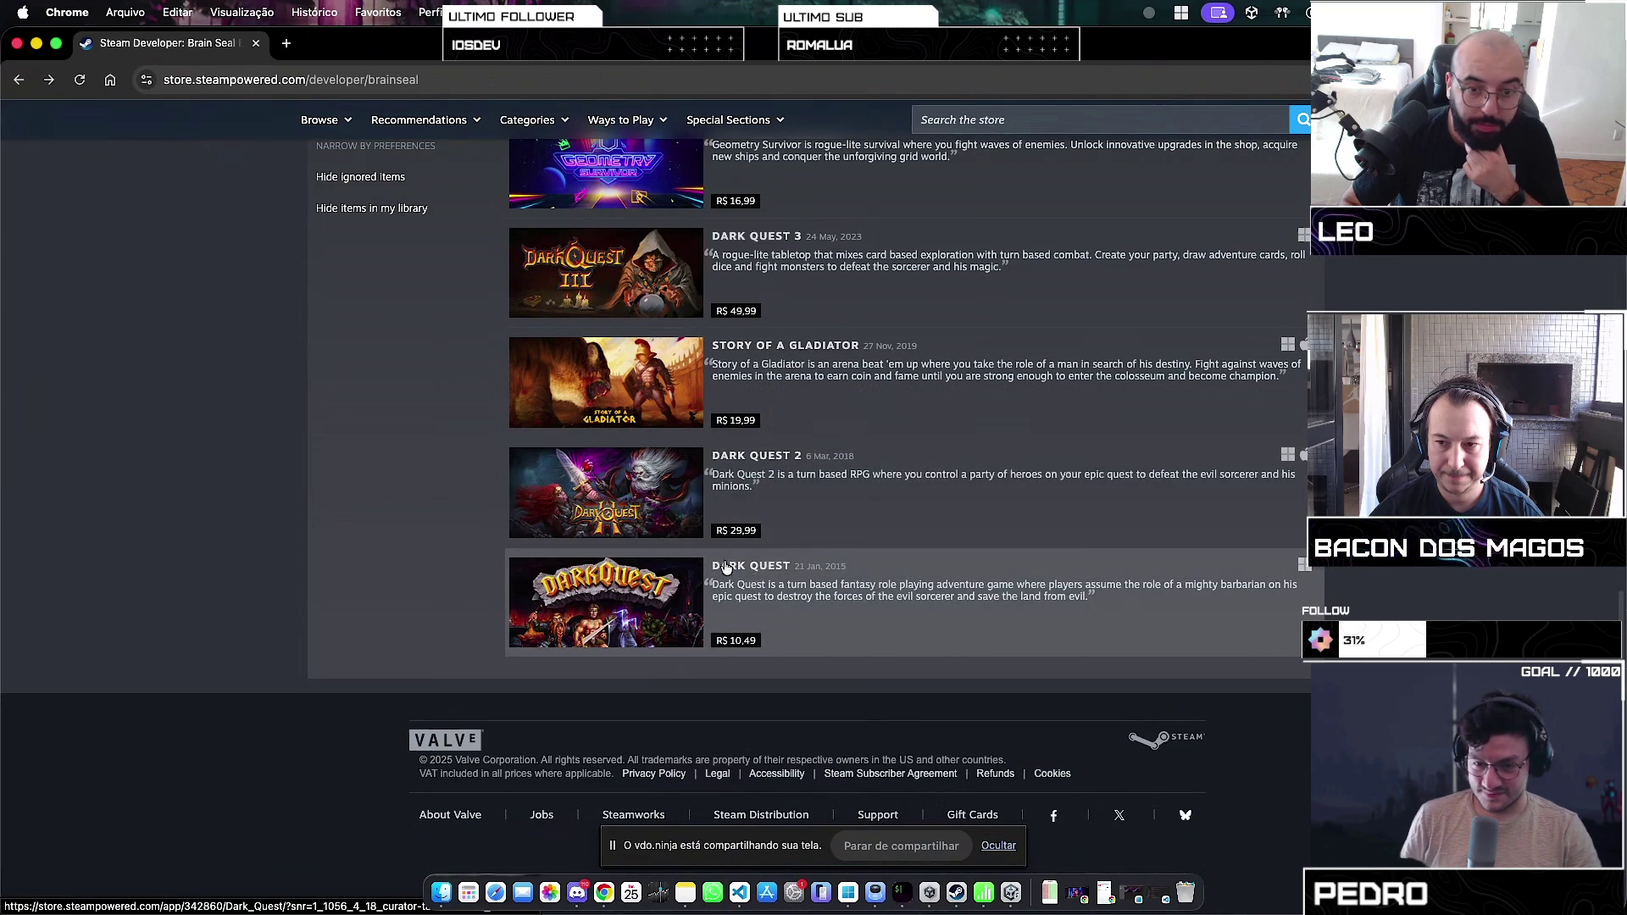
click(642, 447)
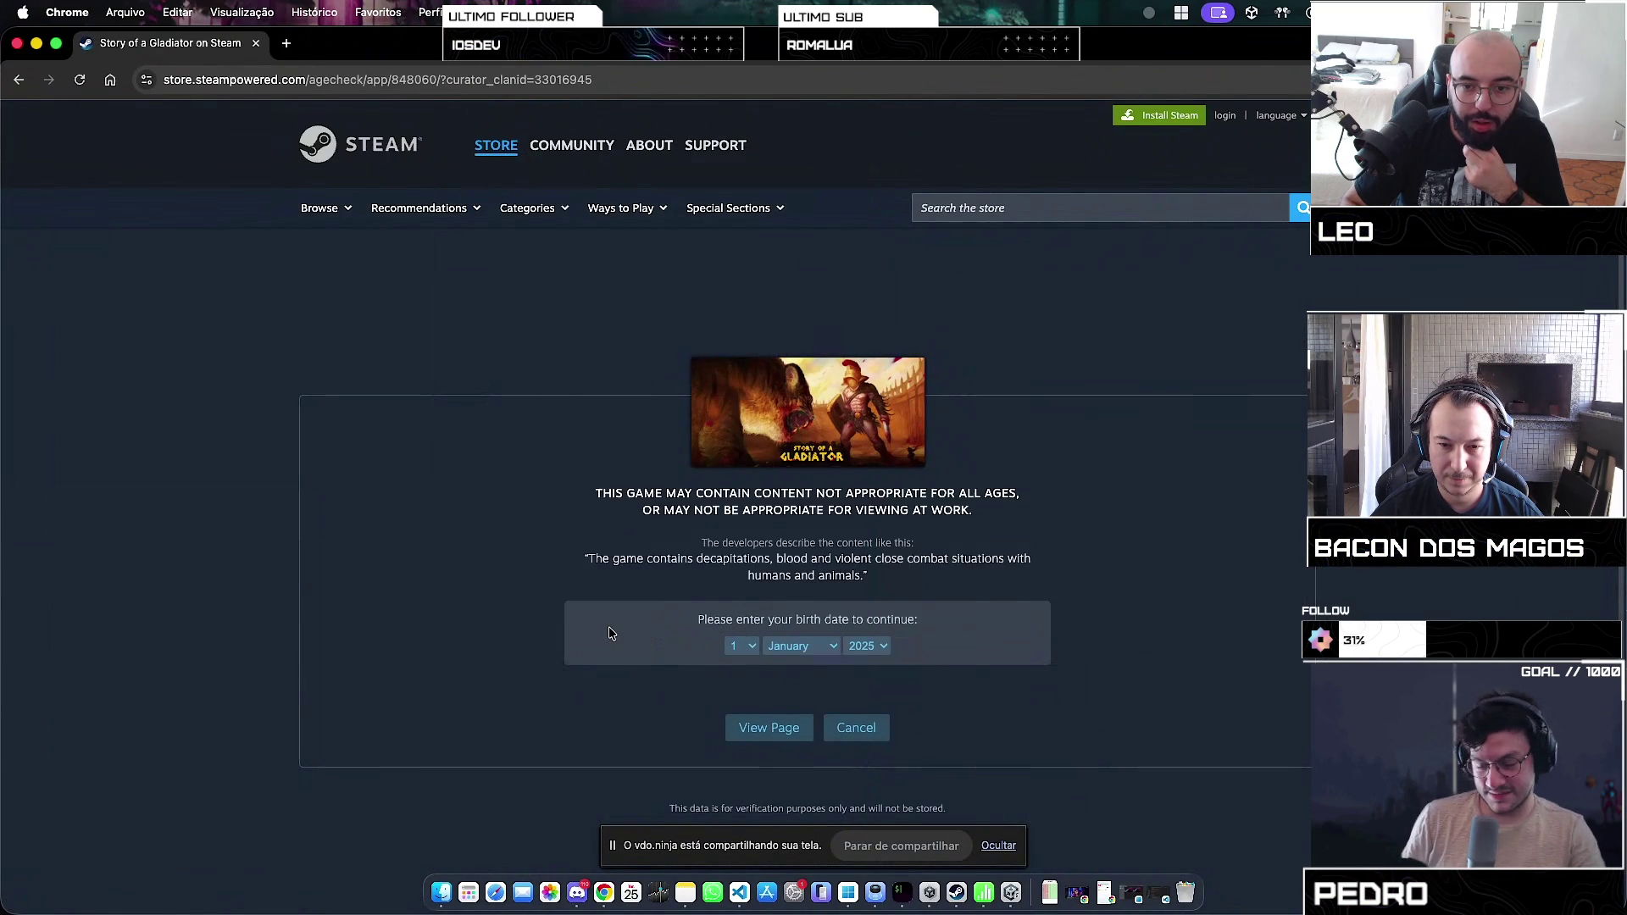
key(super+bracketleft)
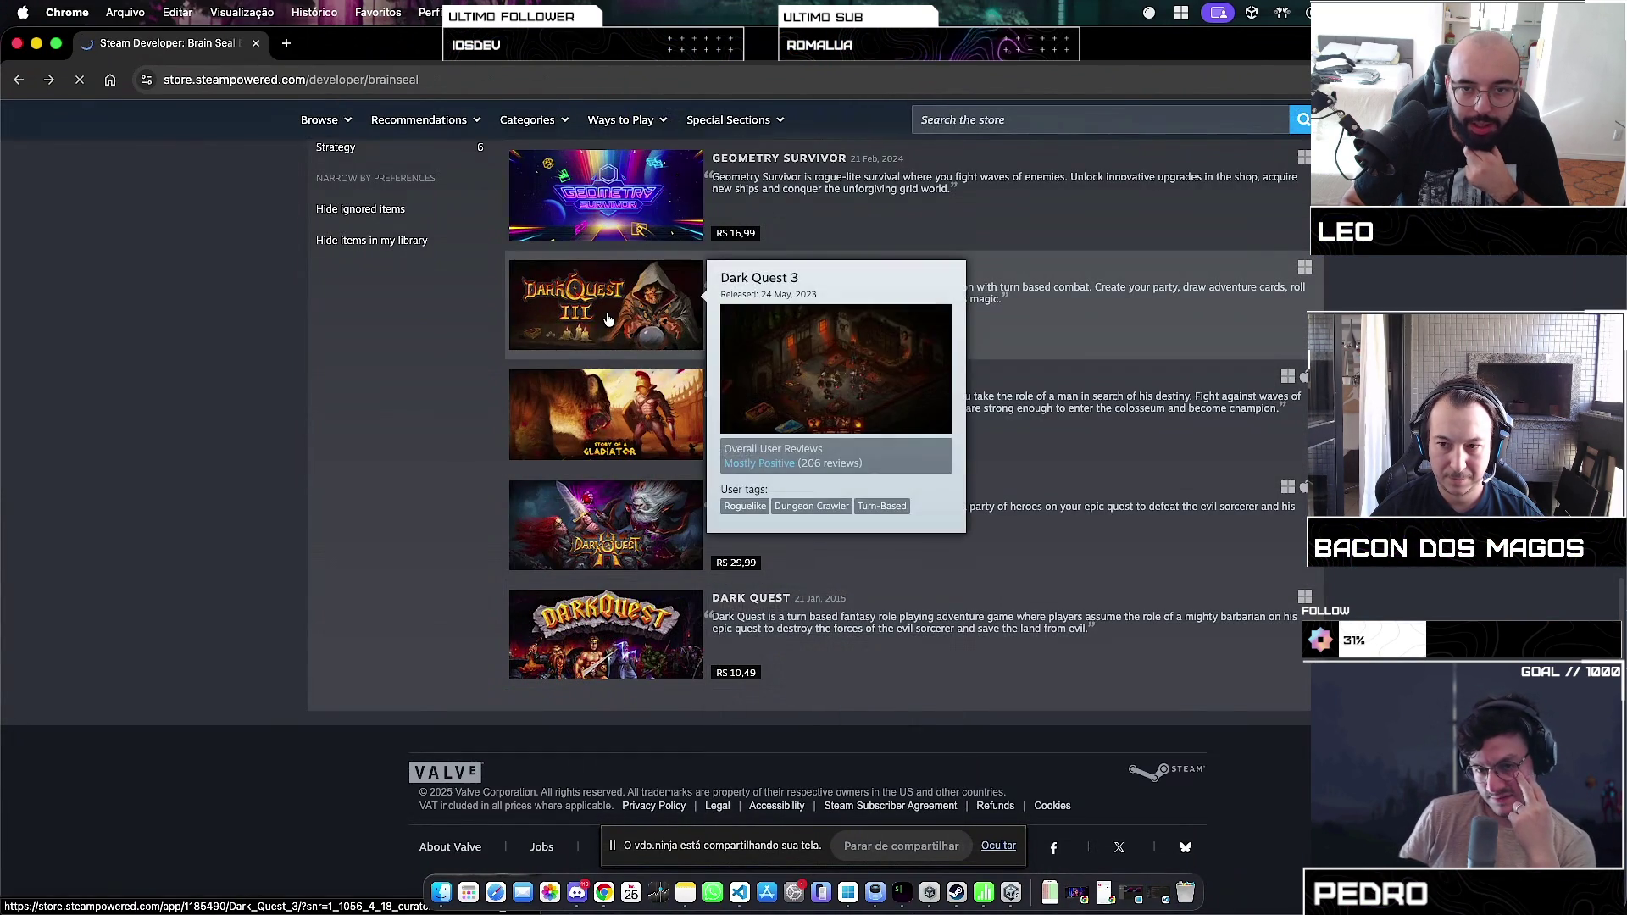
Step: Open the Dark Quest 3 store page, scroll through it, and select its title text
click(608, 319)
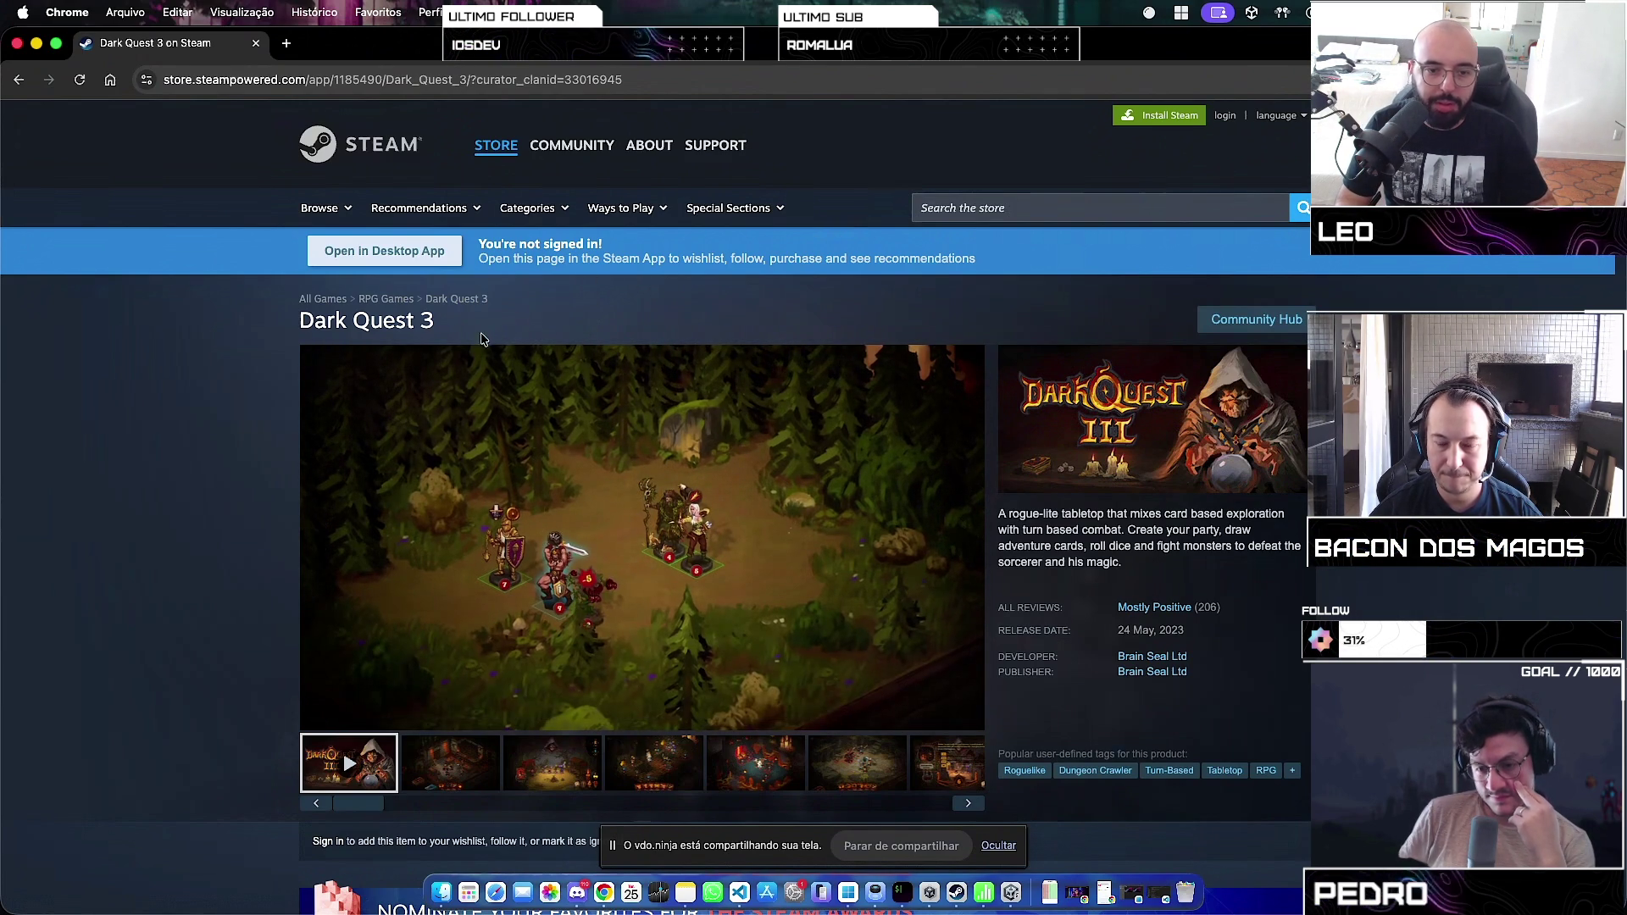
scroll(387, 631, down, 4)
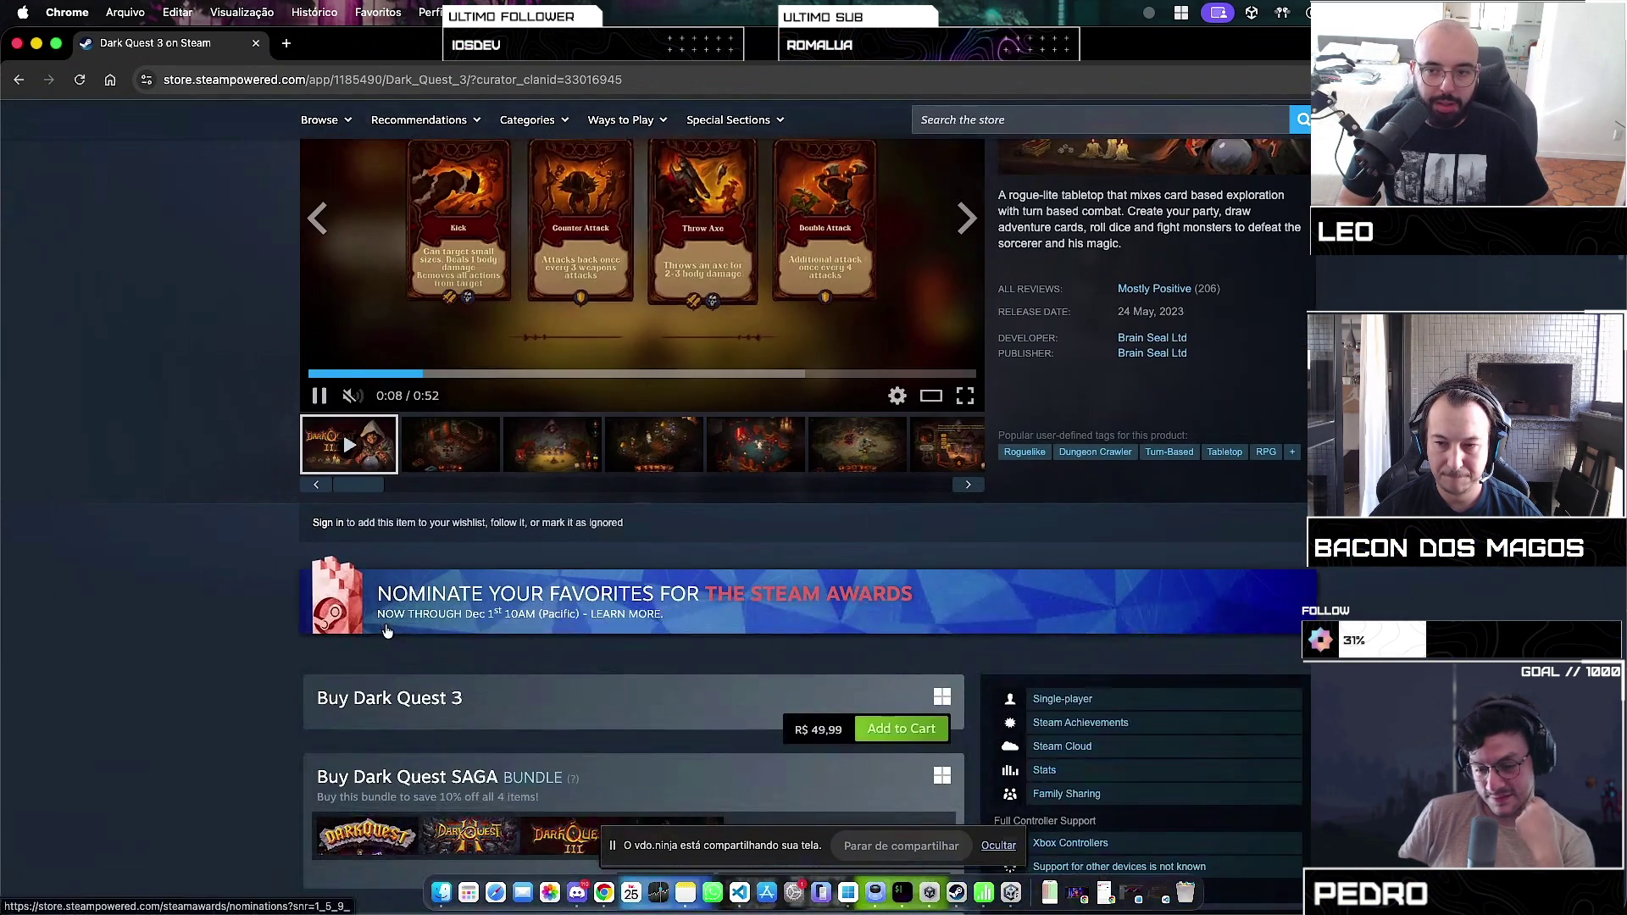
scroll(386, 632, up, 4)
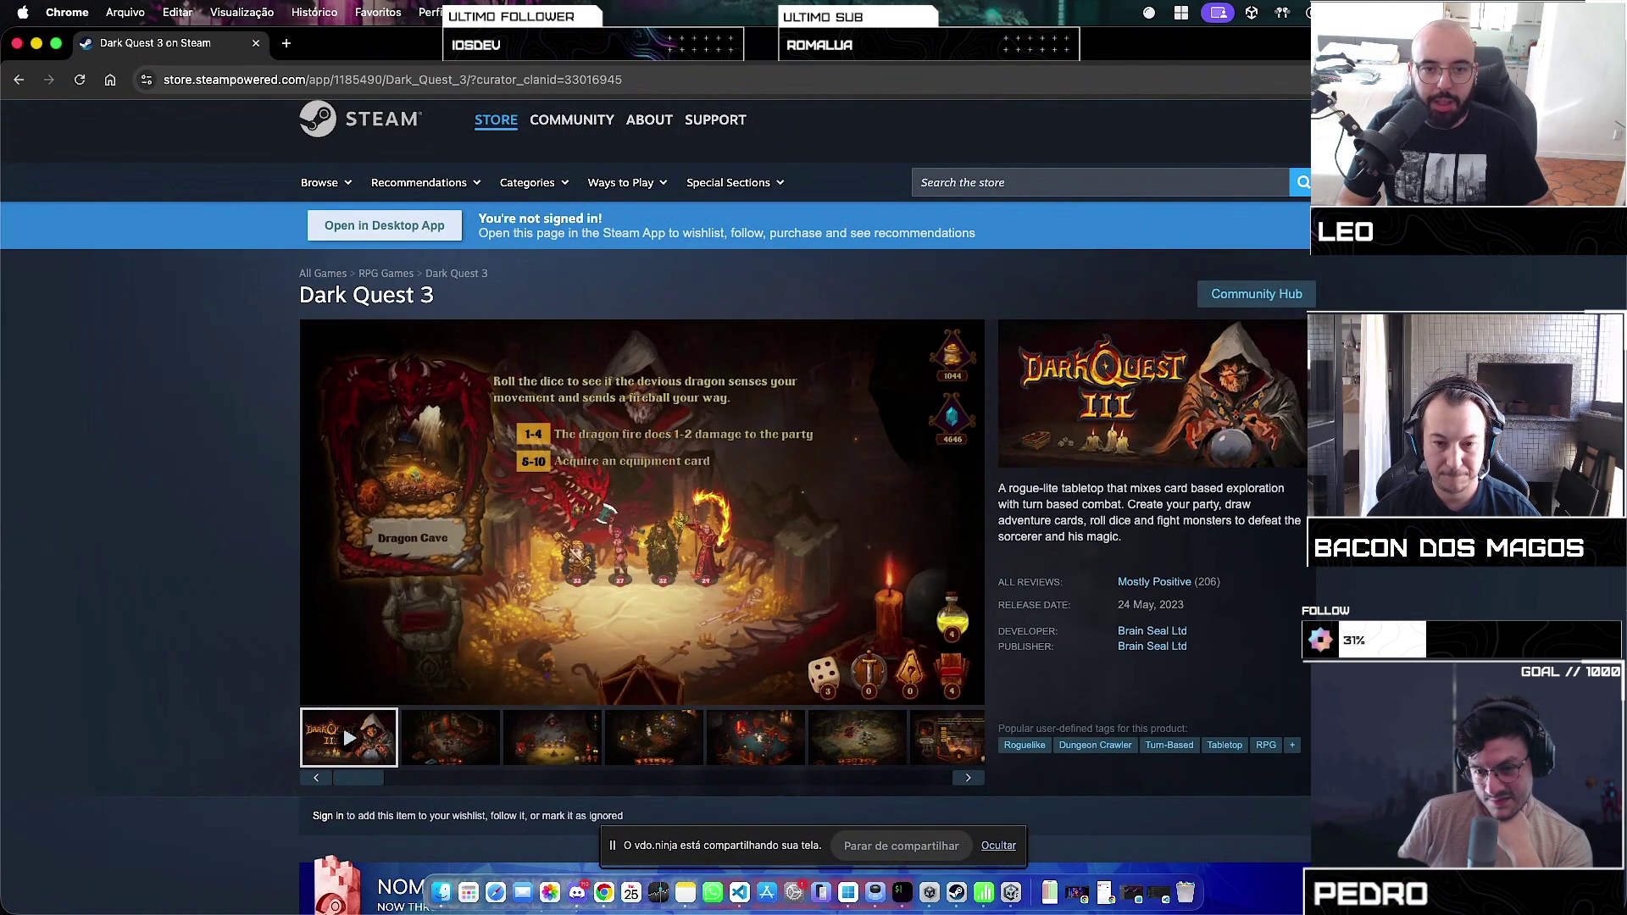
scroll(385, 609, down, 7)
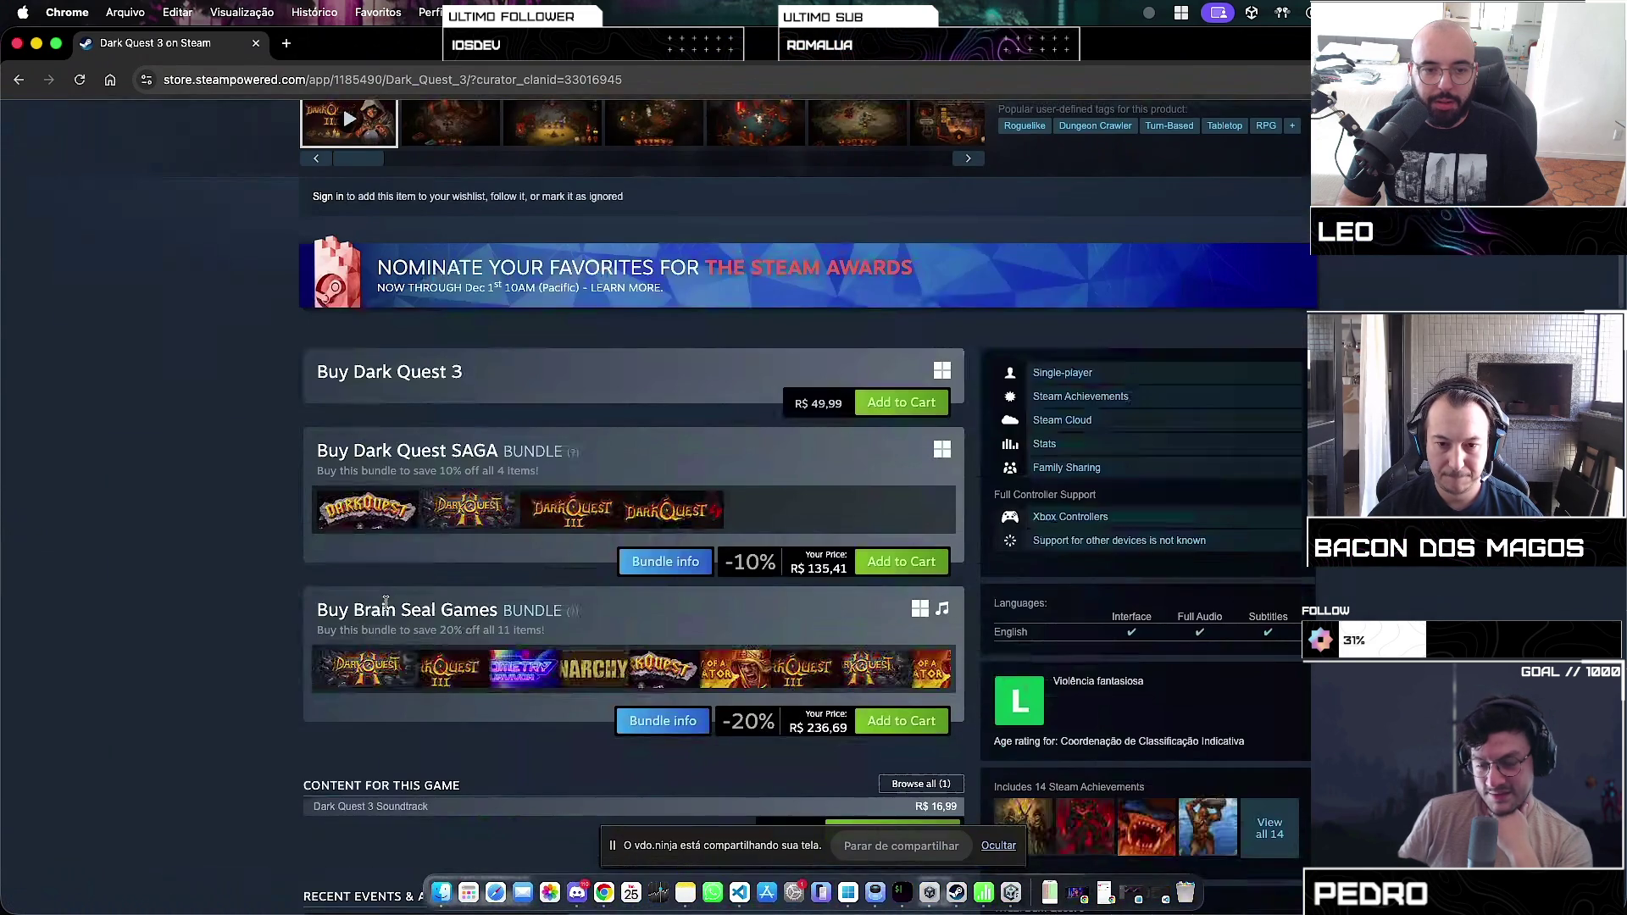
scroll(385, 608, up, 5)
scroll(386, 608, up, 5)
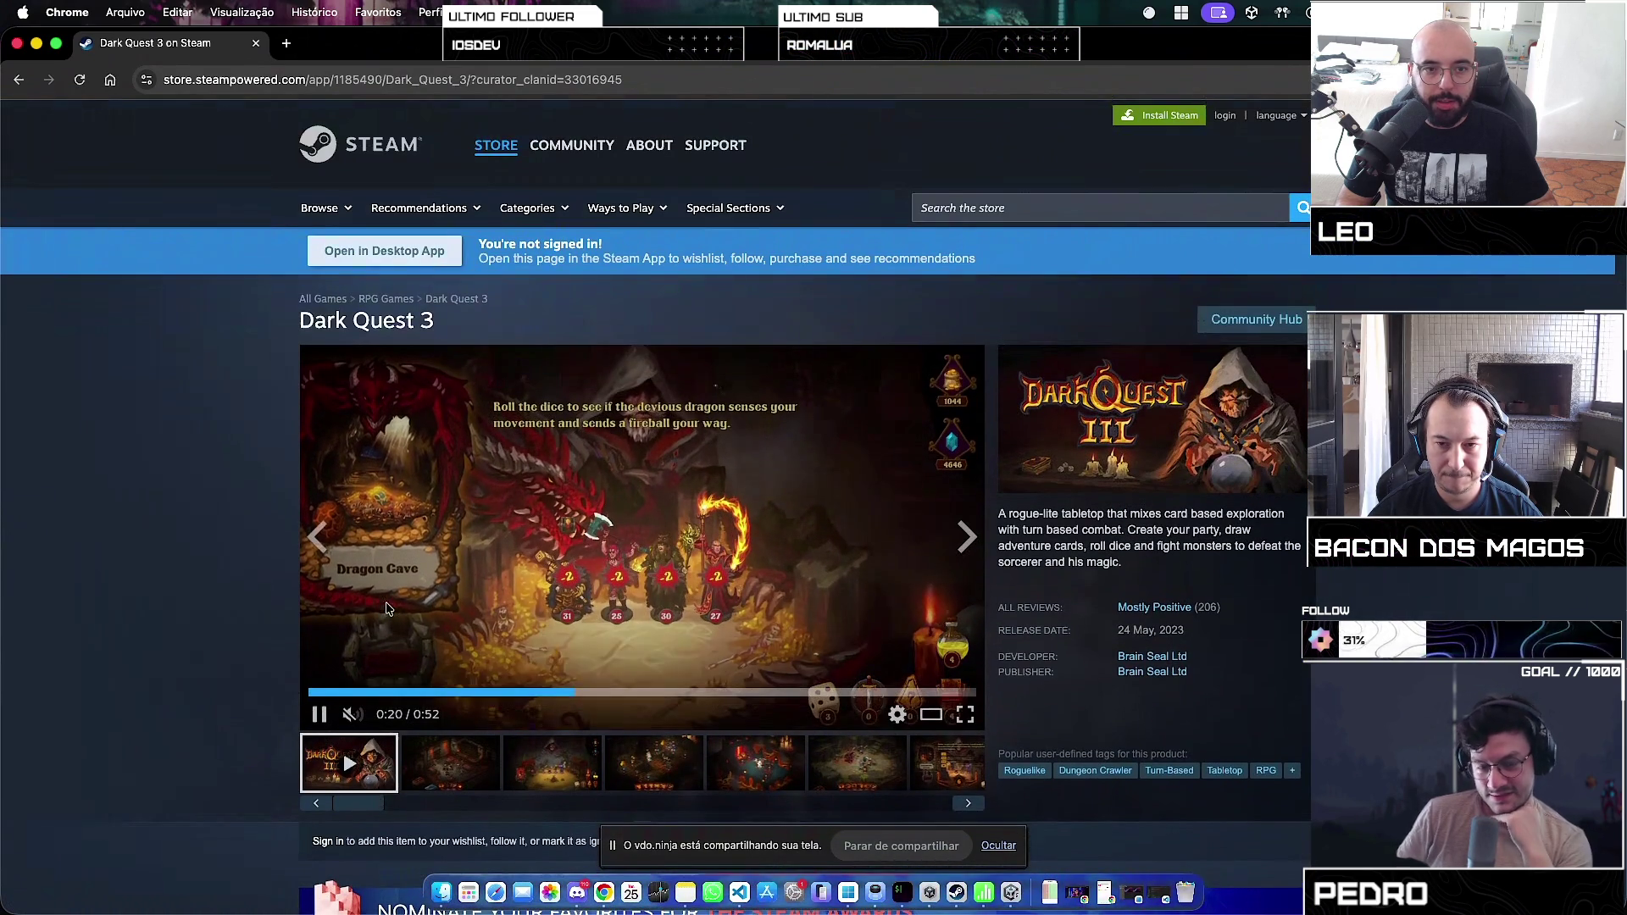
triple_click(322, 288)
triple_click(364, 320)
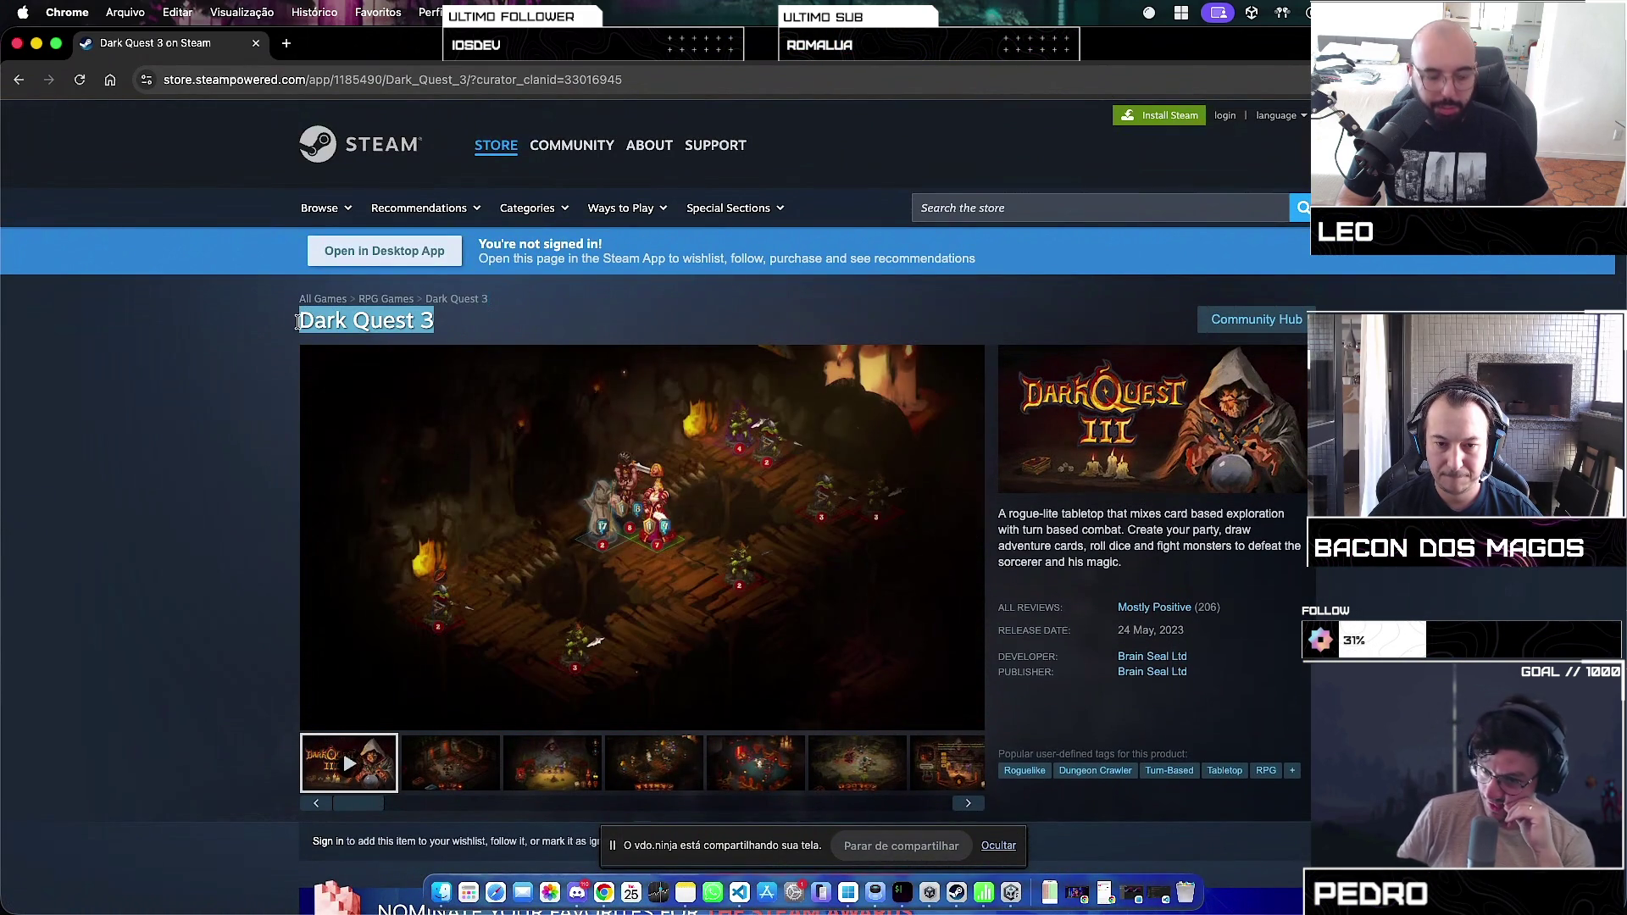
Step: Go back to Brain Seal's developer list and open the Dark Quest 4 page
key(super+bracketleft)
scroll(591, 472, up, 10)
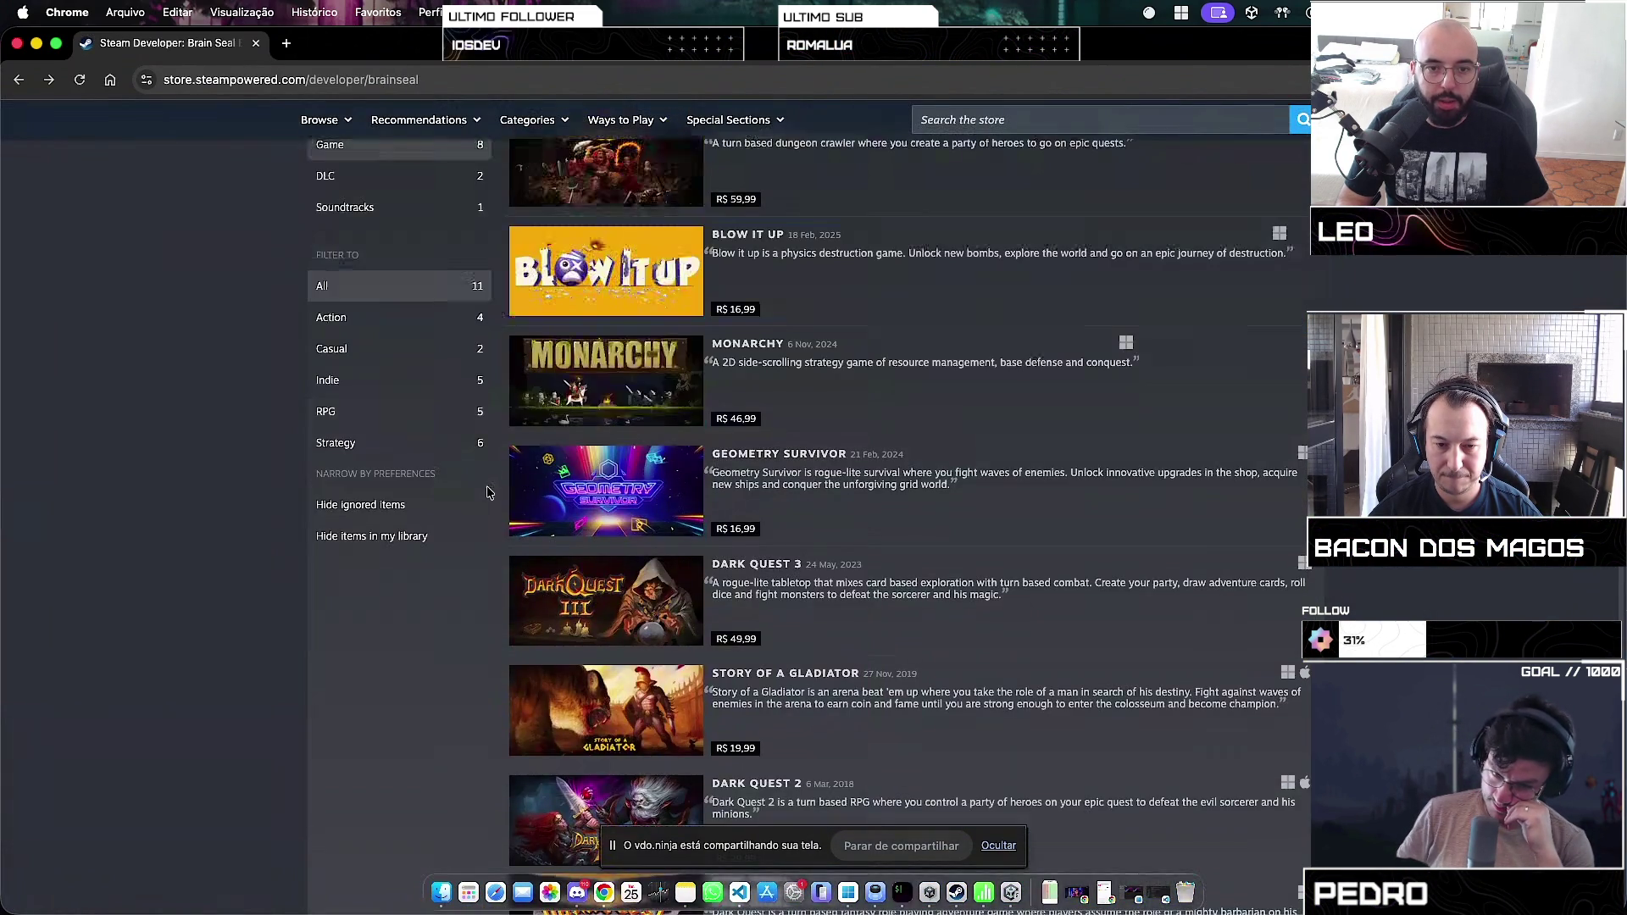
click(591, 472)
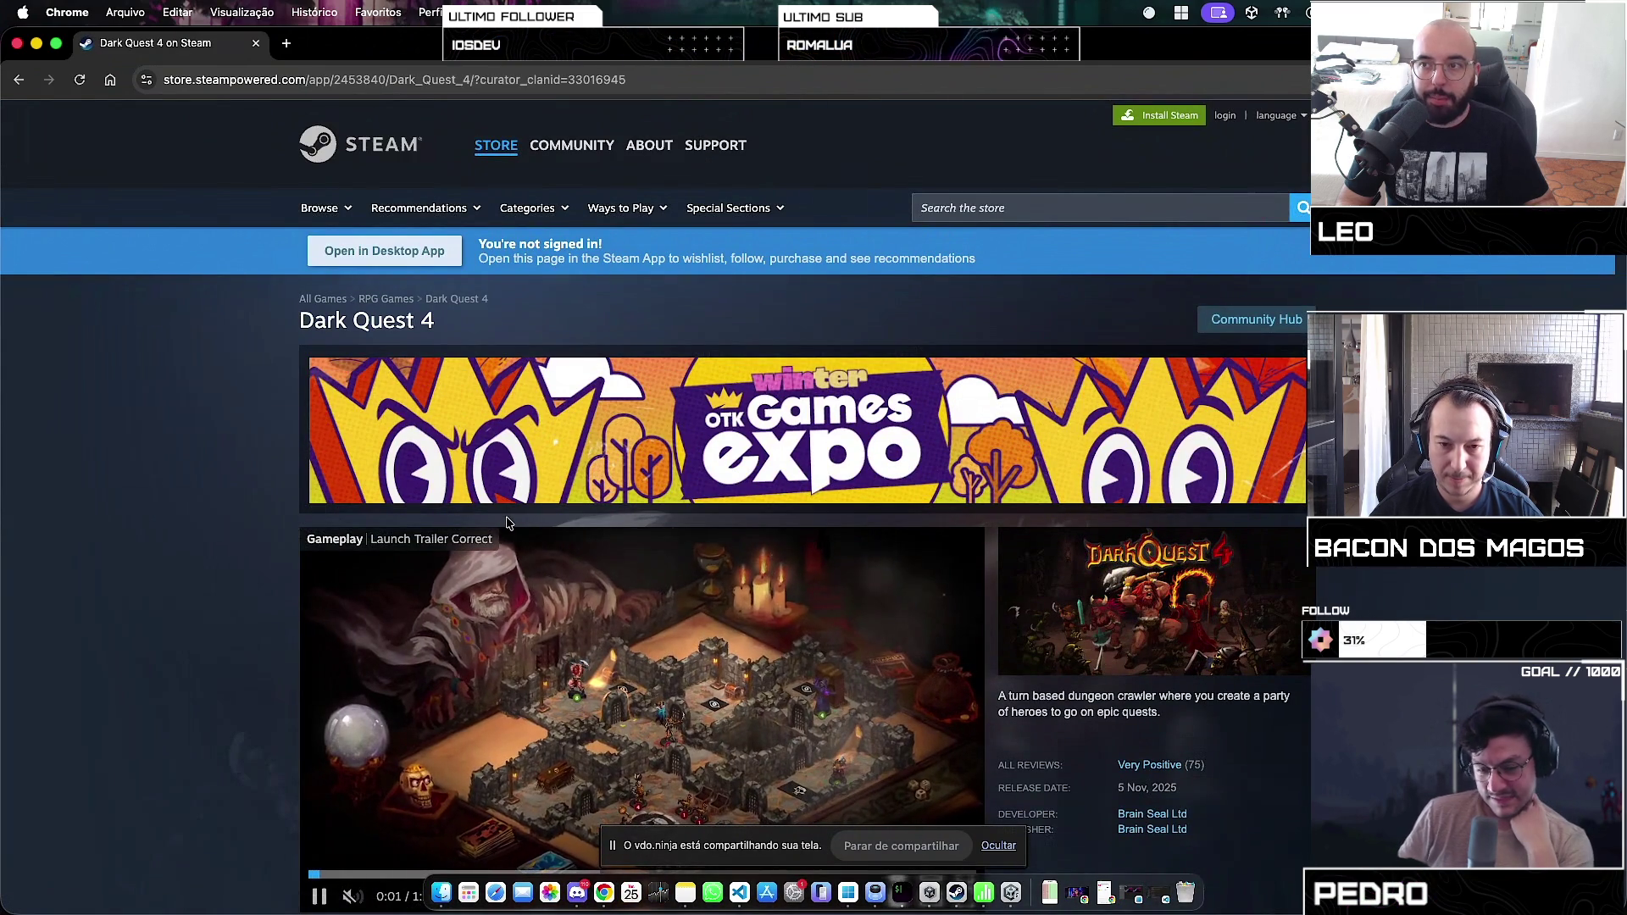
Step: Scroll down the Dark Quest 4 page toward its gameplay trailer and screenshots
scroll(509, 523, down, 4)
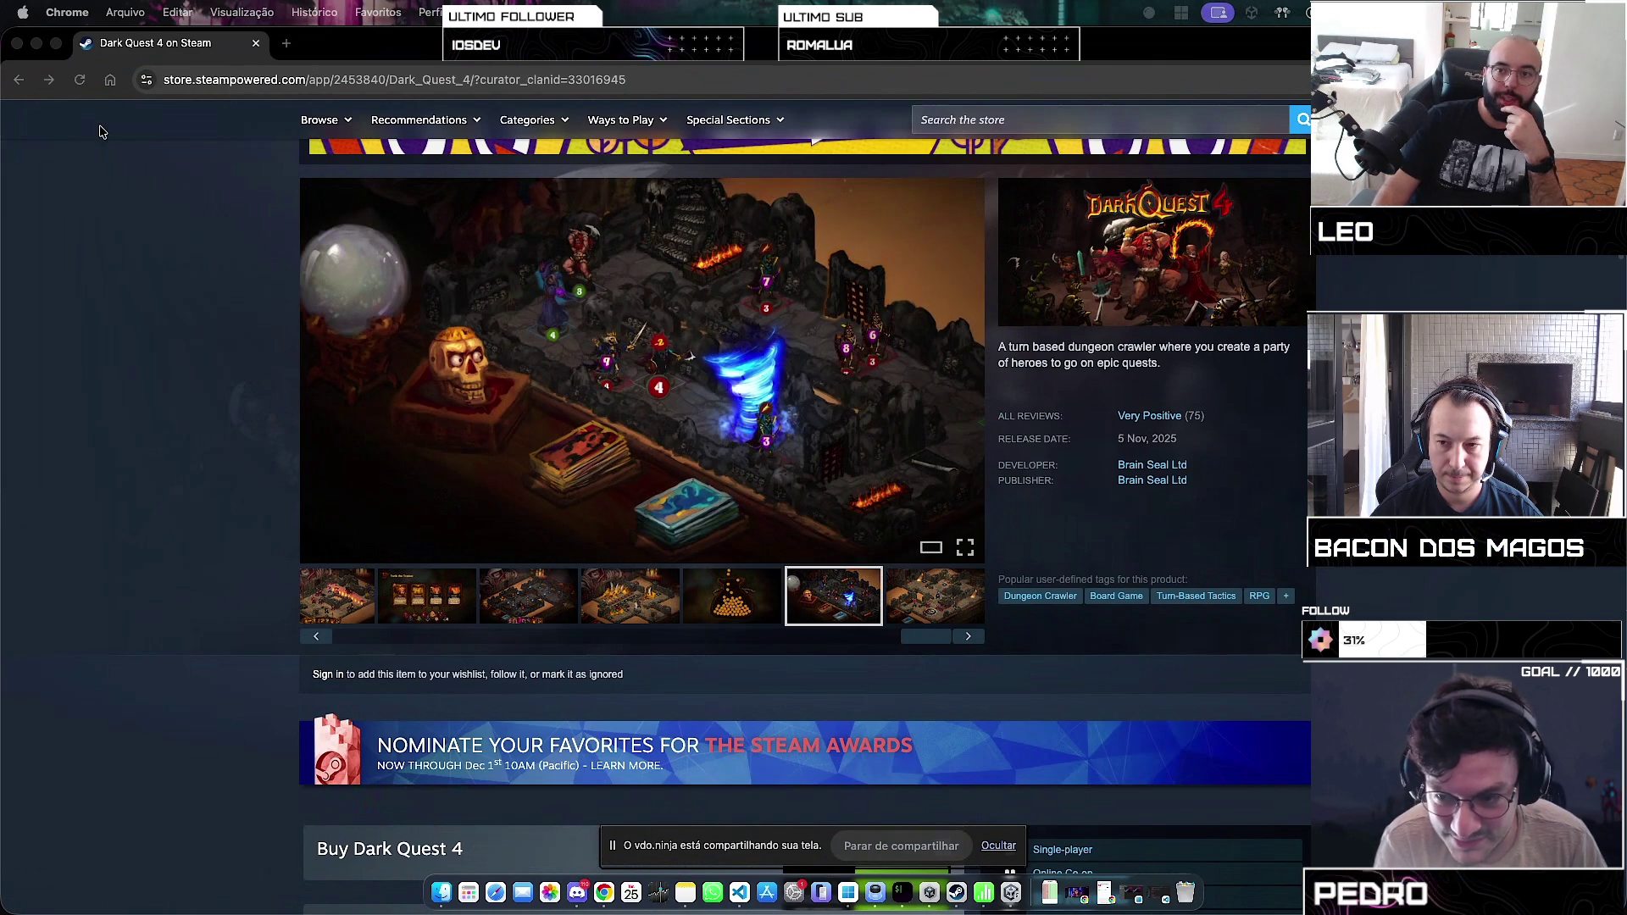
Step: Scroll to Dark Quest 4's R$ 59,99 price and bundles, then switch to the Unity Hub desktop
scroll(496, 462, down, 10)
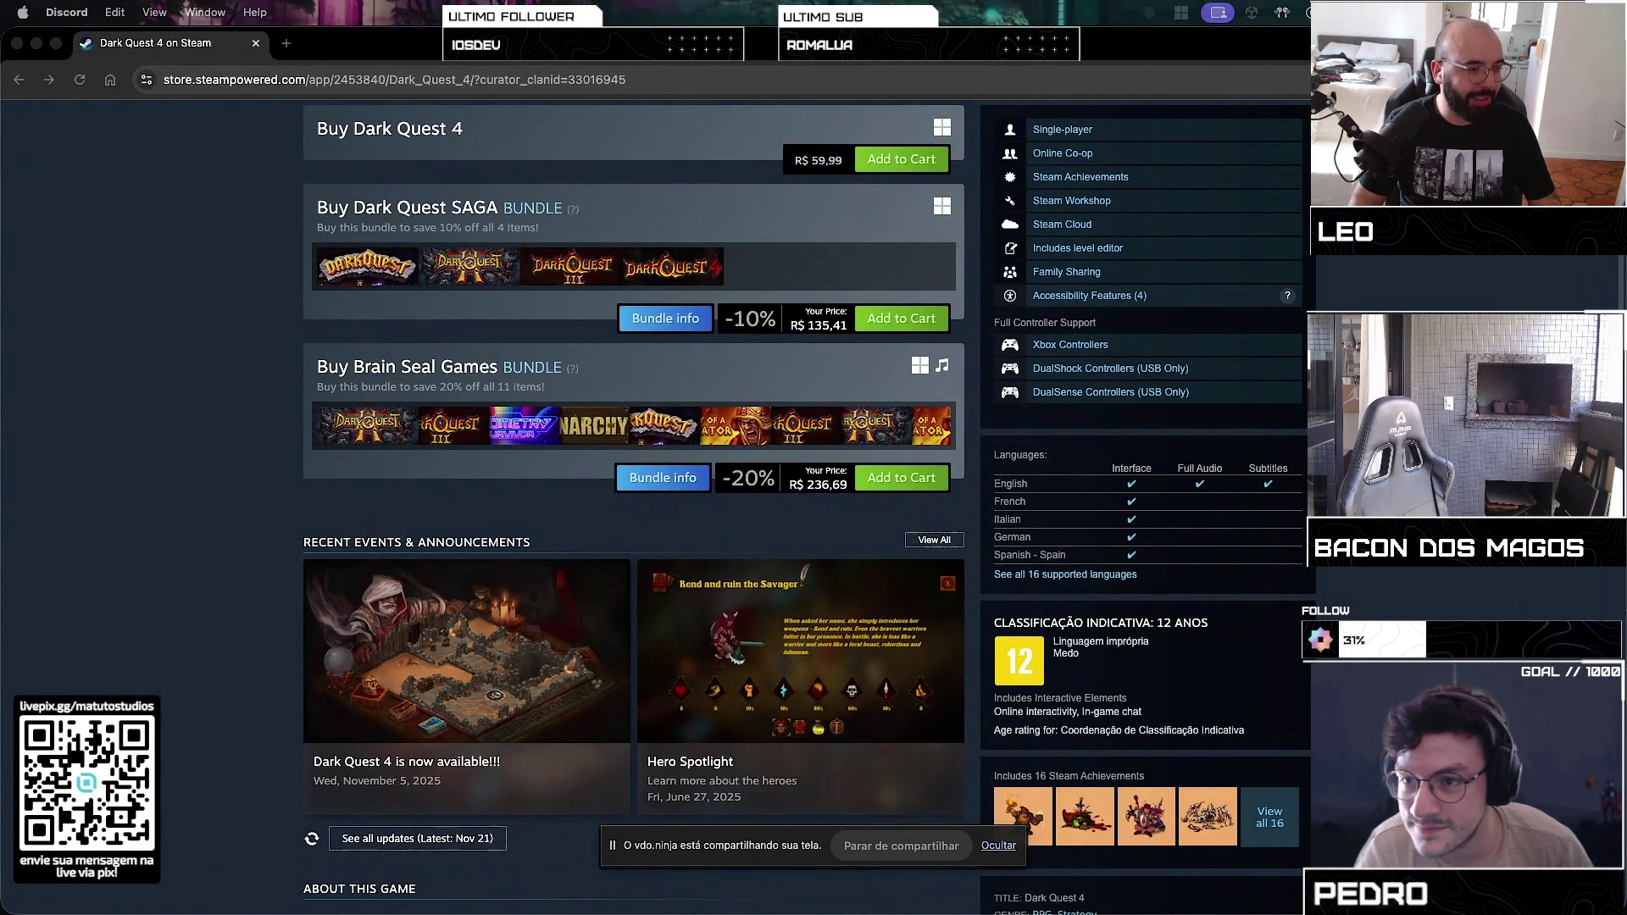
key(ctrl+Left)
Step: Flick between the full-screen Steam page and the desktop, then focus the Chrome window
key(ctrl+Right)
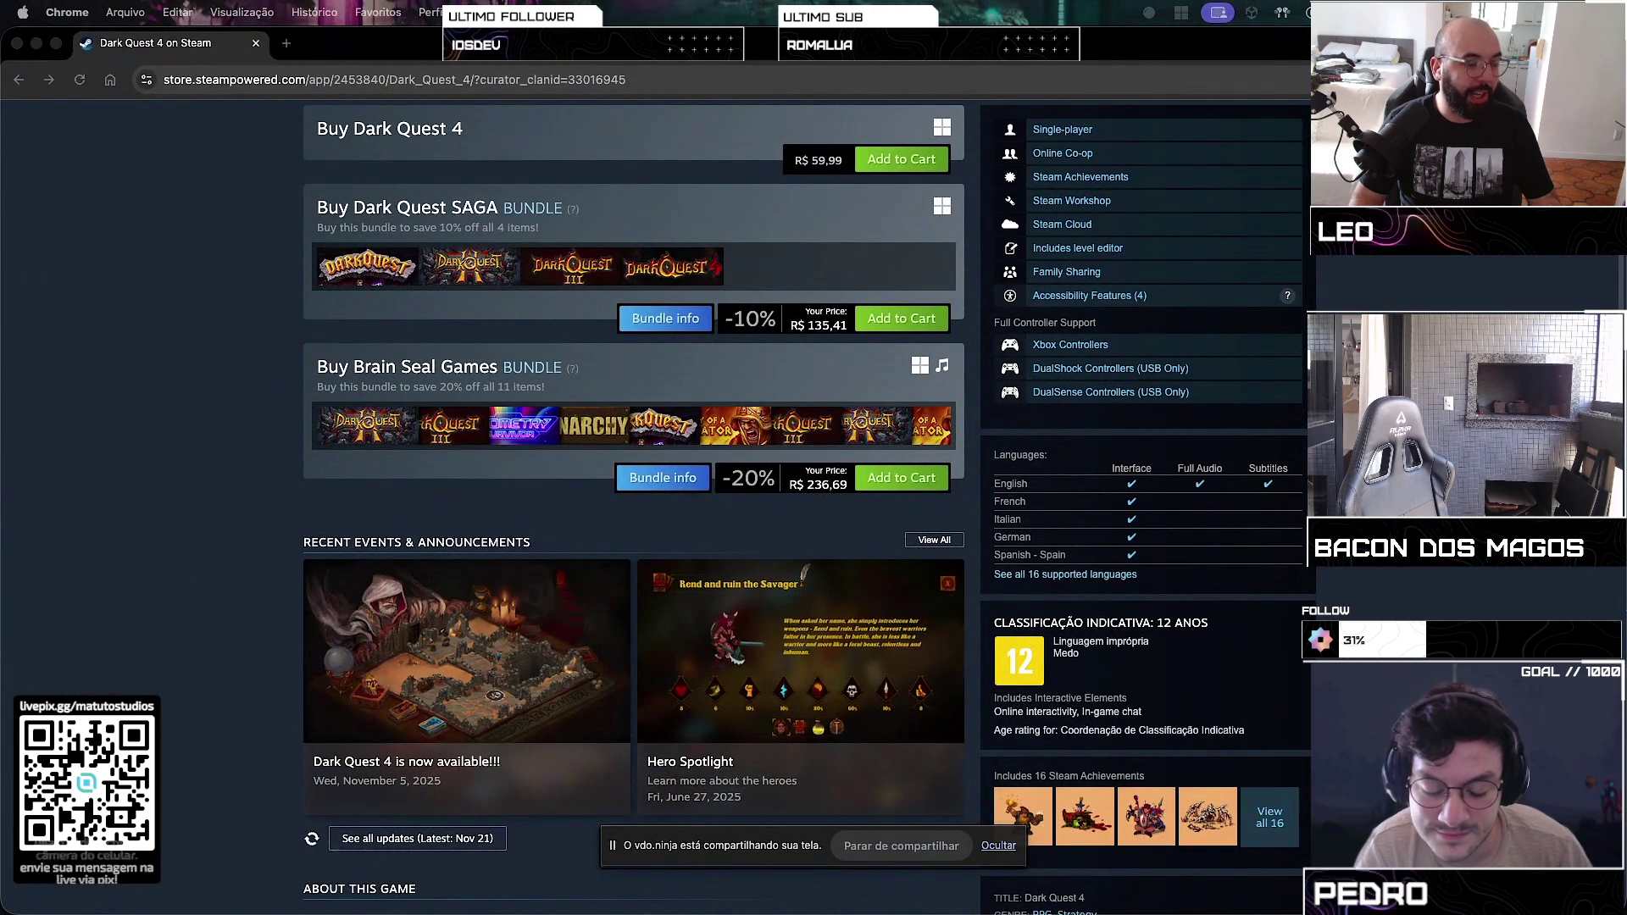
key(ctrl+Left)
key(ctrl+Right)
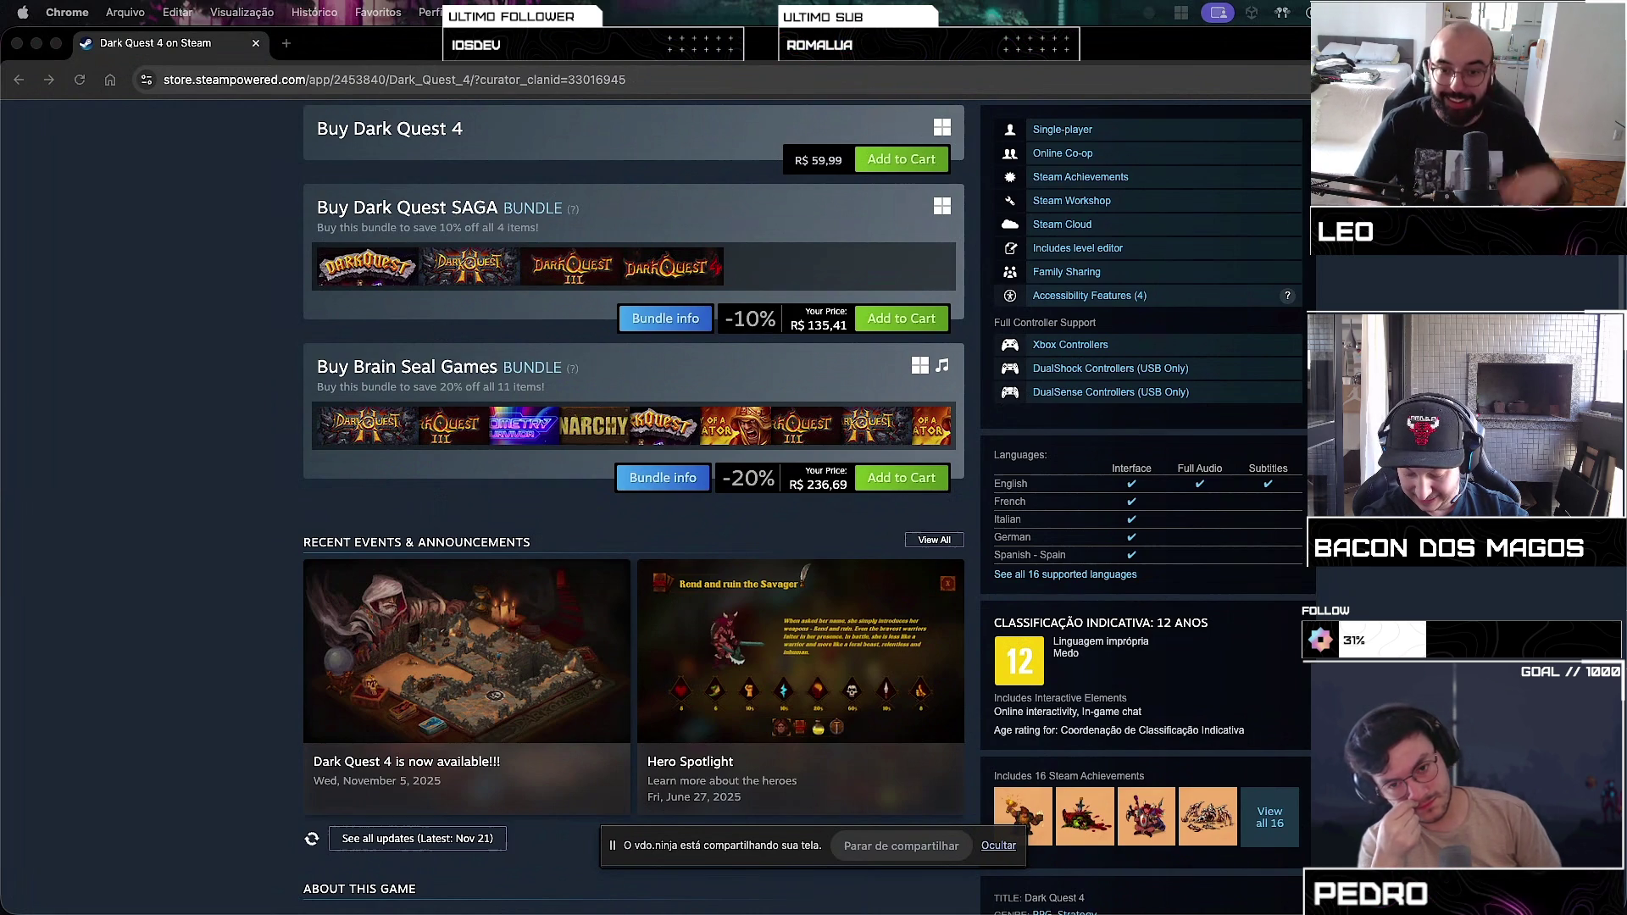
click(1175, 440)
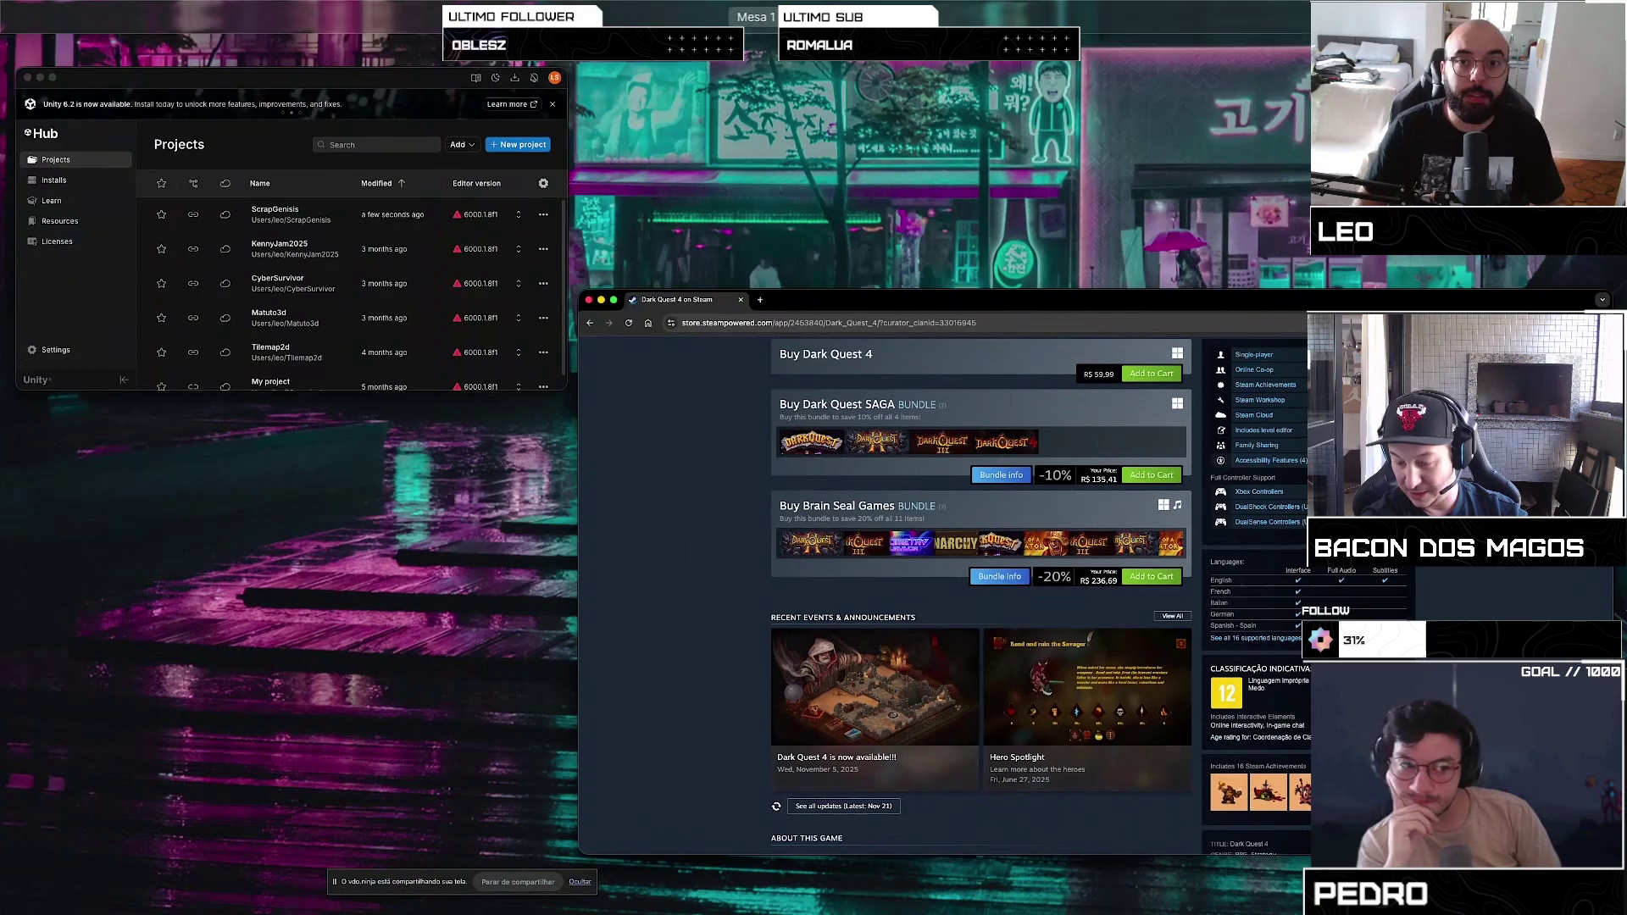
Step: In the Unity space, restart Play mode and play the dark card twice to spawn two walls
mouse_move(853, 105)
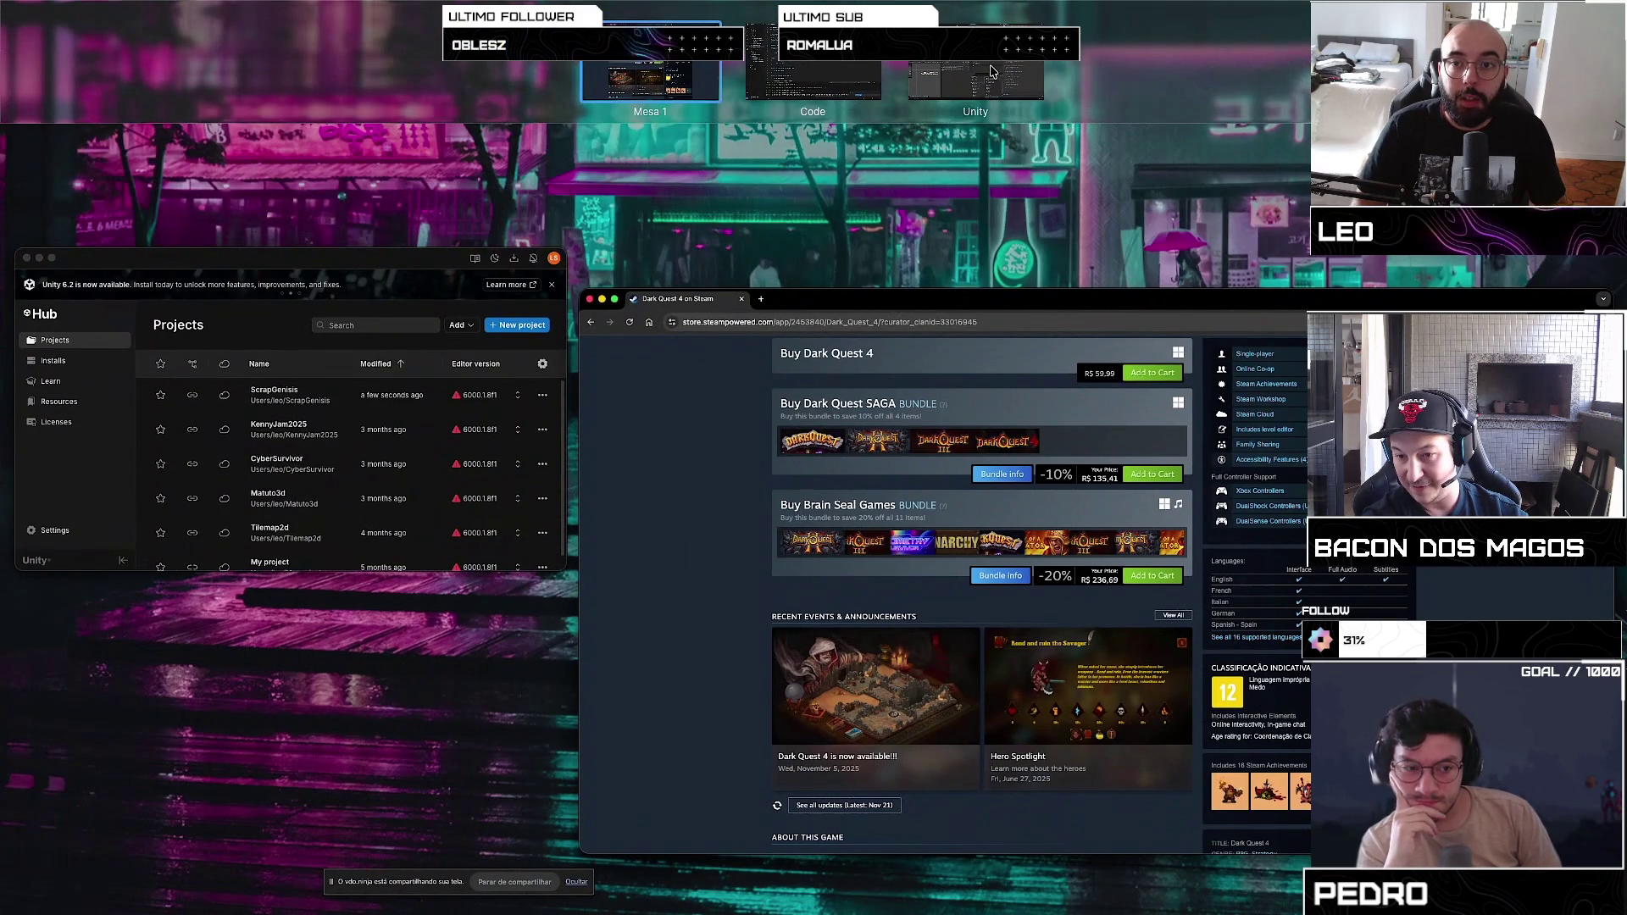
click(975, 72)
key(super+p)
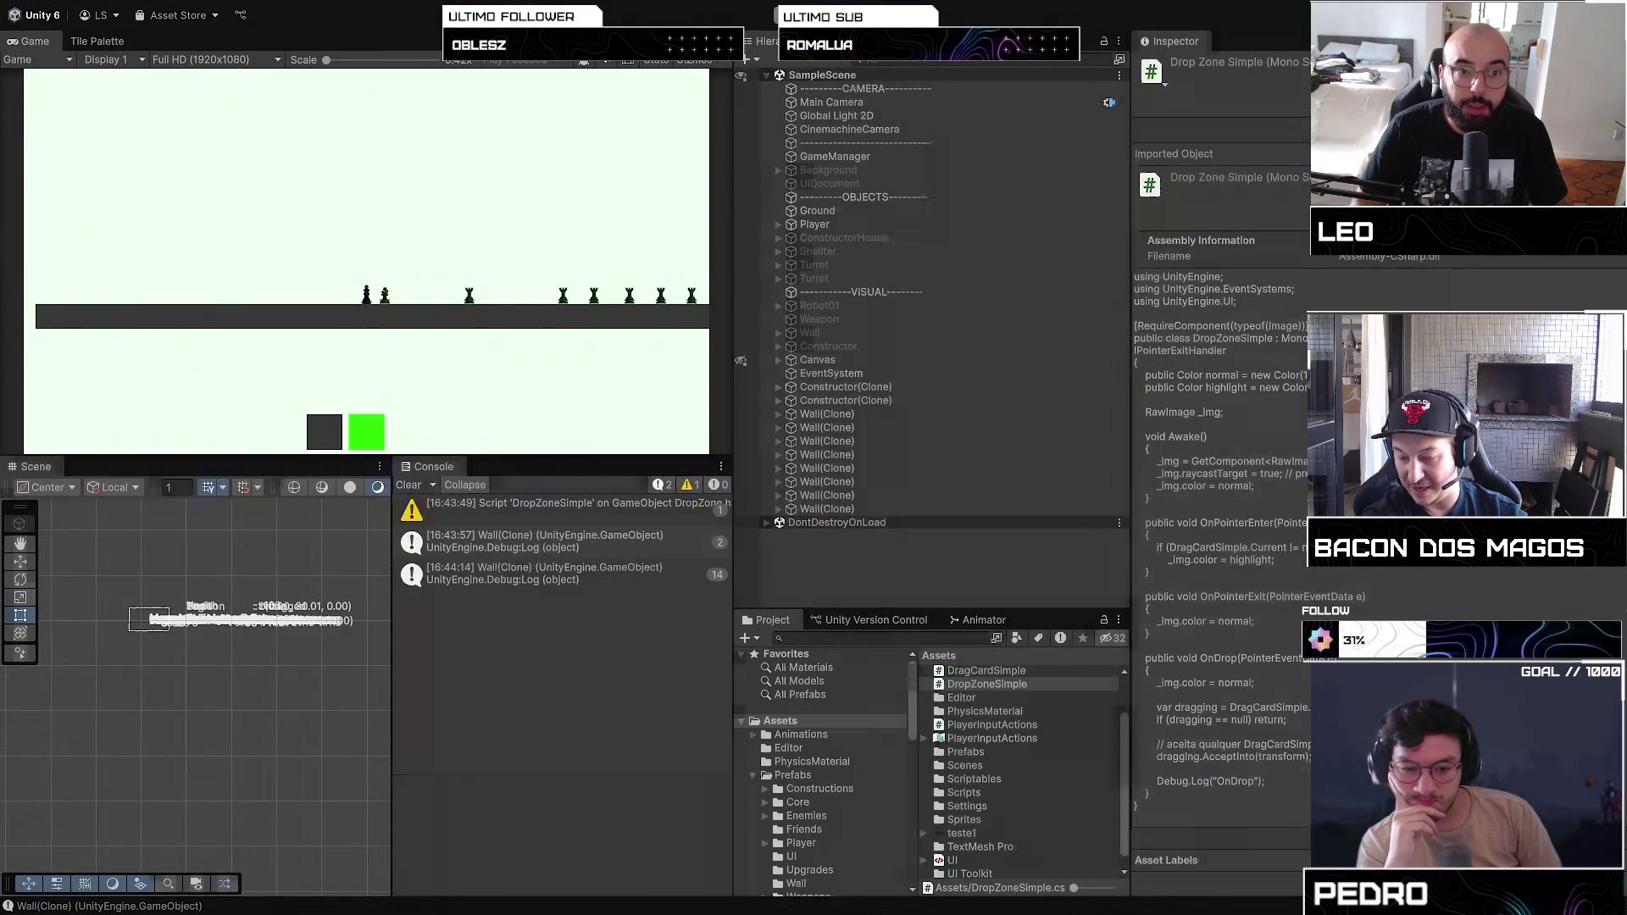
key(super+p)
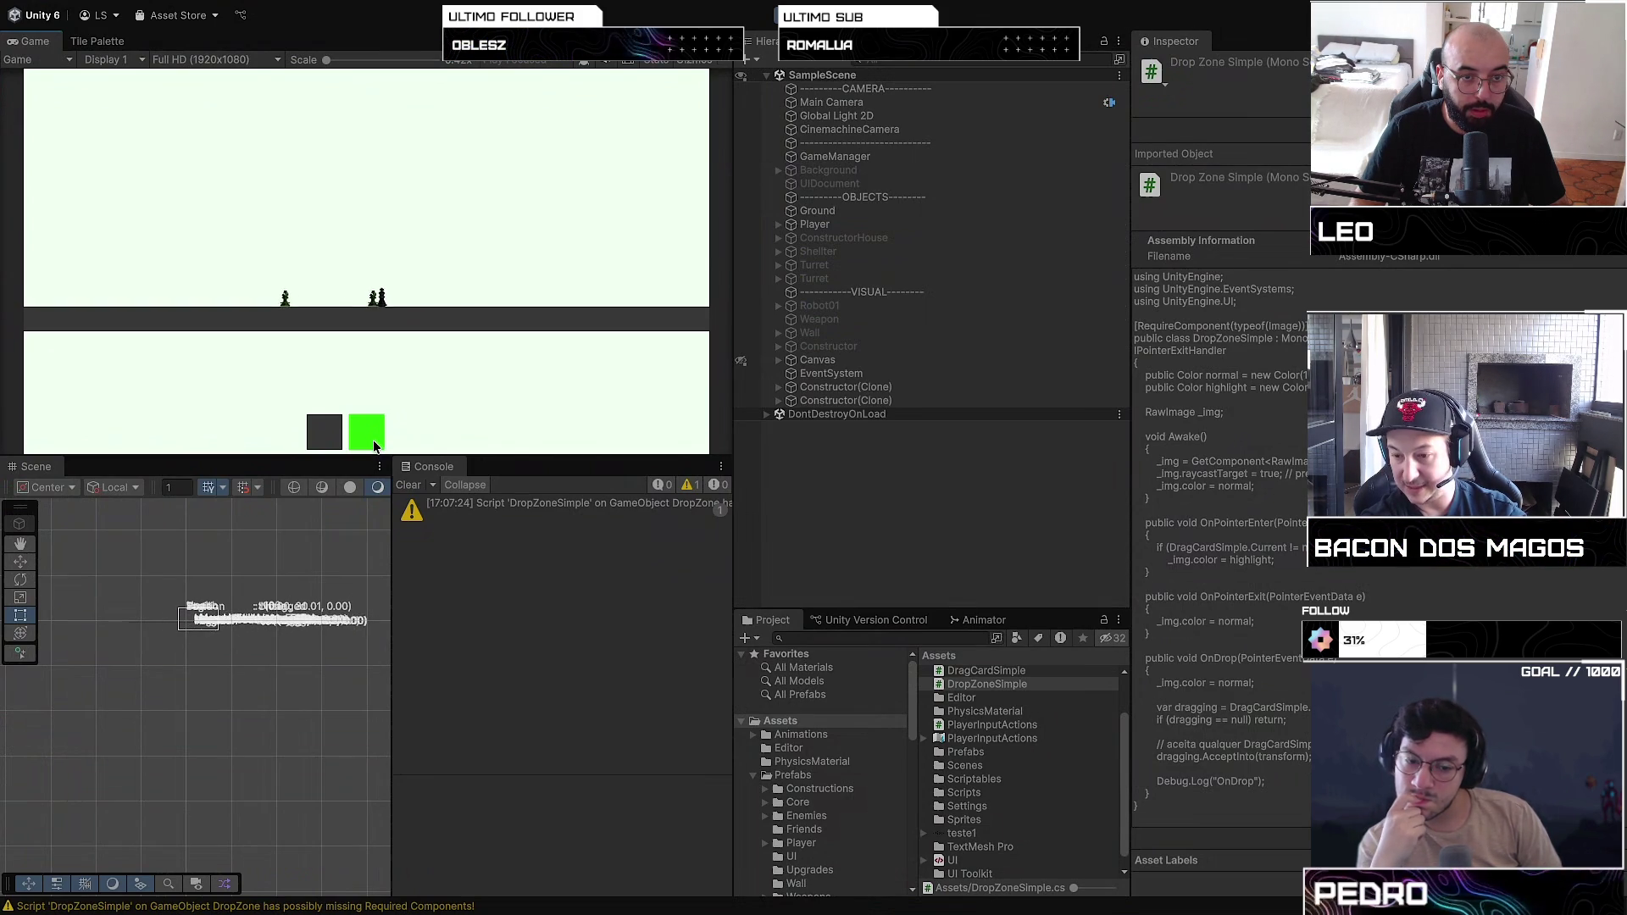
click(331, 443)
click(331, 442)
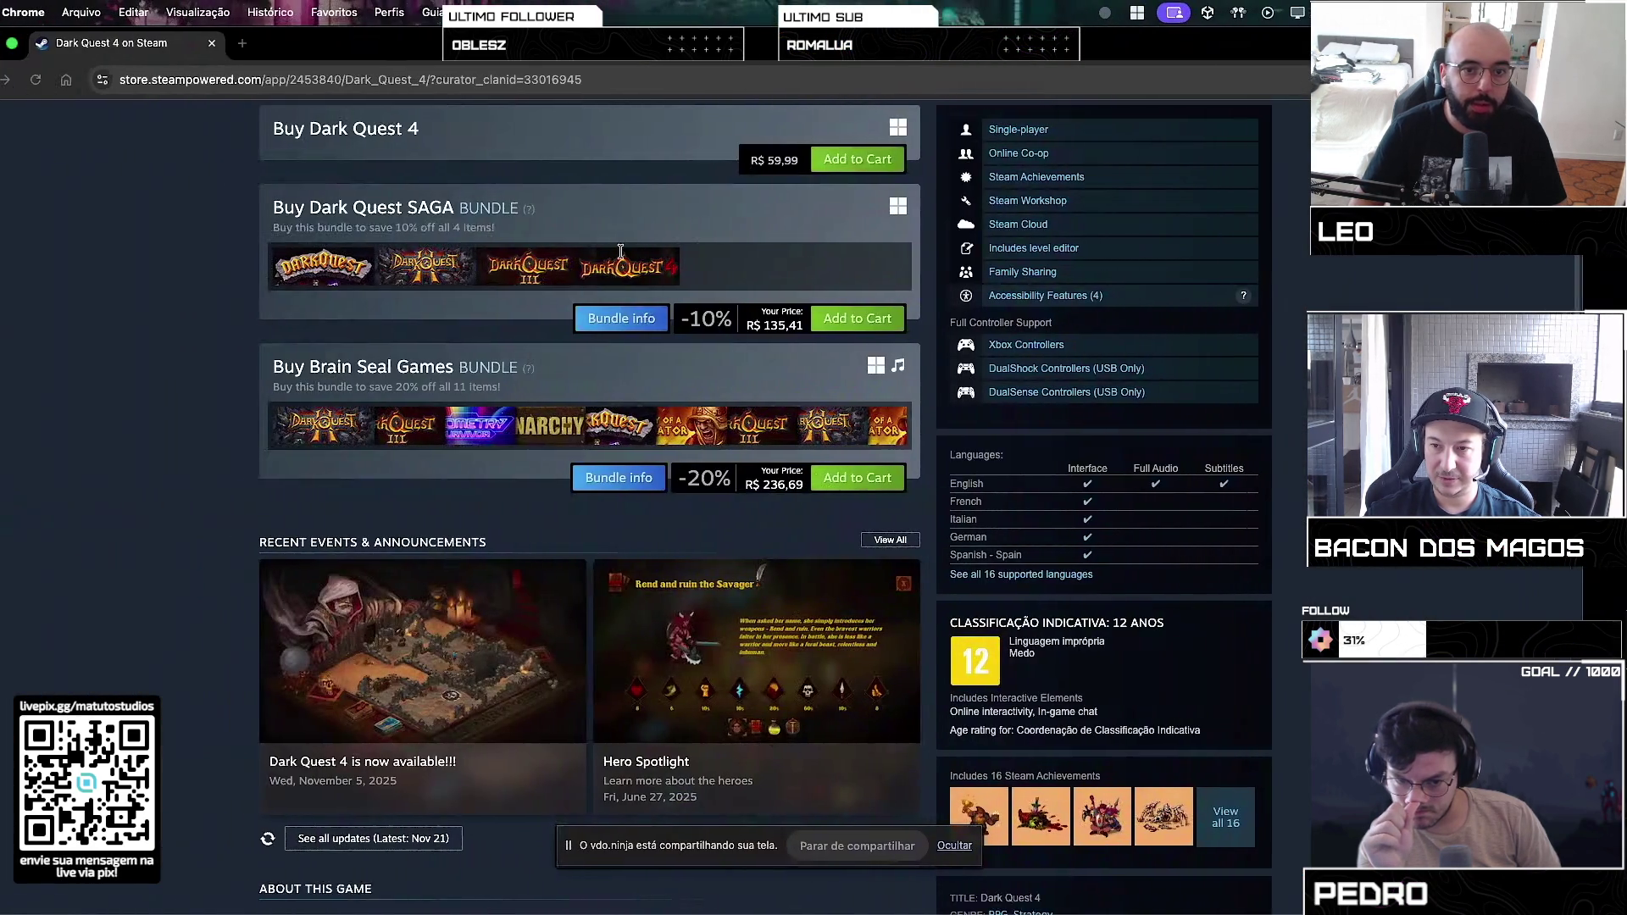
Step: Switch from Chrome to the Discord screen share showing the Aseprite knight sprite
key(super+Tab)
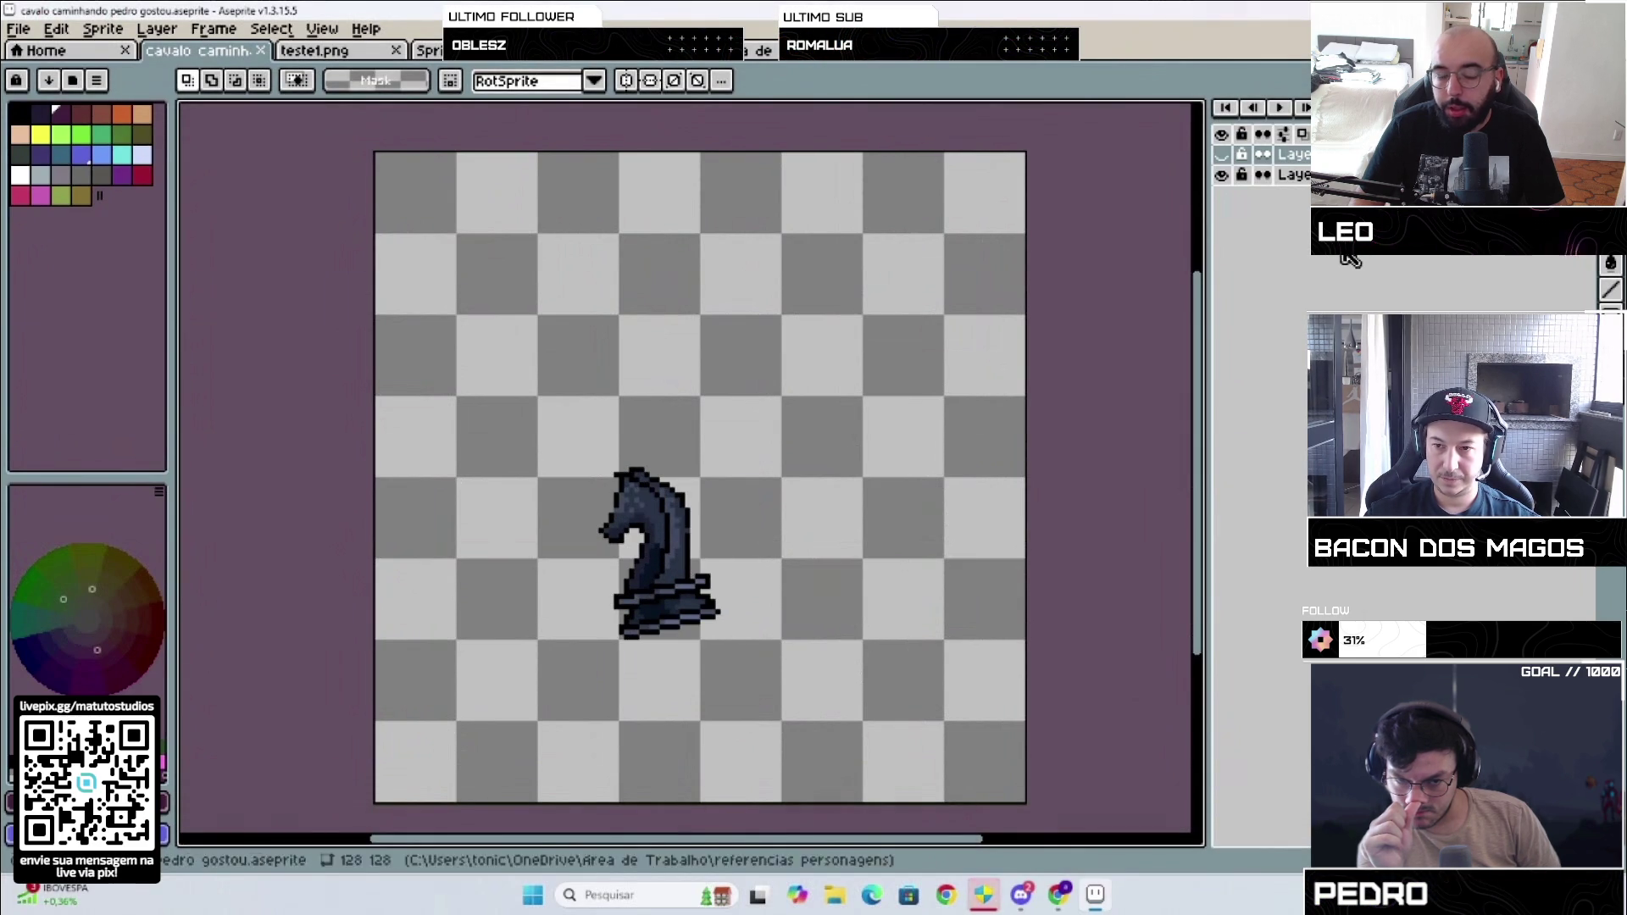
Step: Turn on onion skin and nudge the knight right on two walk frames with the Move Tool
click(1303, 134)
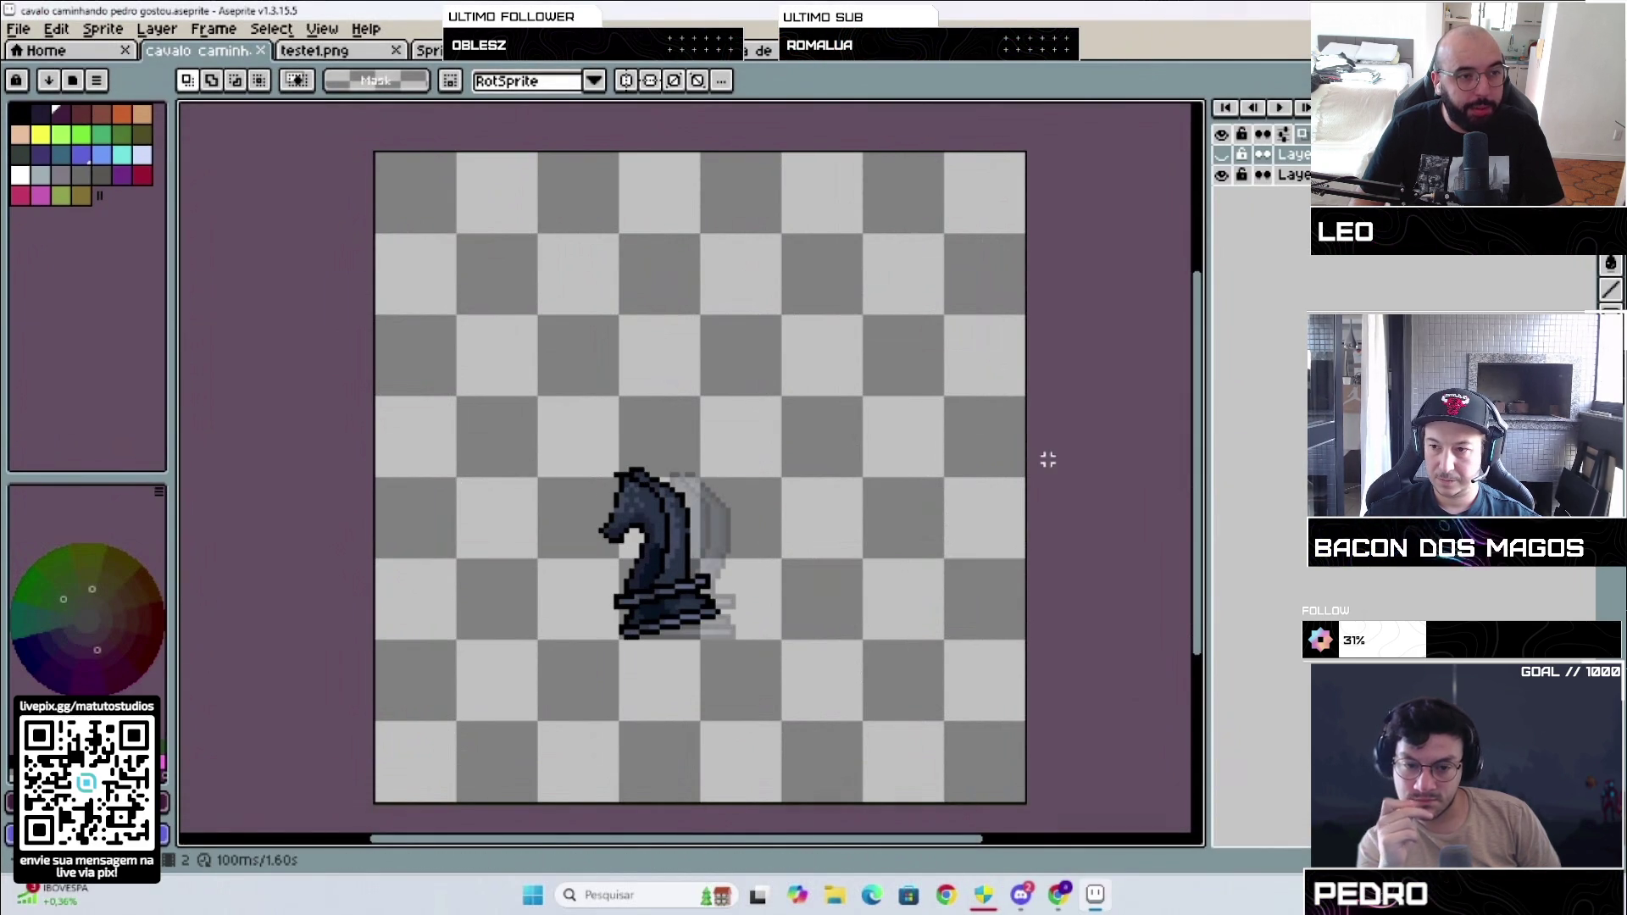
click(1610, 262)
drag(682, 587, 693, 584)
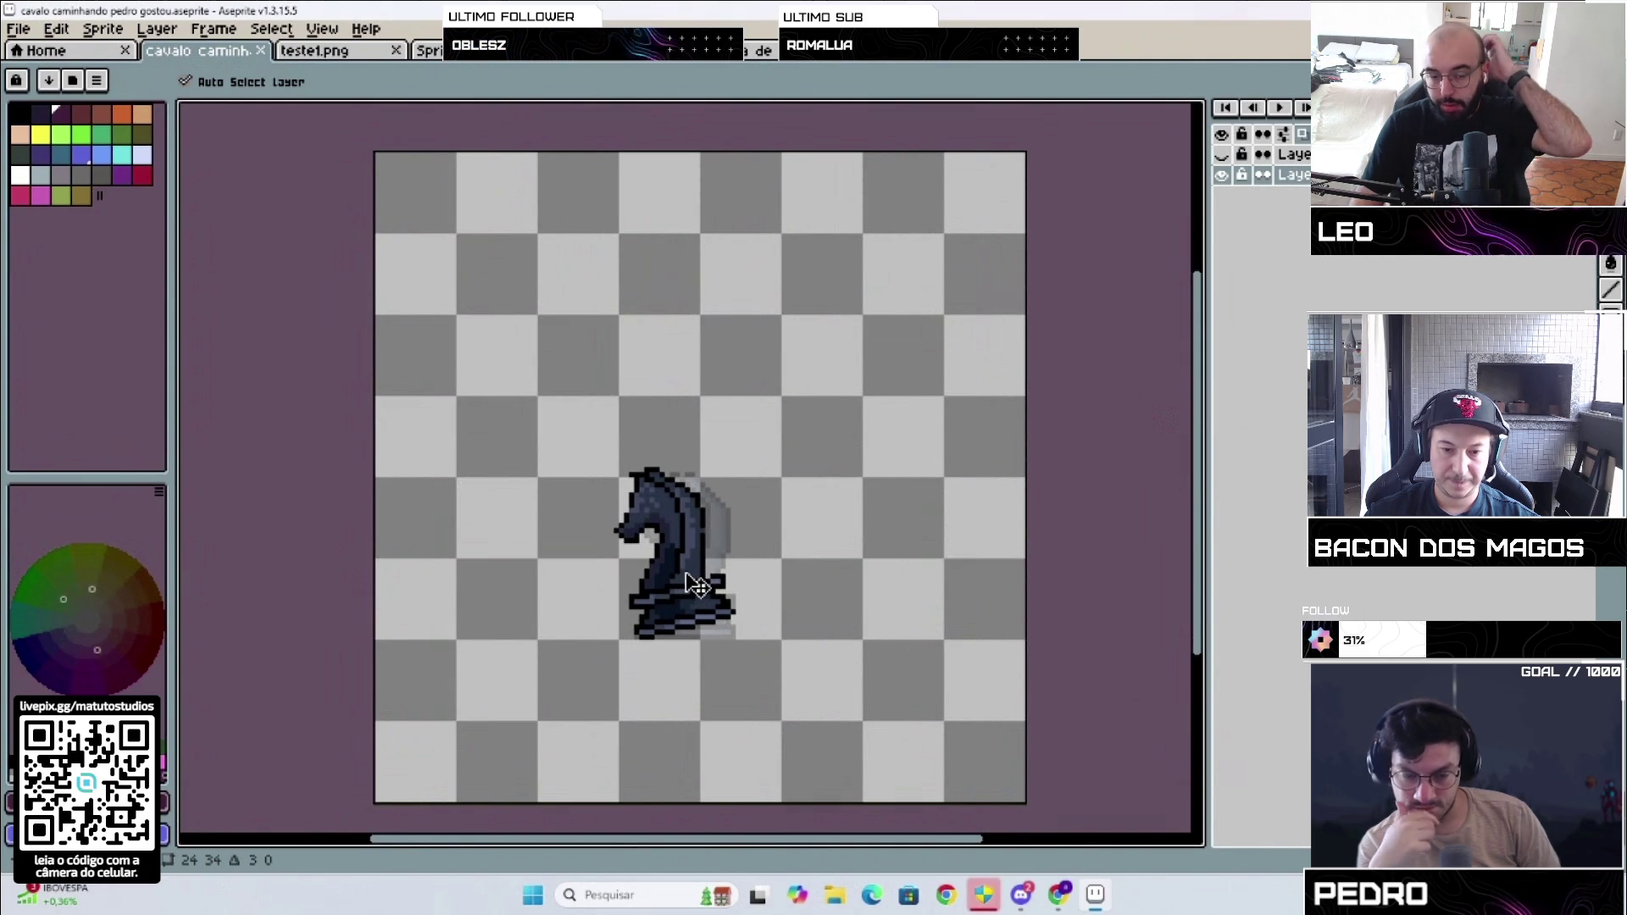
key(Right)
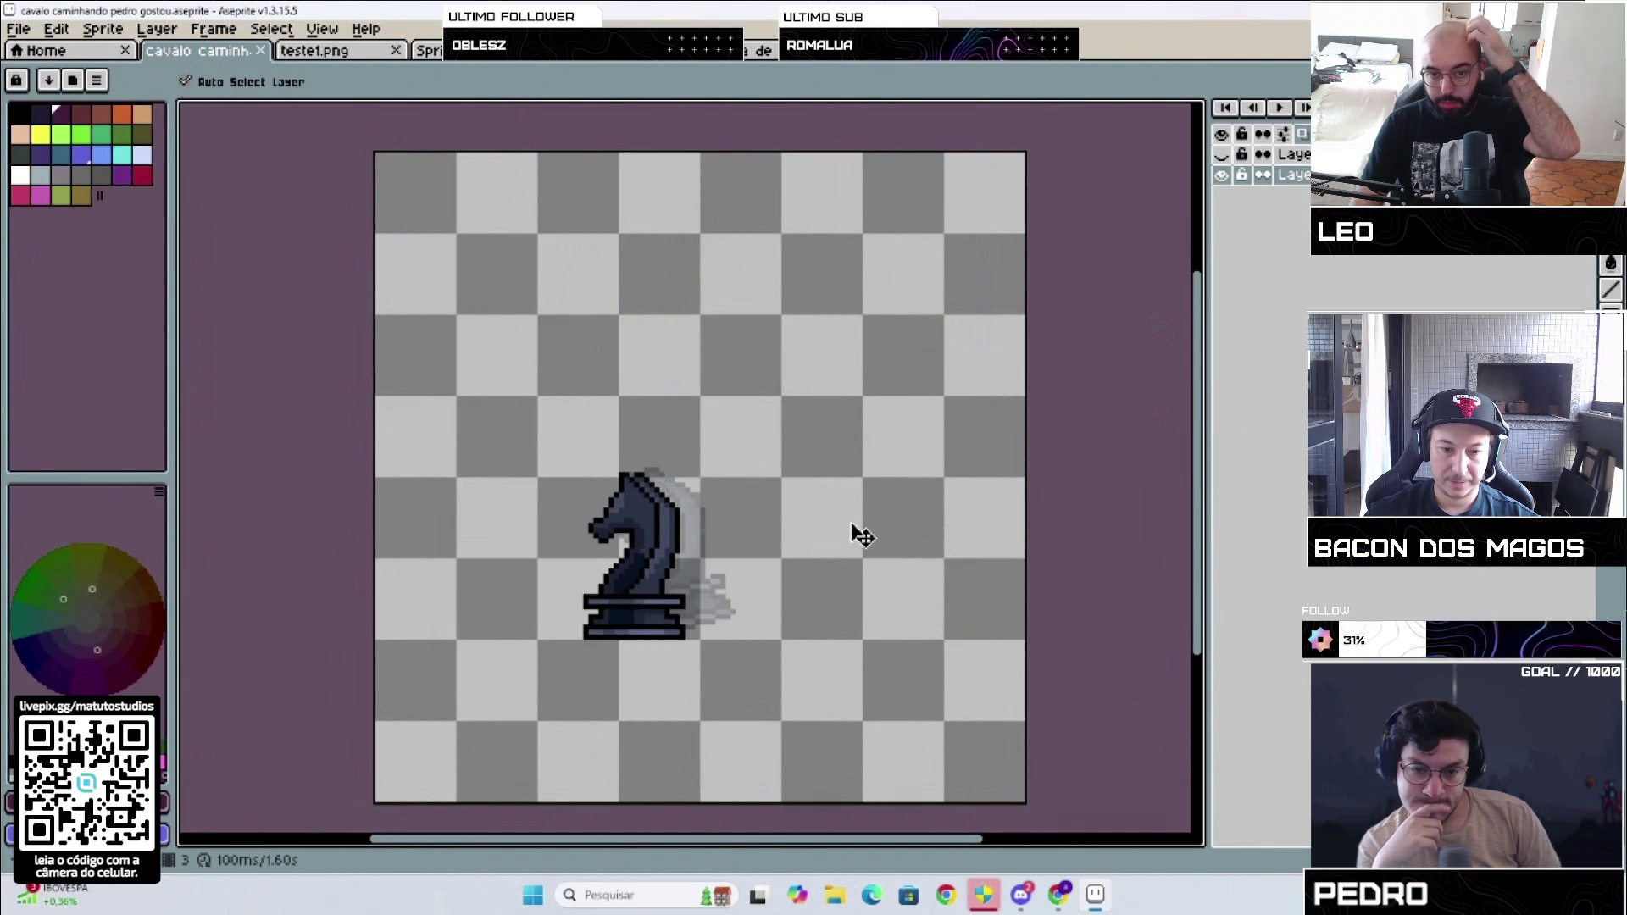
mouse_move(639, 556)
mouse_down()
mouse_move(725, 562)
mouse_move(691, 552)
mouse_up()
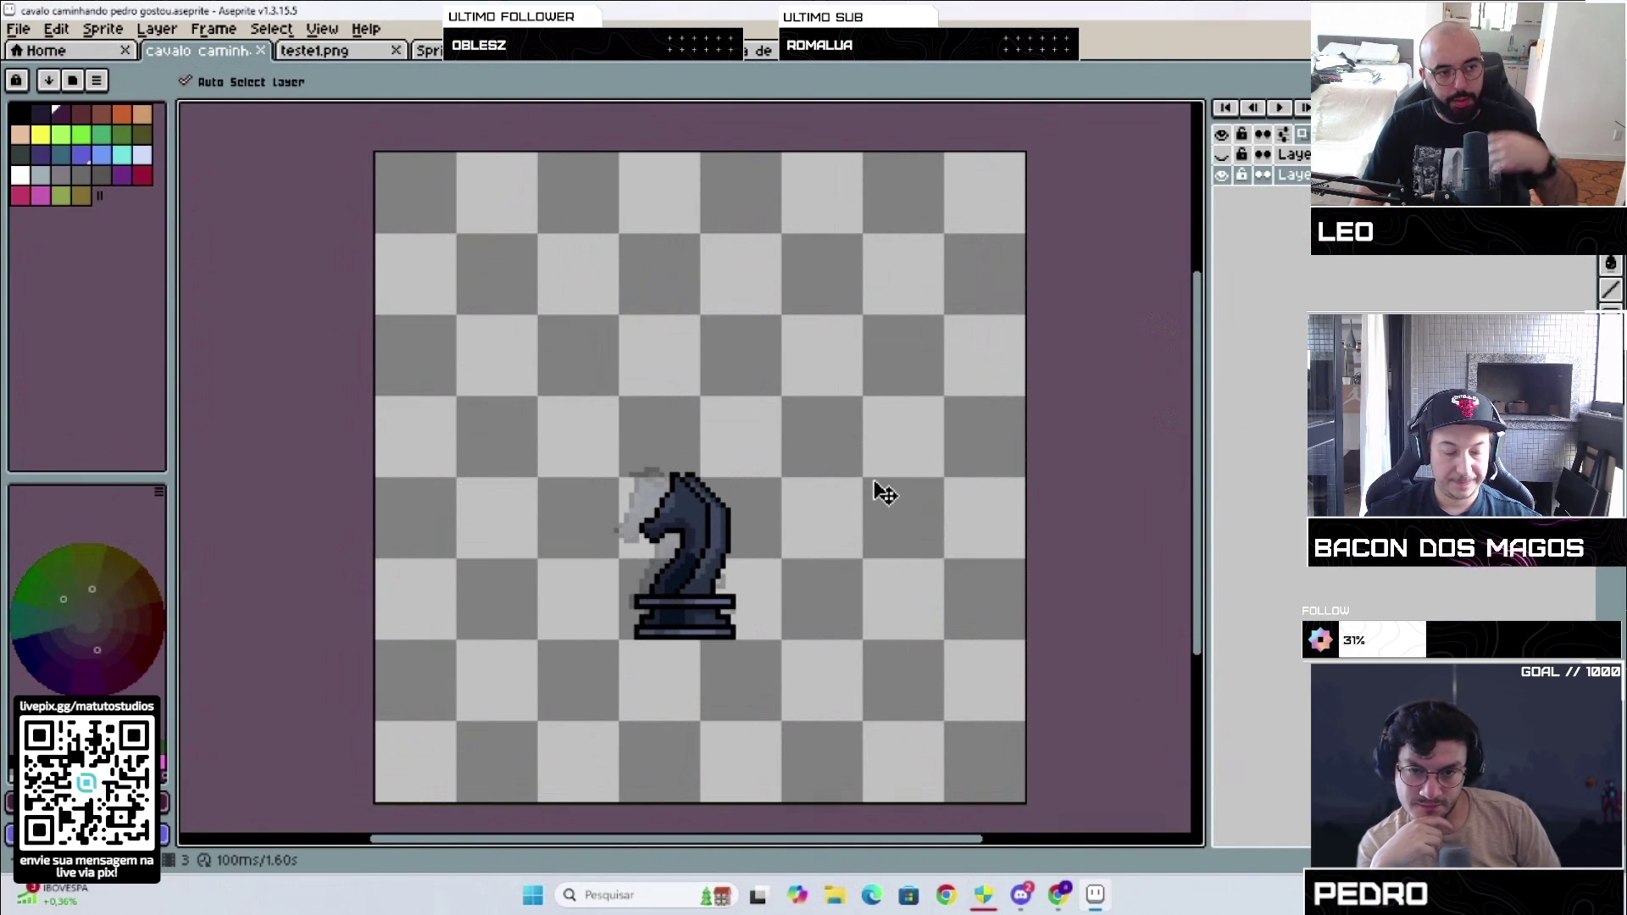
Step: Undo the three knight nudges and open the File menu
key(ctrl+z)
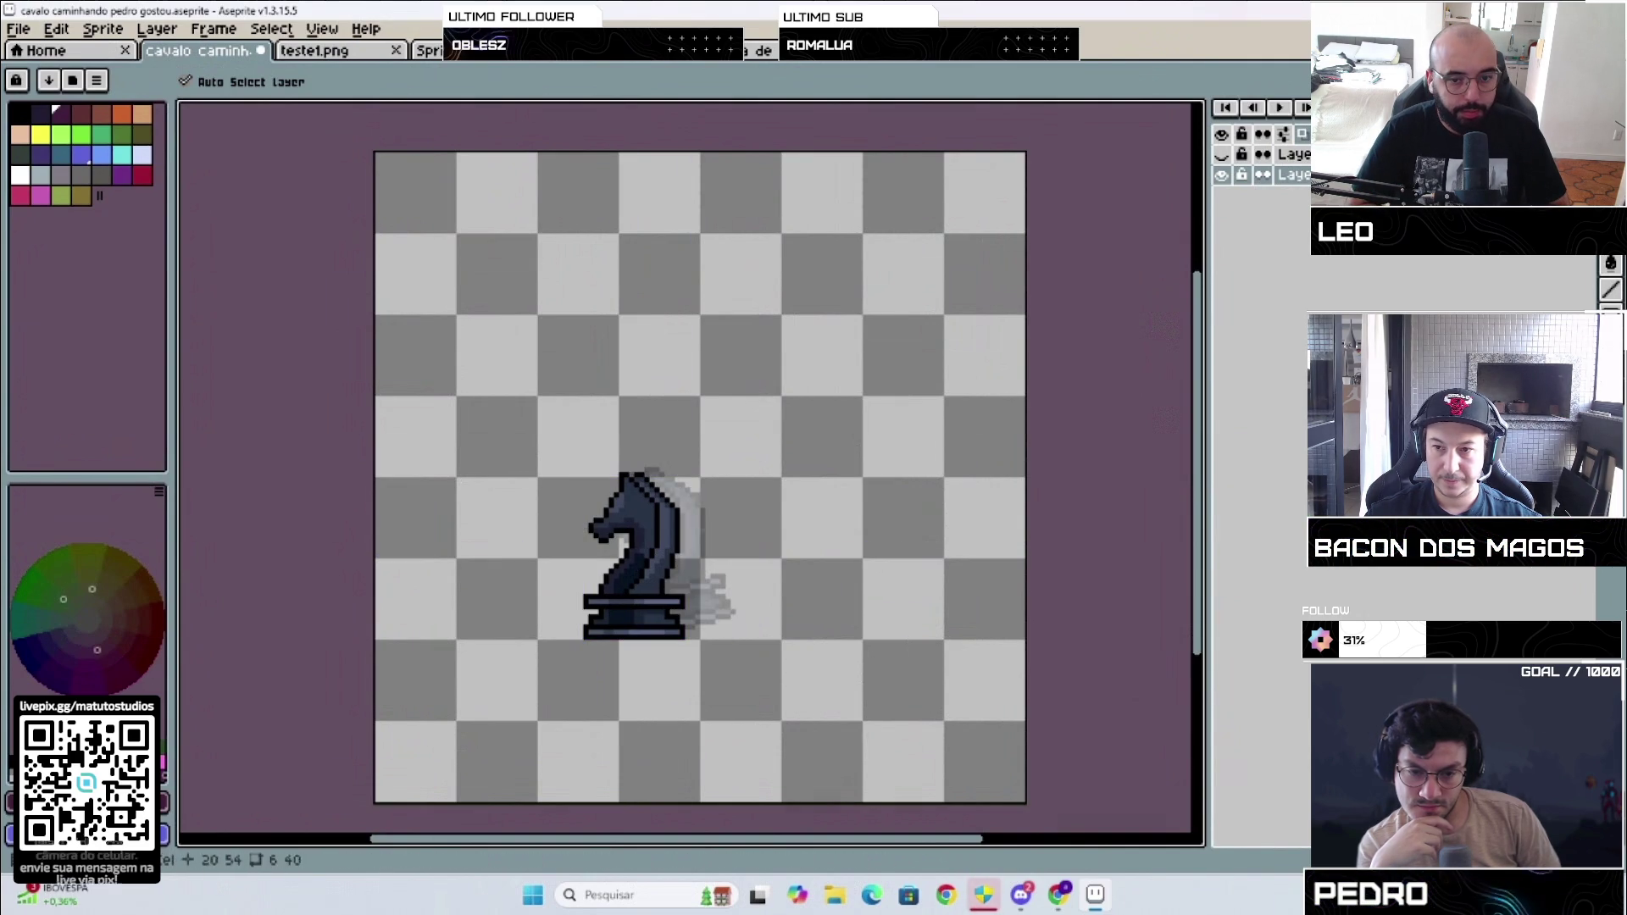
key(ctrl+z)
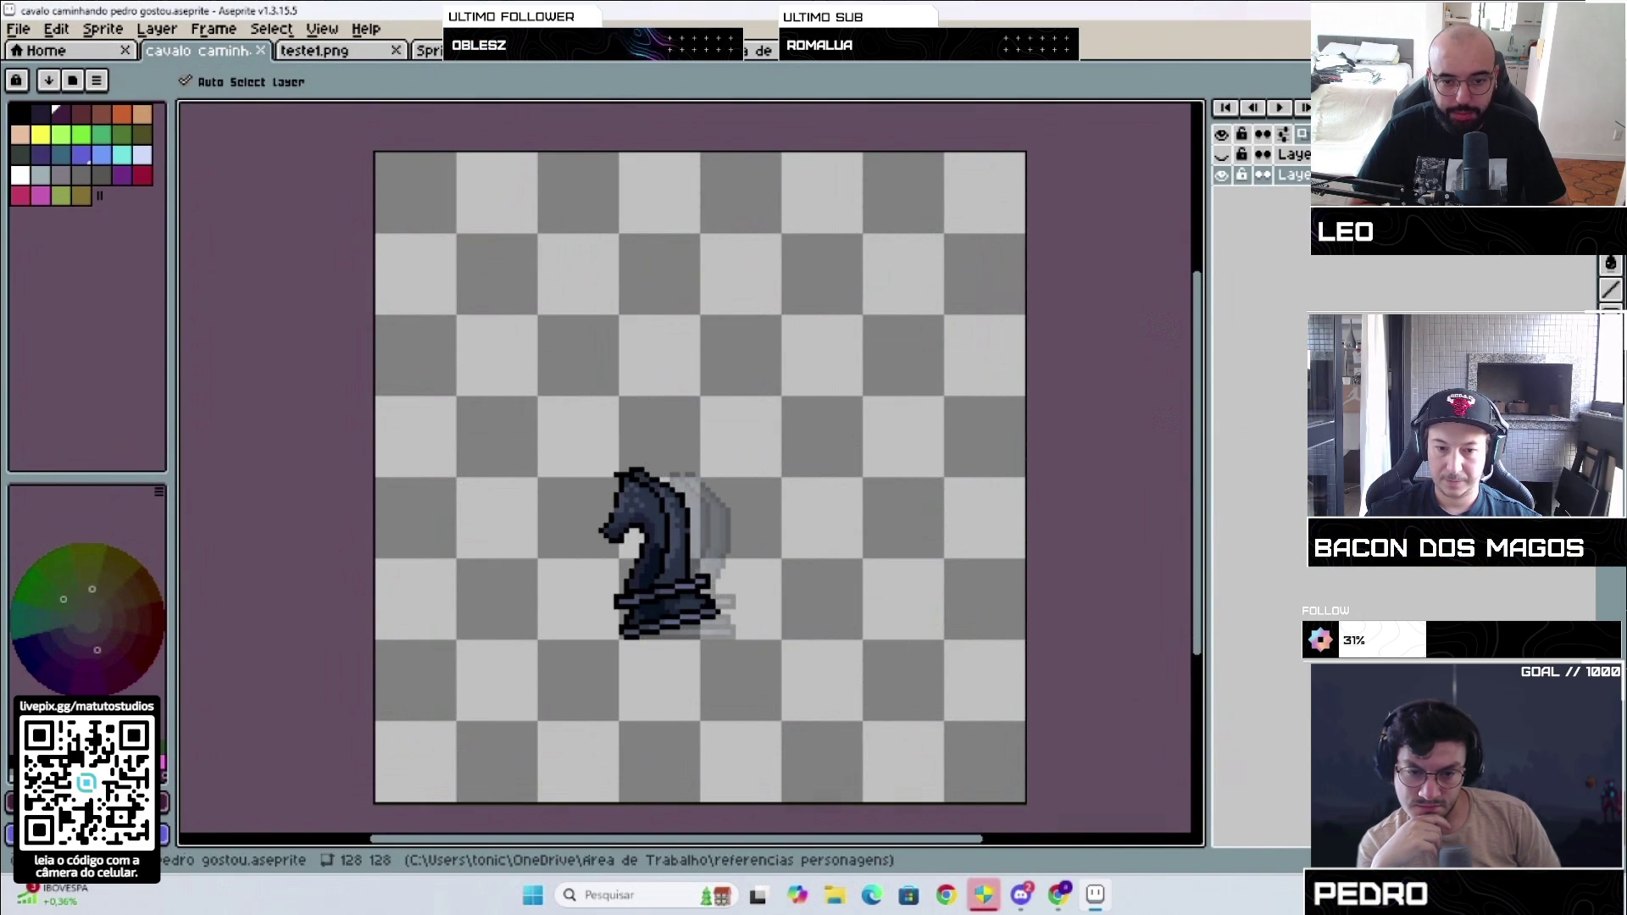
key(ctrl+z)
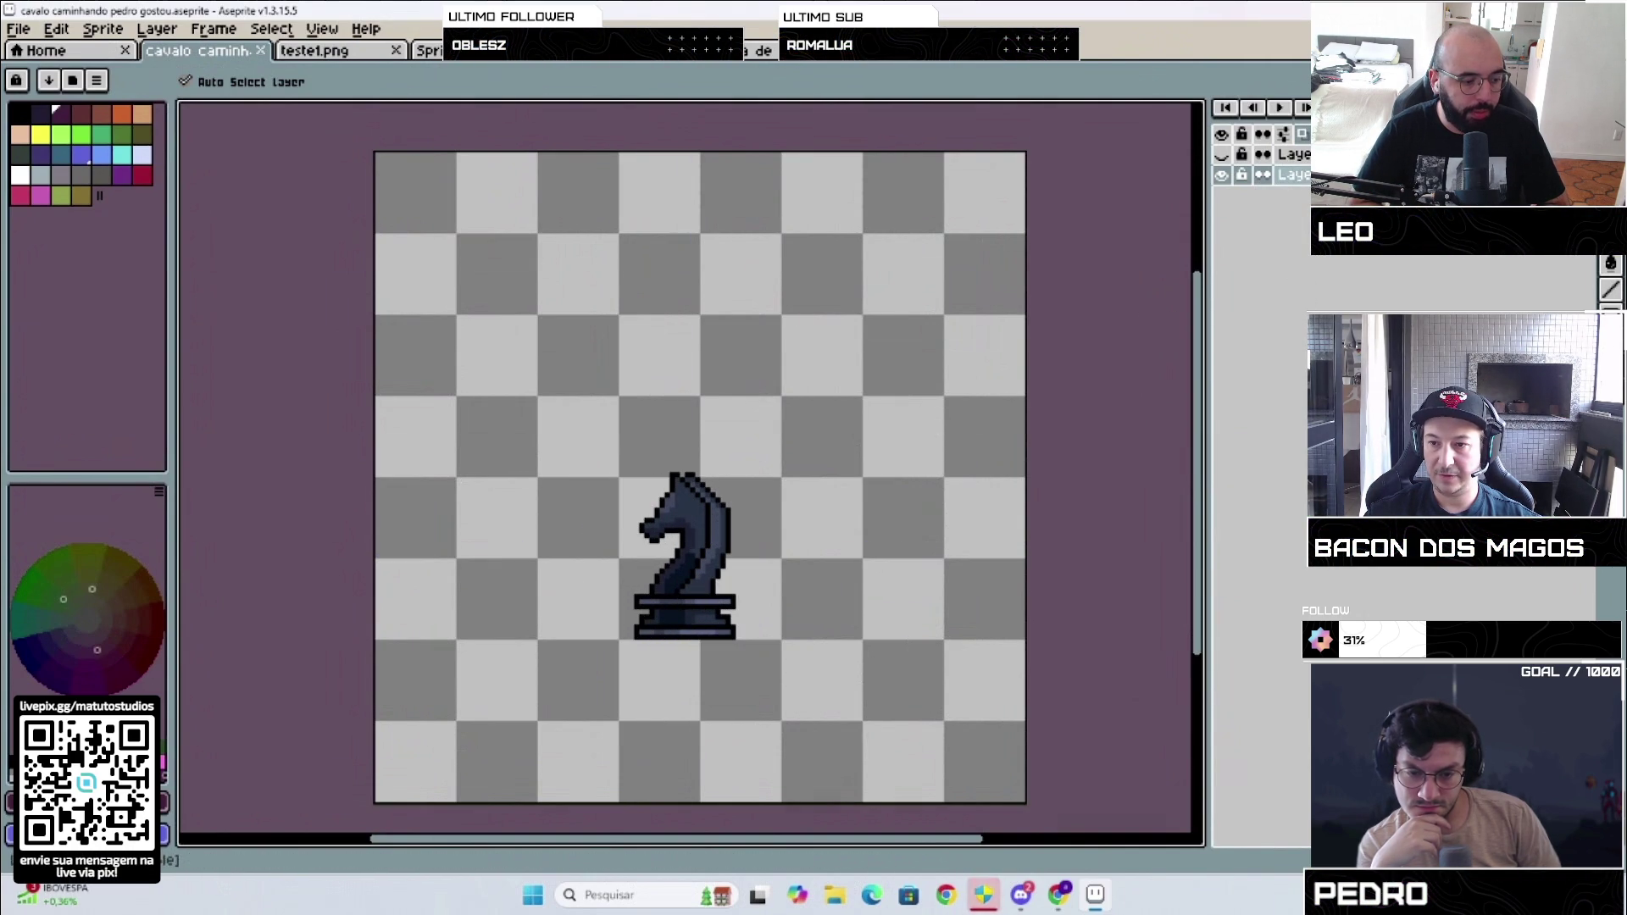
click(29, 31)
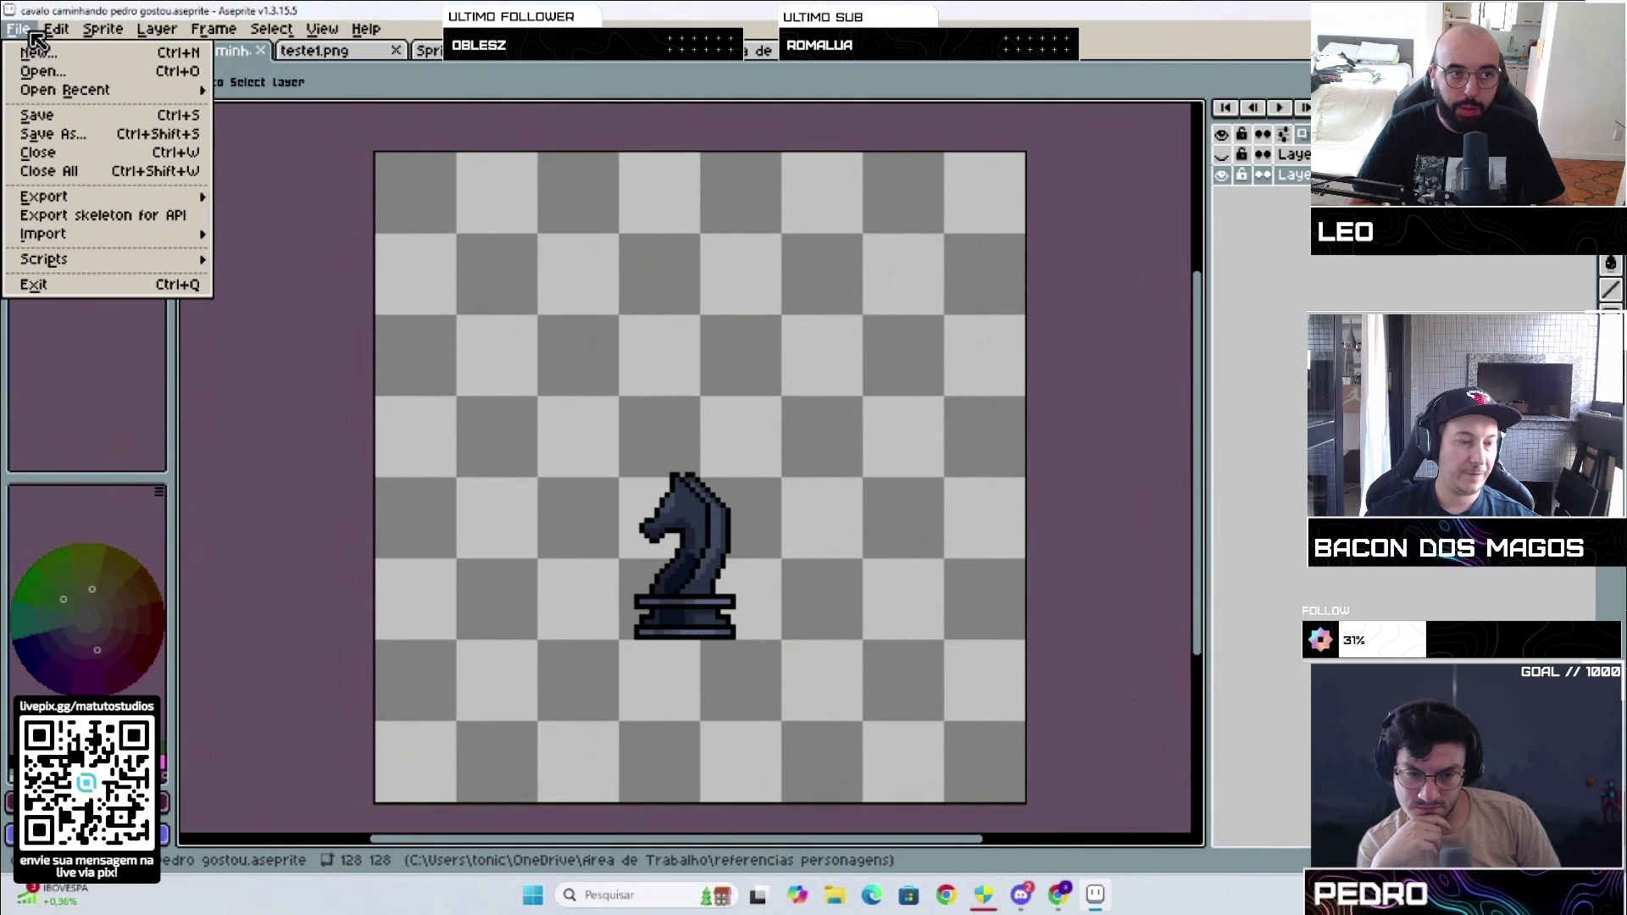
mouse_move(83, 201)
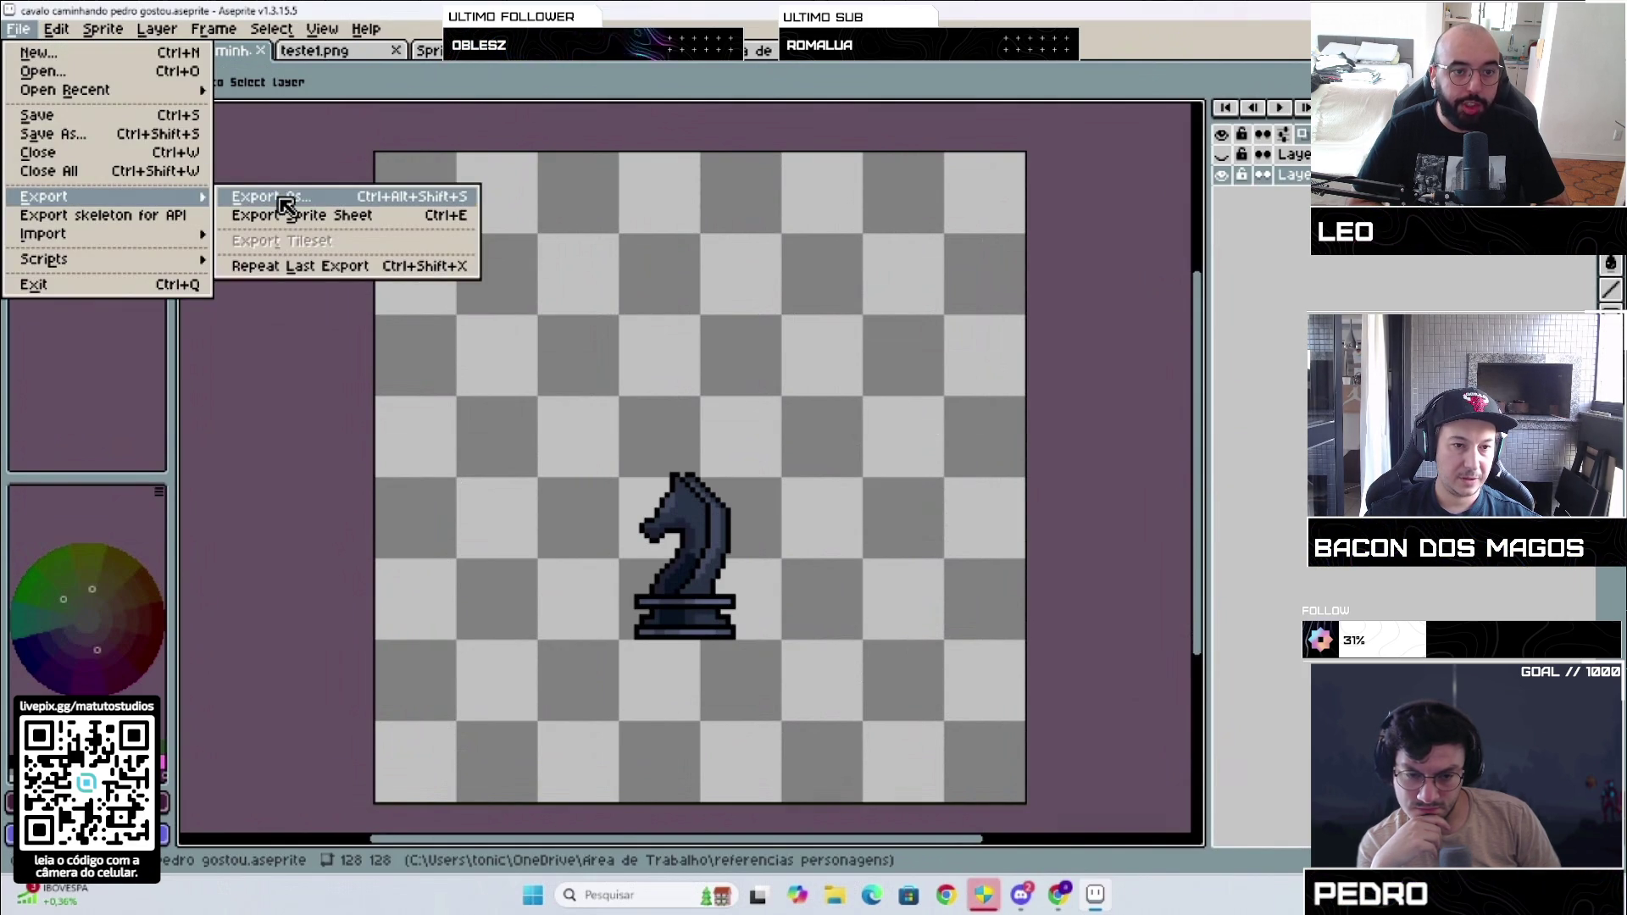
Step: Open Export Sprite Sheet, keeping the By Rows layout with no constraints
click(303, 215)
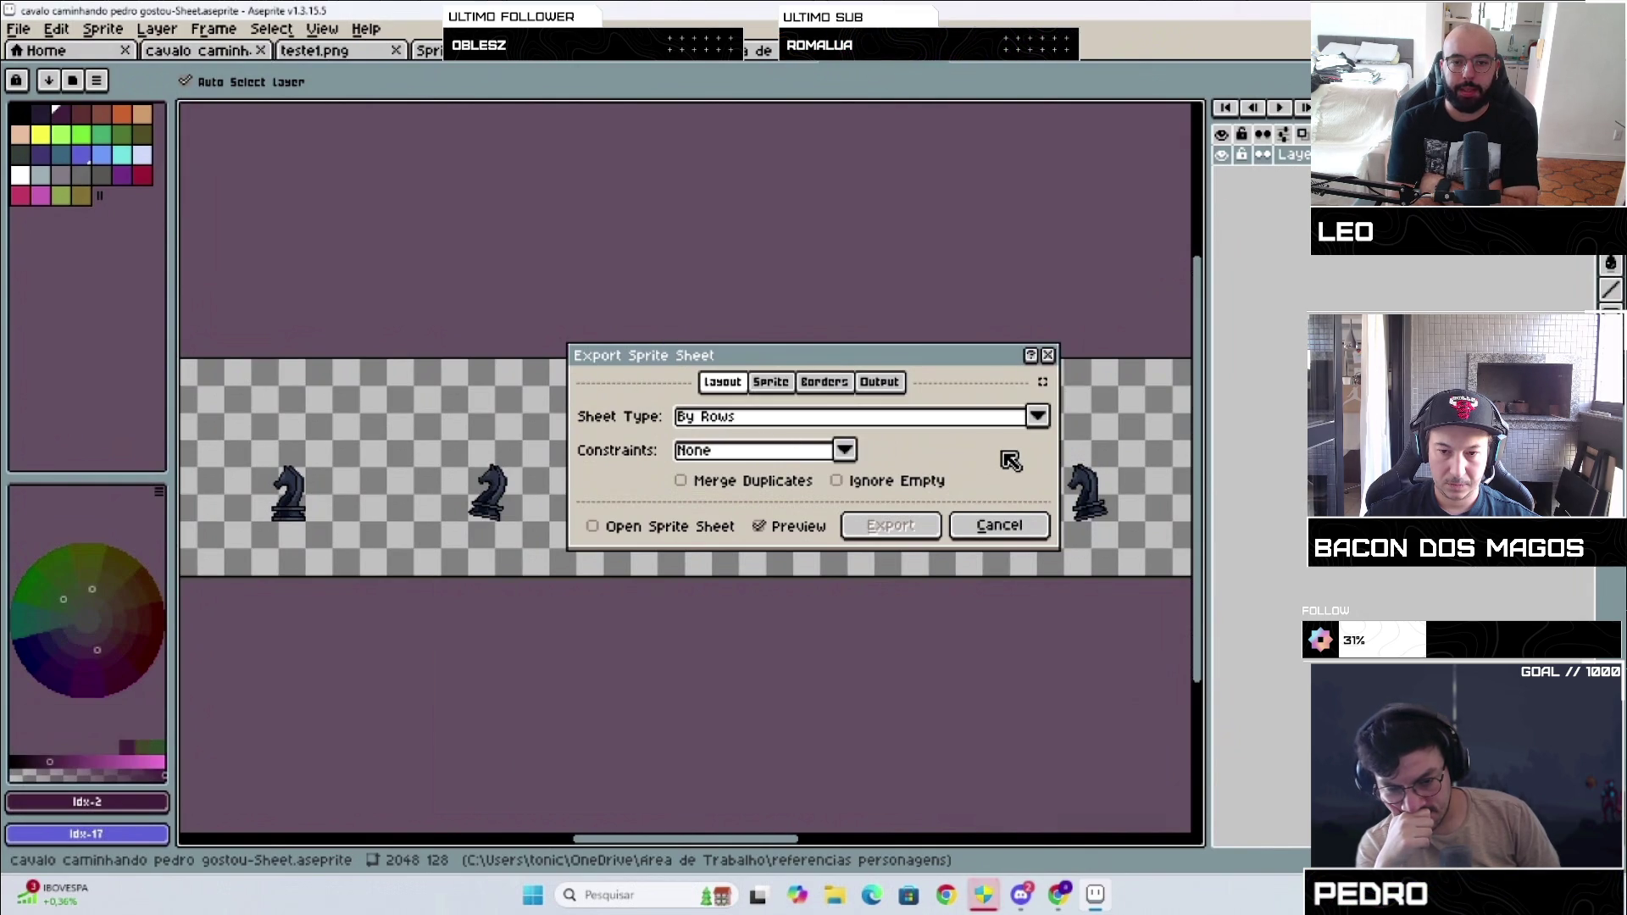
click(1037, 417)
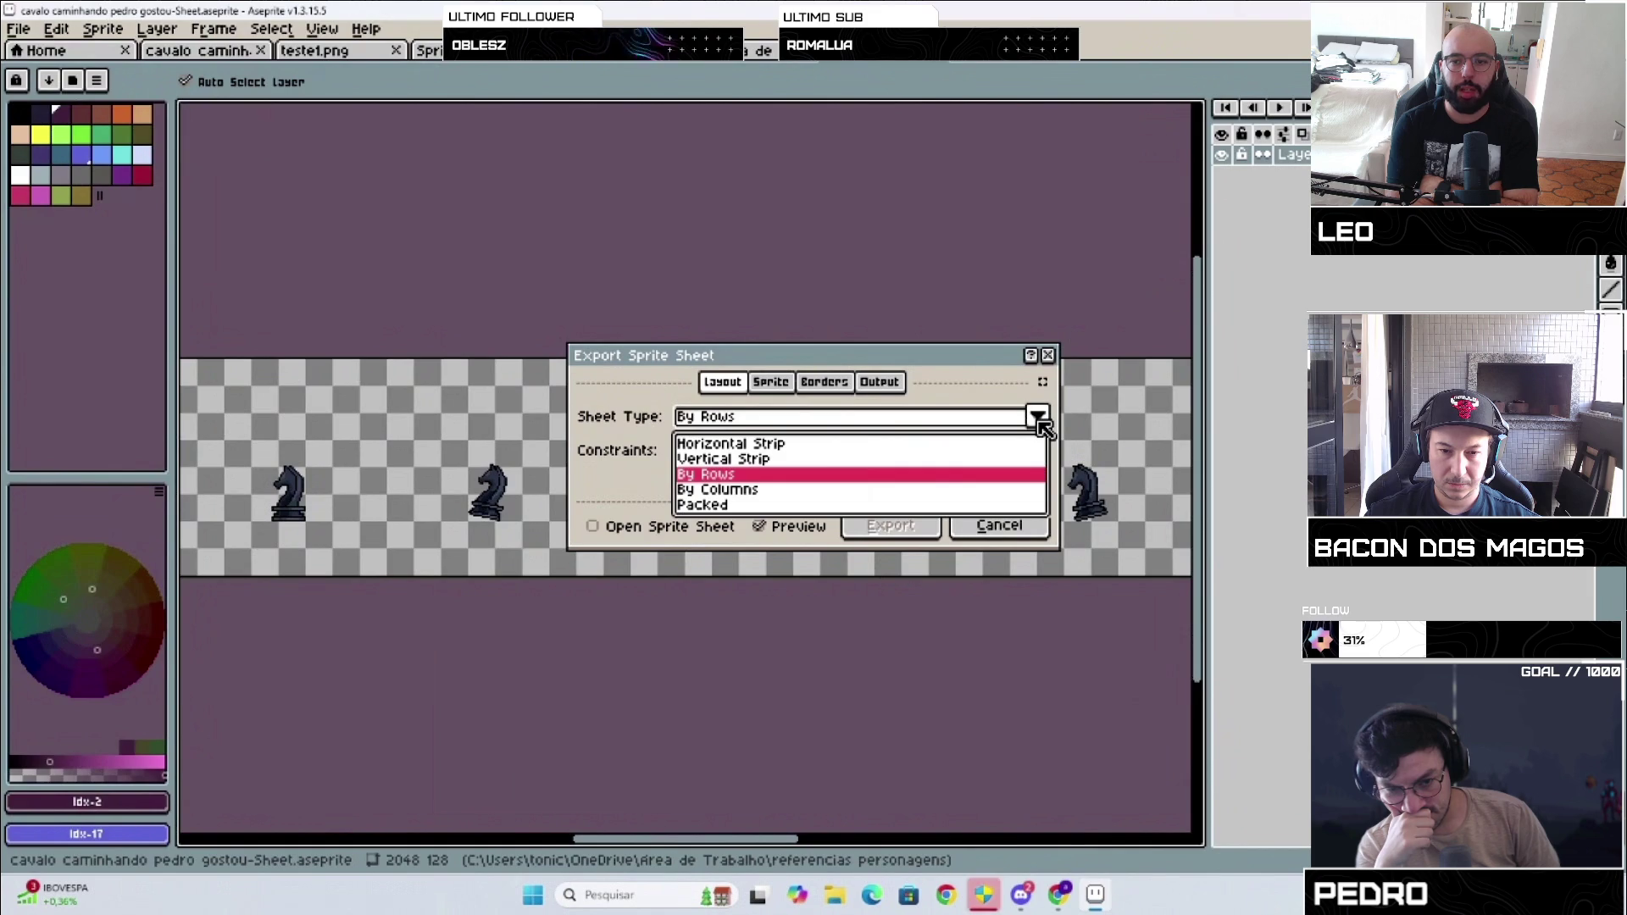
click(1039, 419)
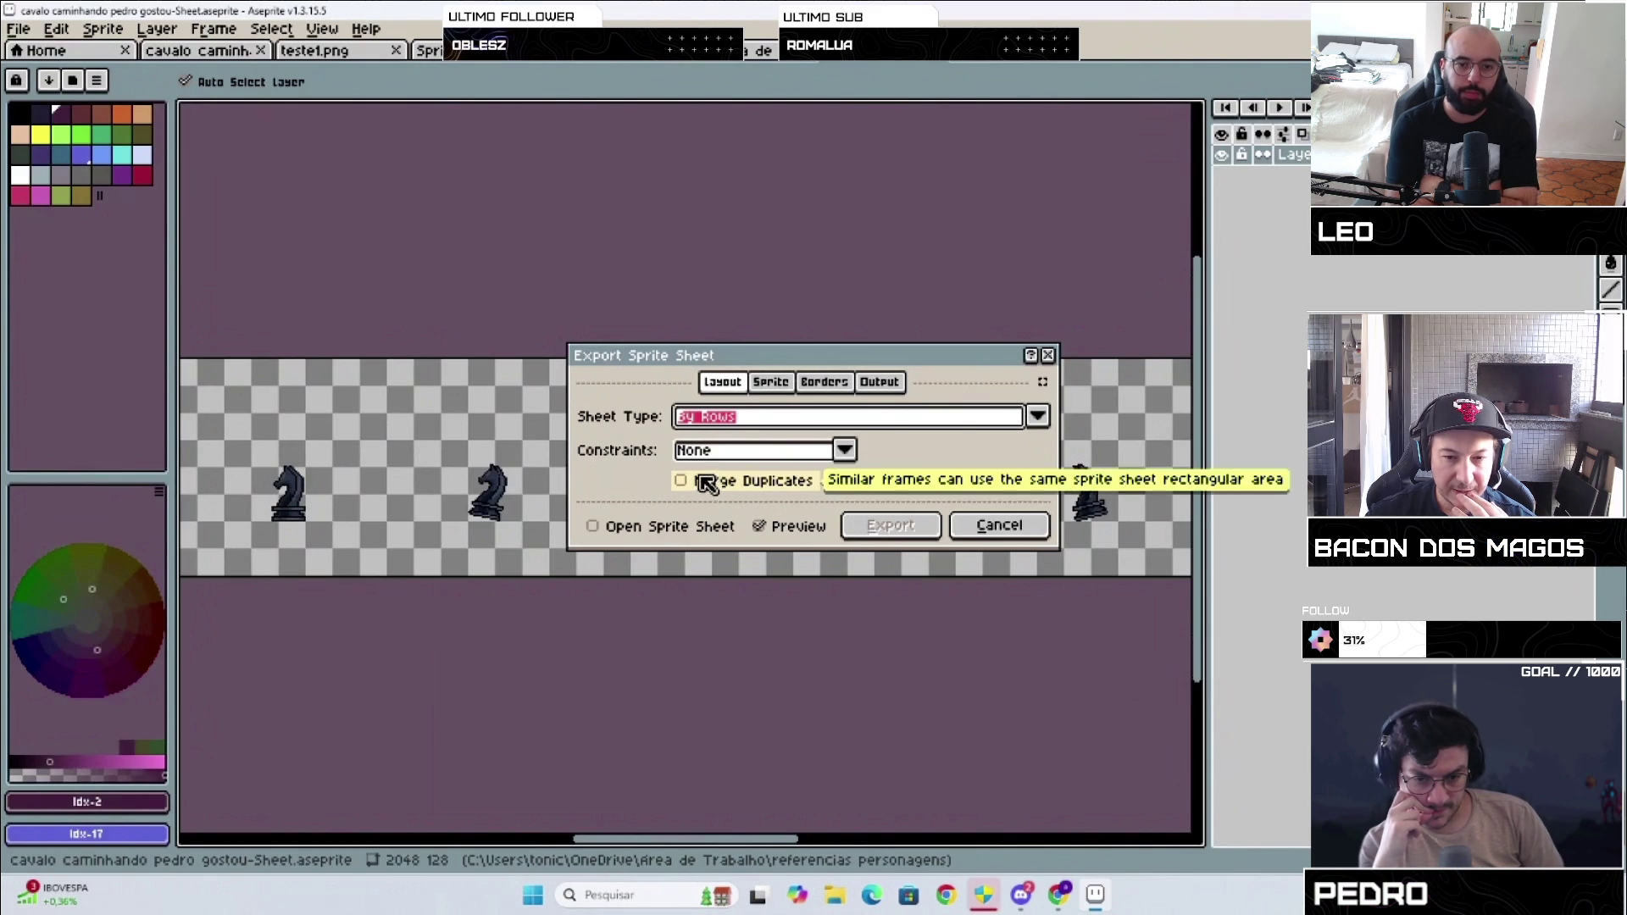
click(846, 451)
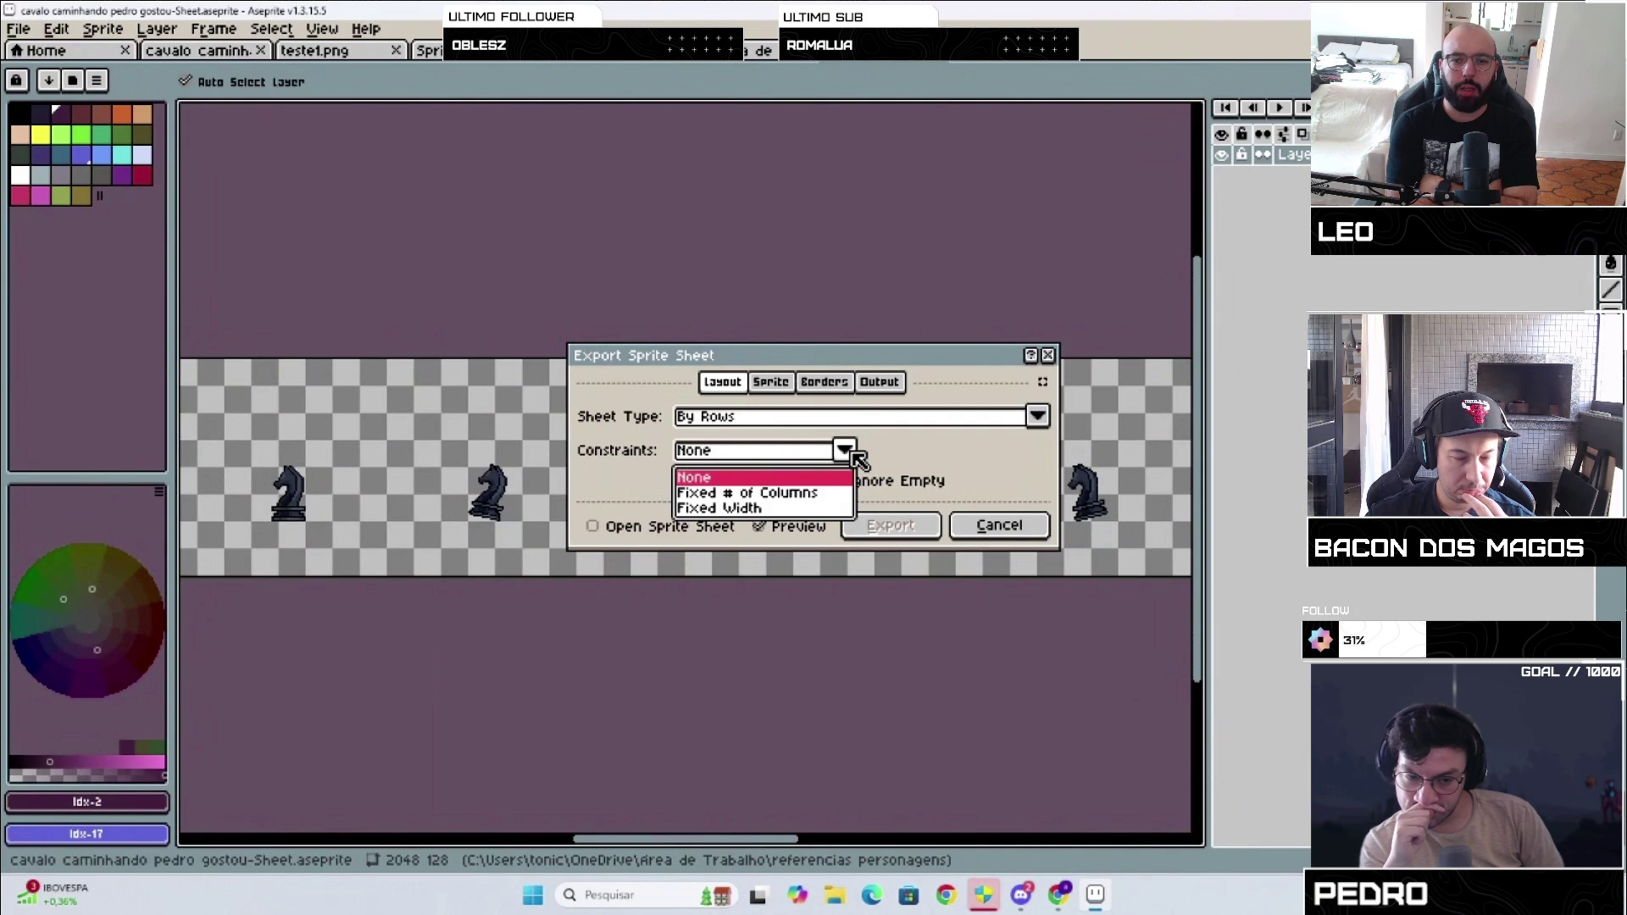
click(855, 454)
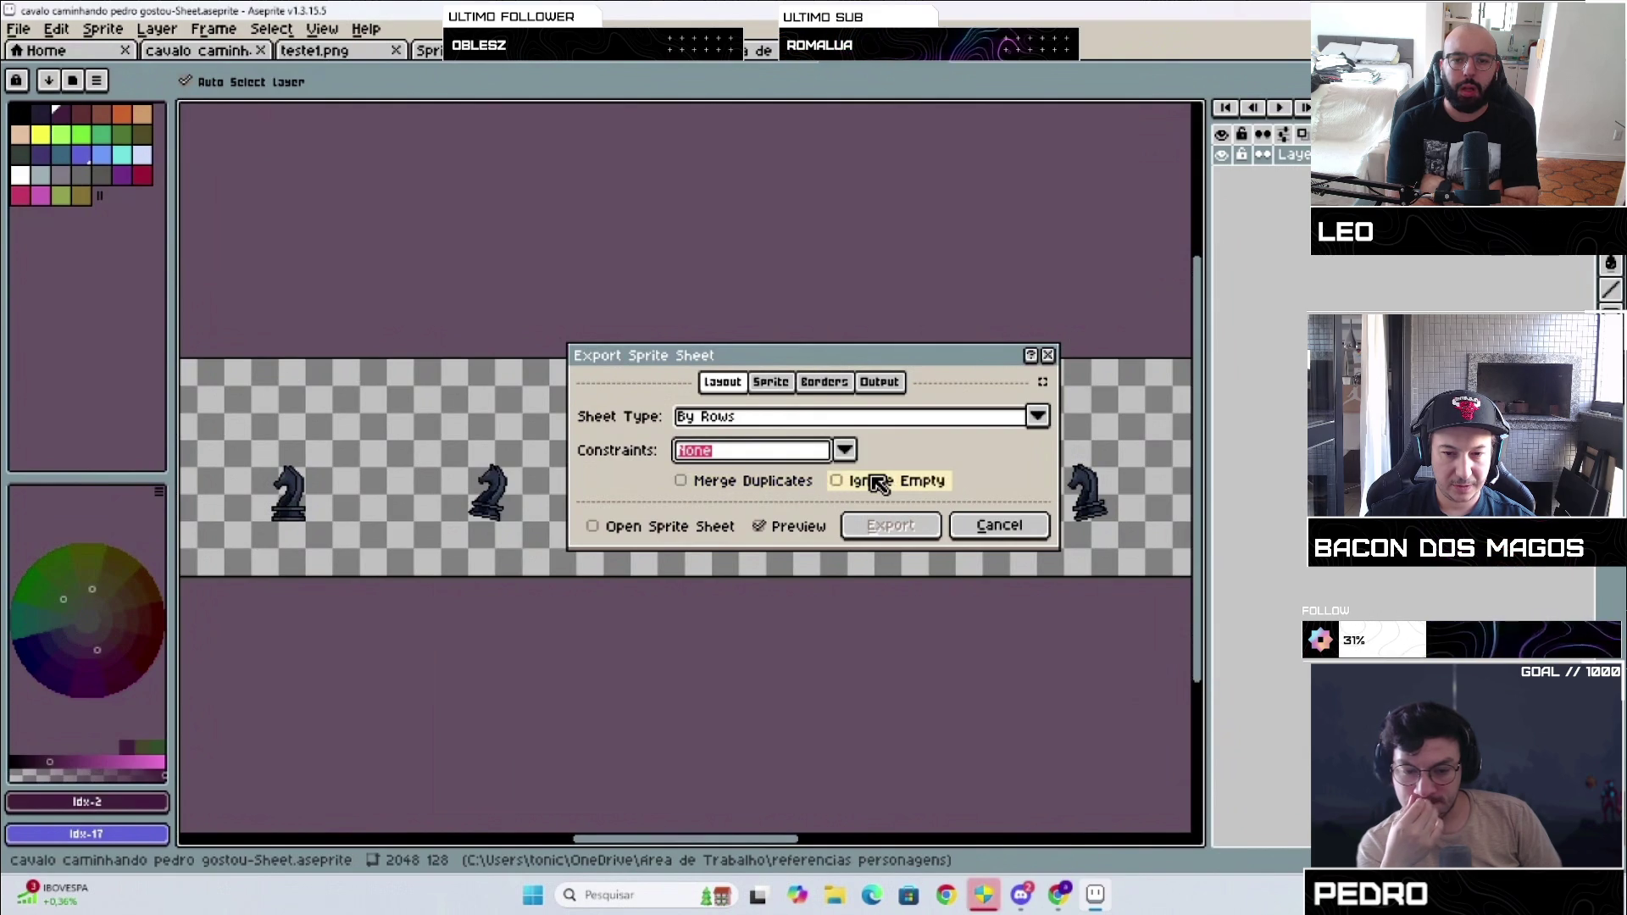
Step: Tick Ignore Empty and leave Open Sprite Sheet unticked
click(903, 491)
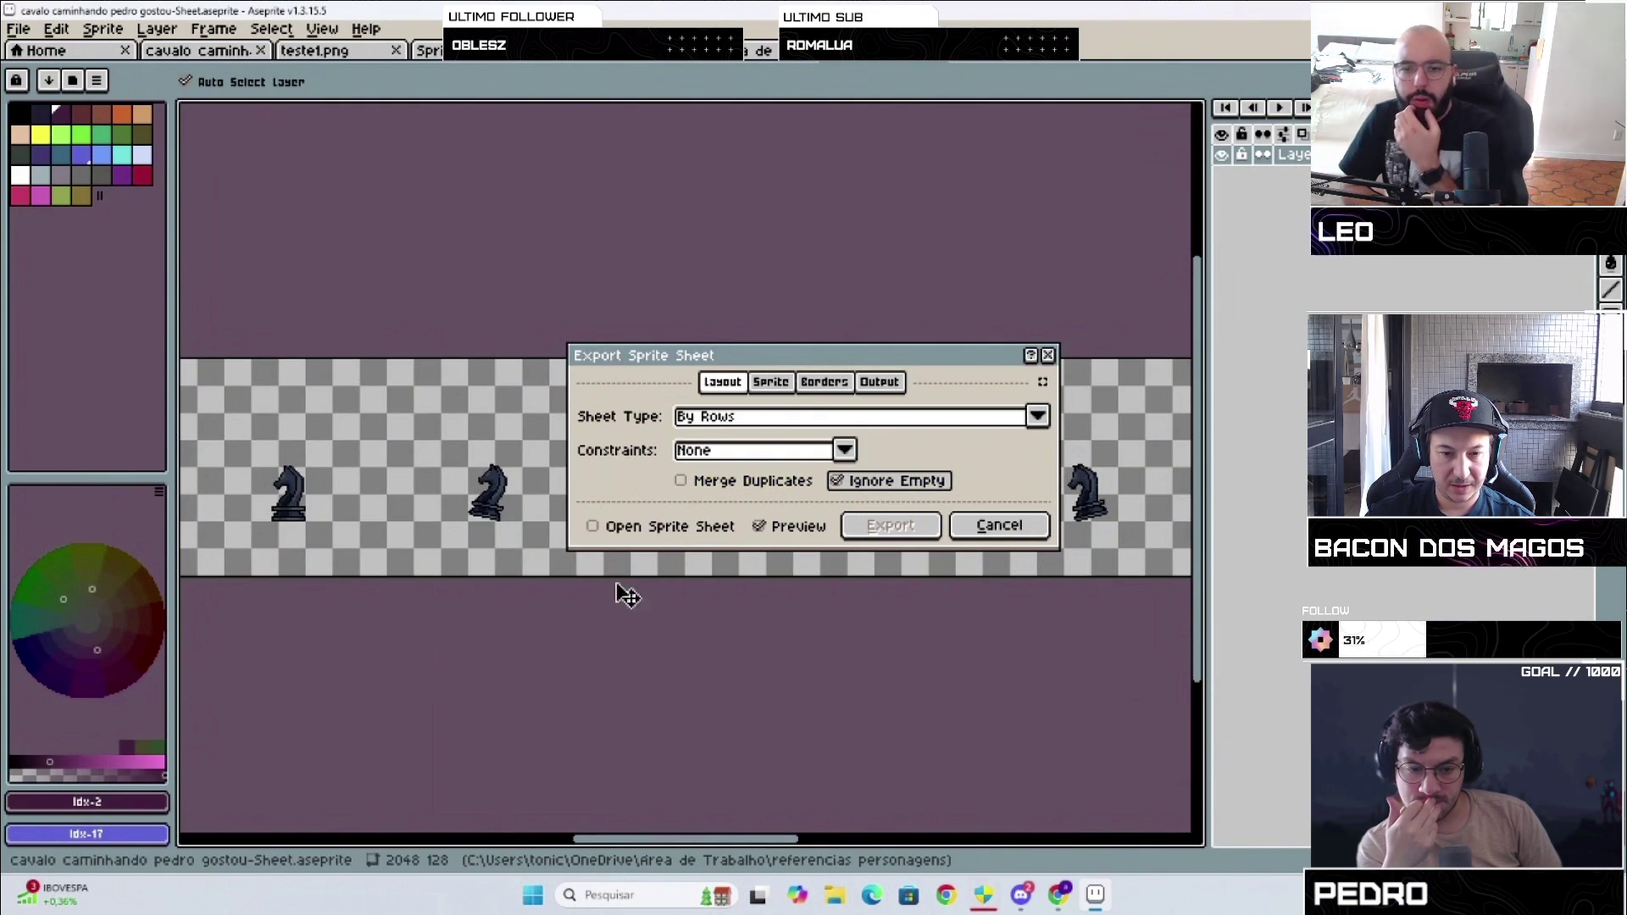
click(661, 536)
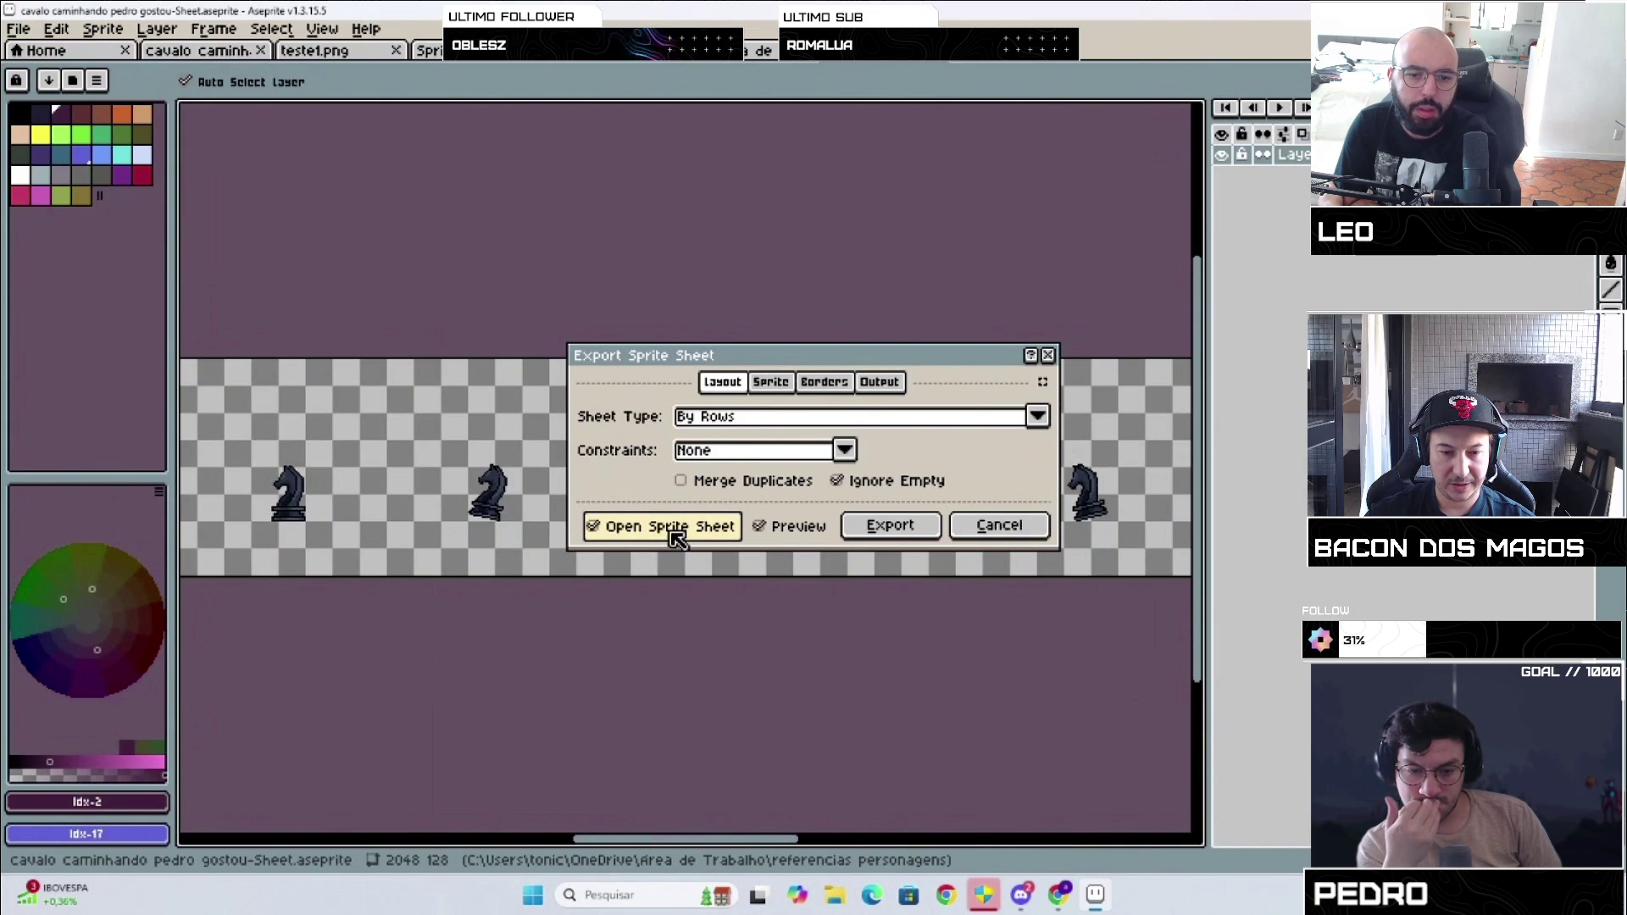
click(674, 534)
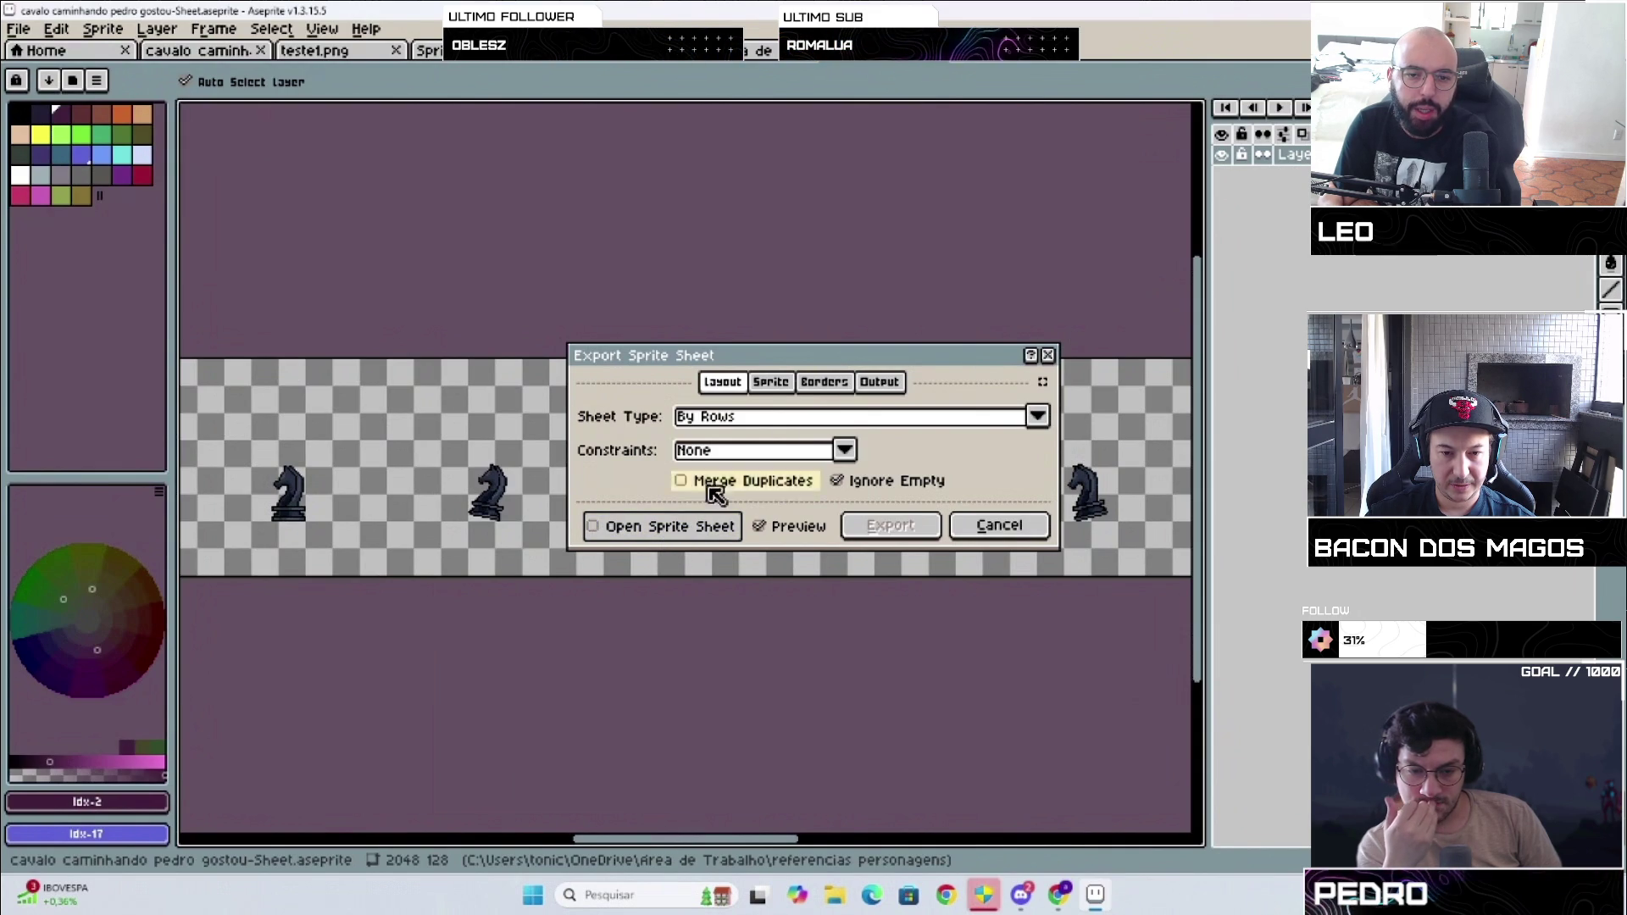
click(786, 383)
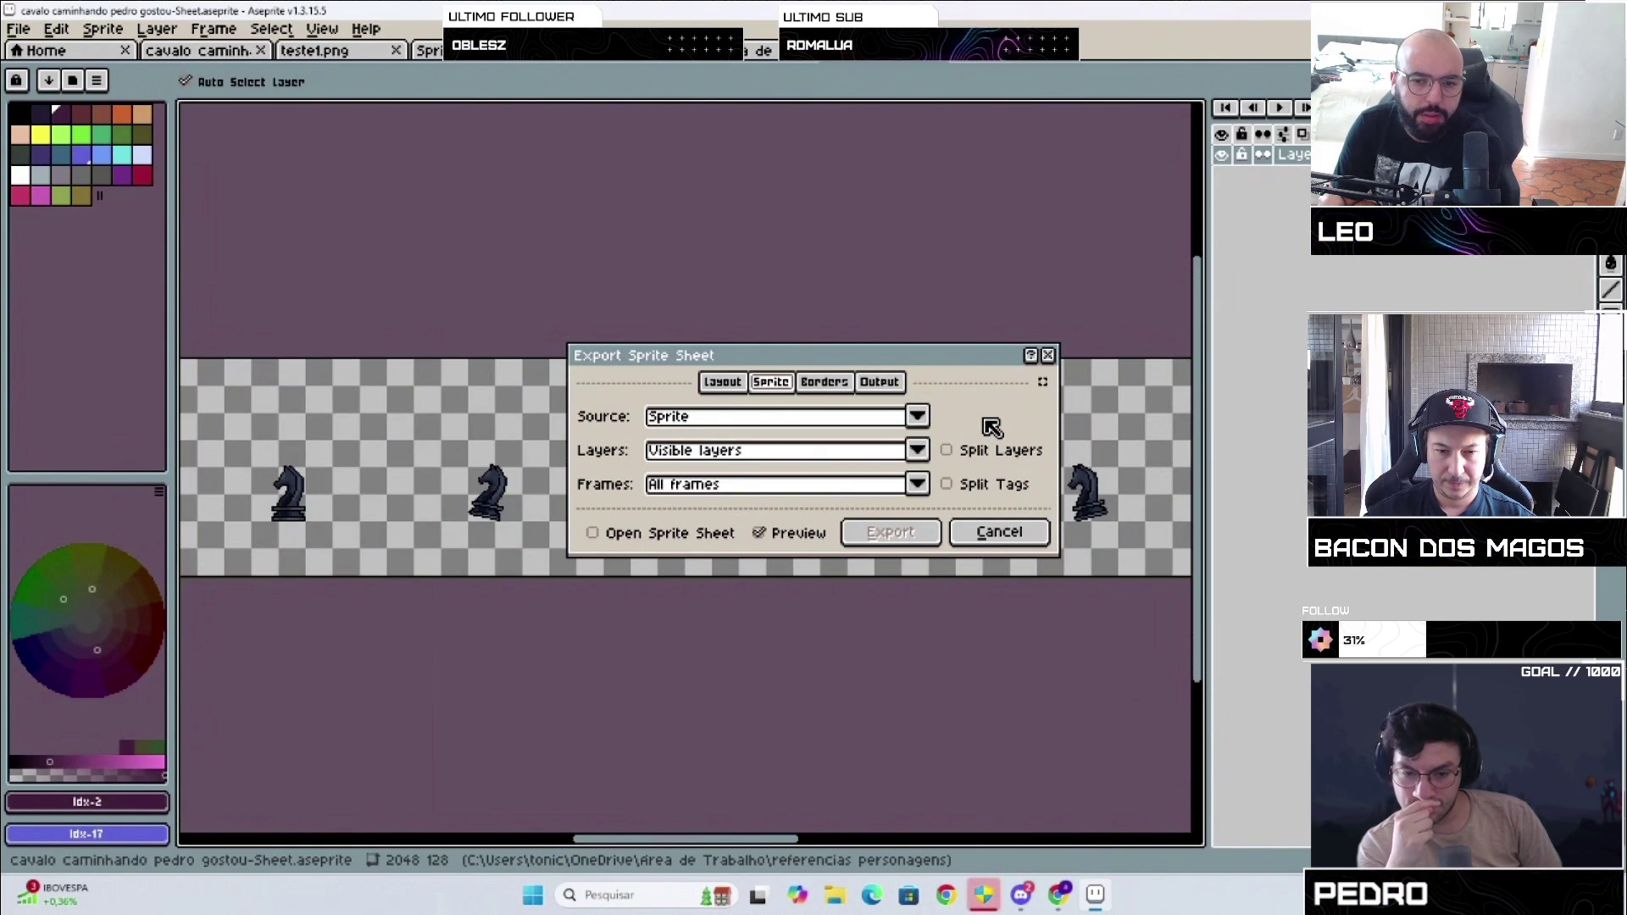
Step: Review Borders and Output, tick Open Sprite Sheet under Layout, and export the knight sheet
click(823, 383)
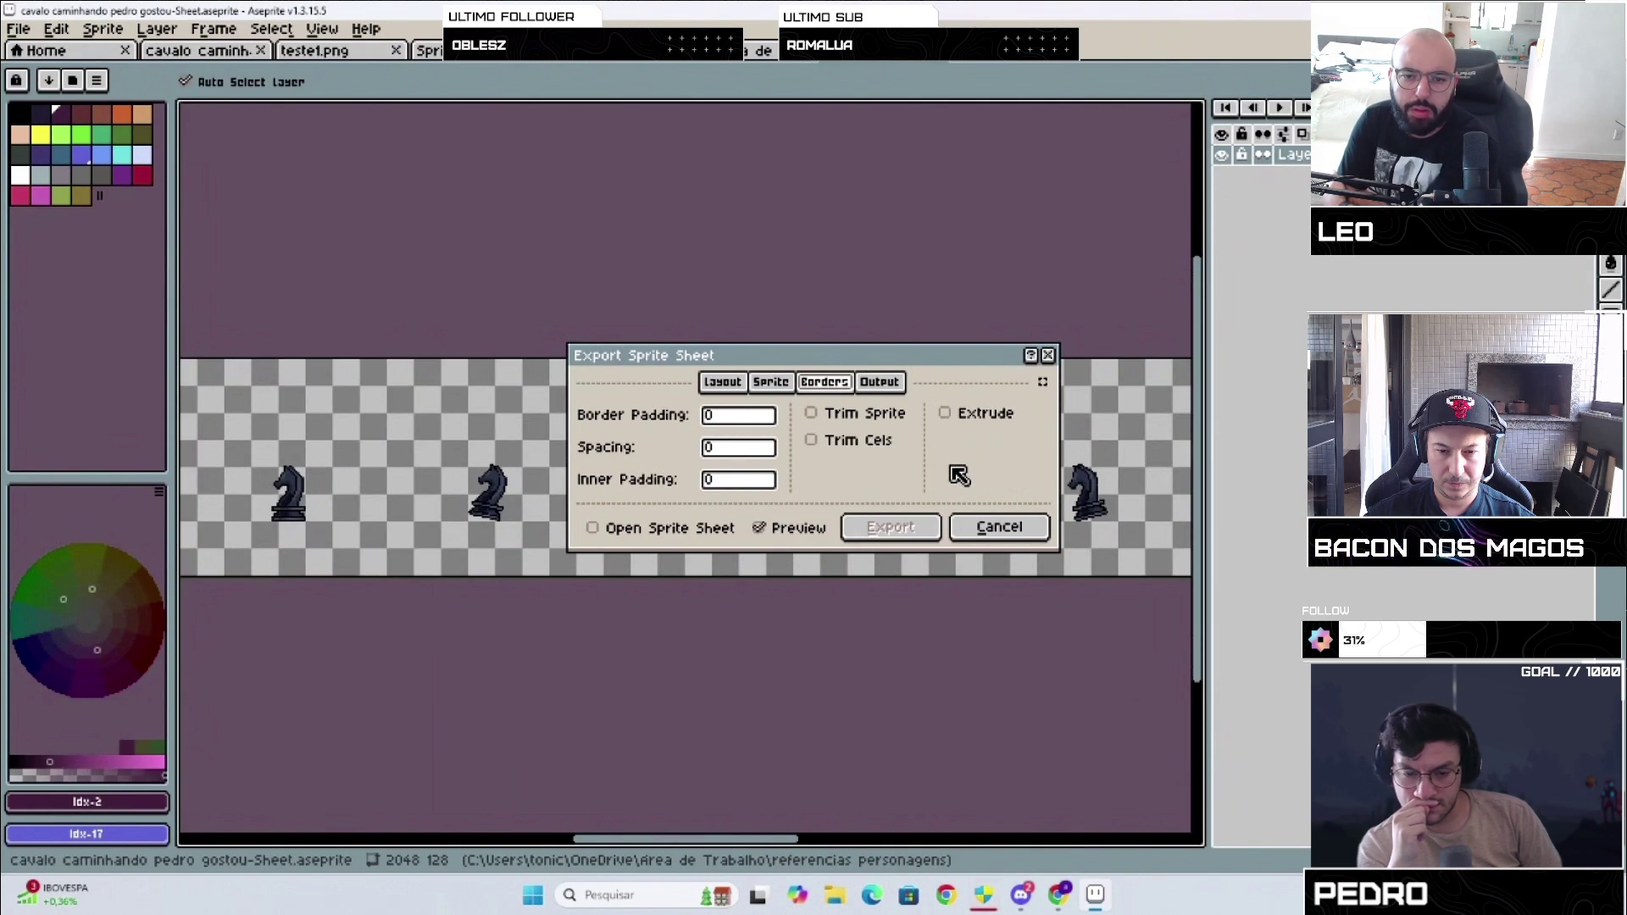
click(895, 391)
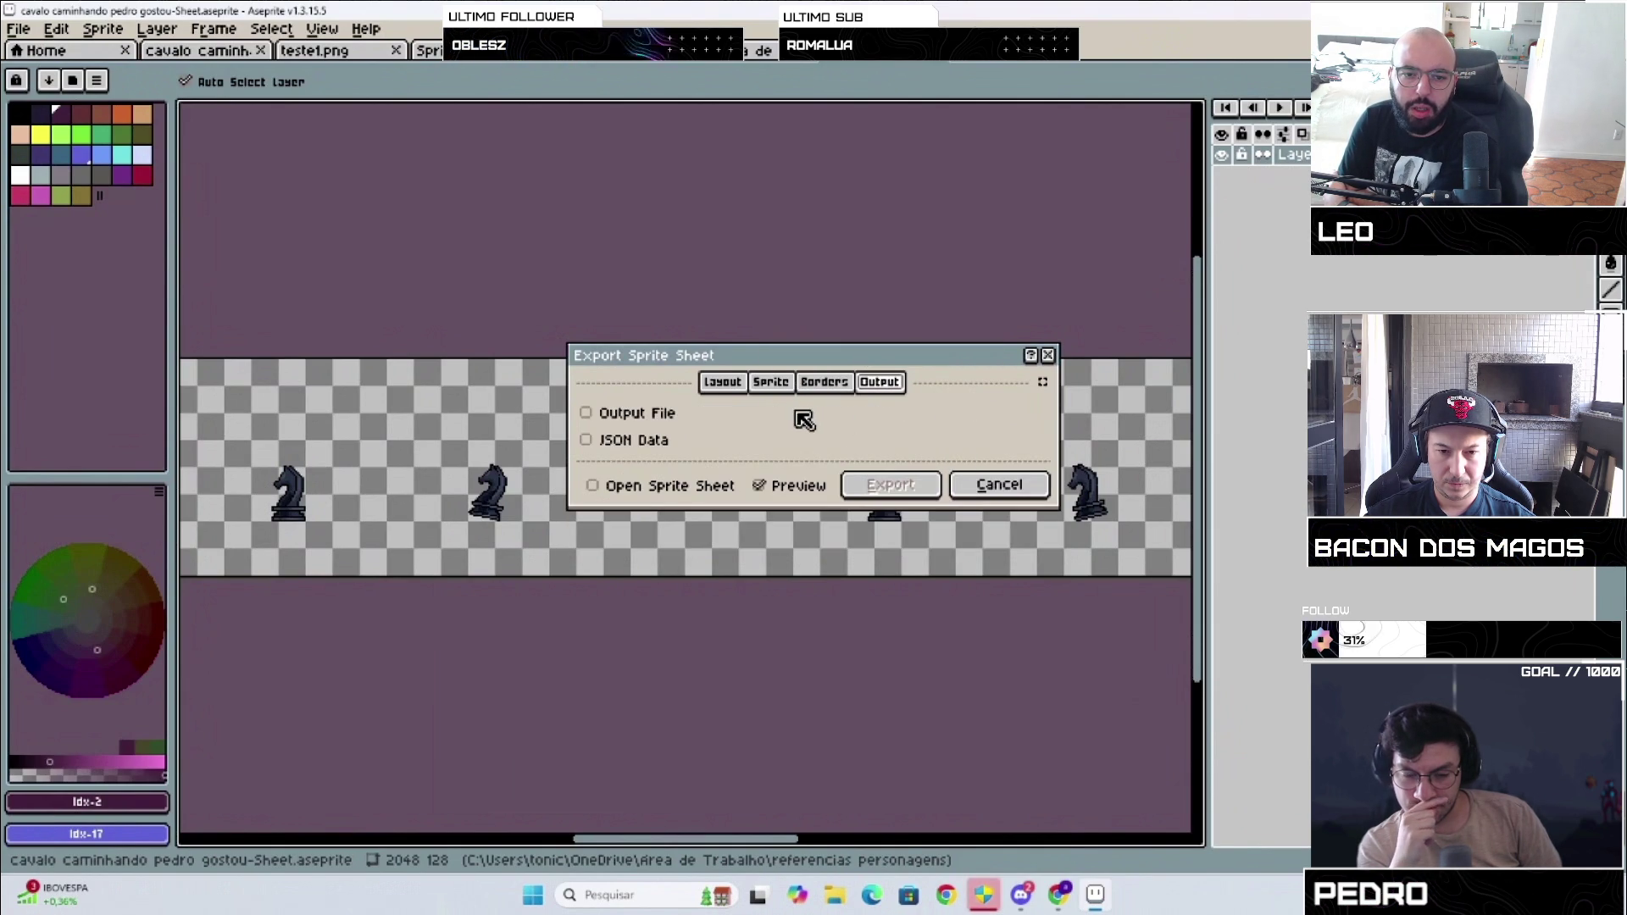
click(723, 381)
click(604, 526)
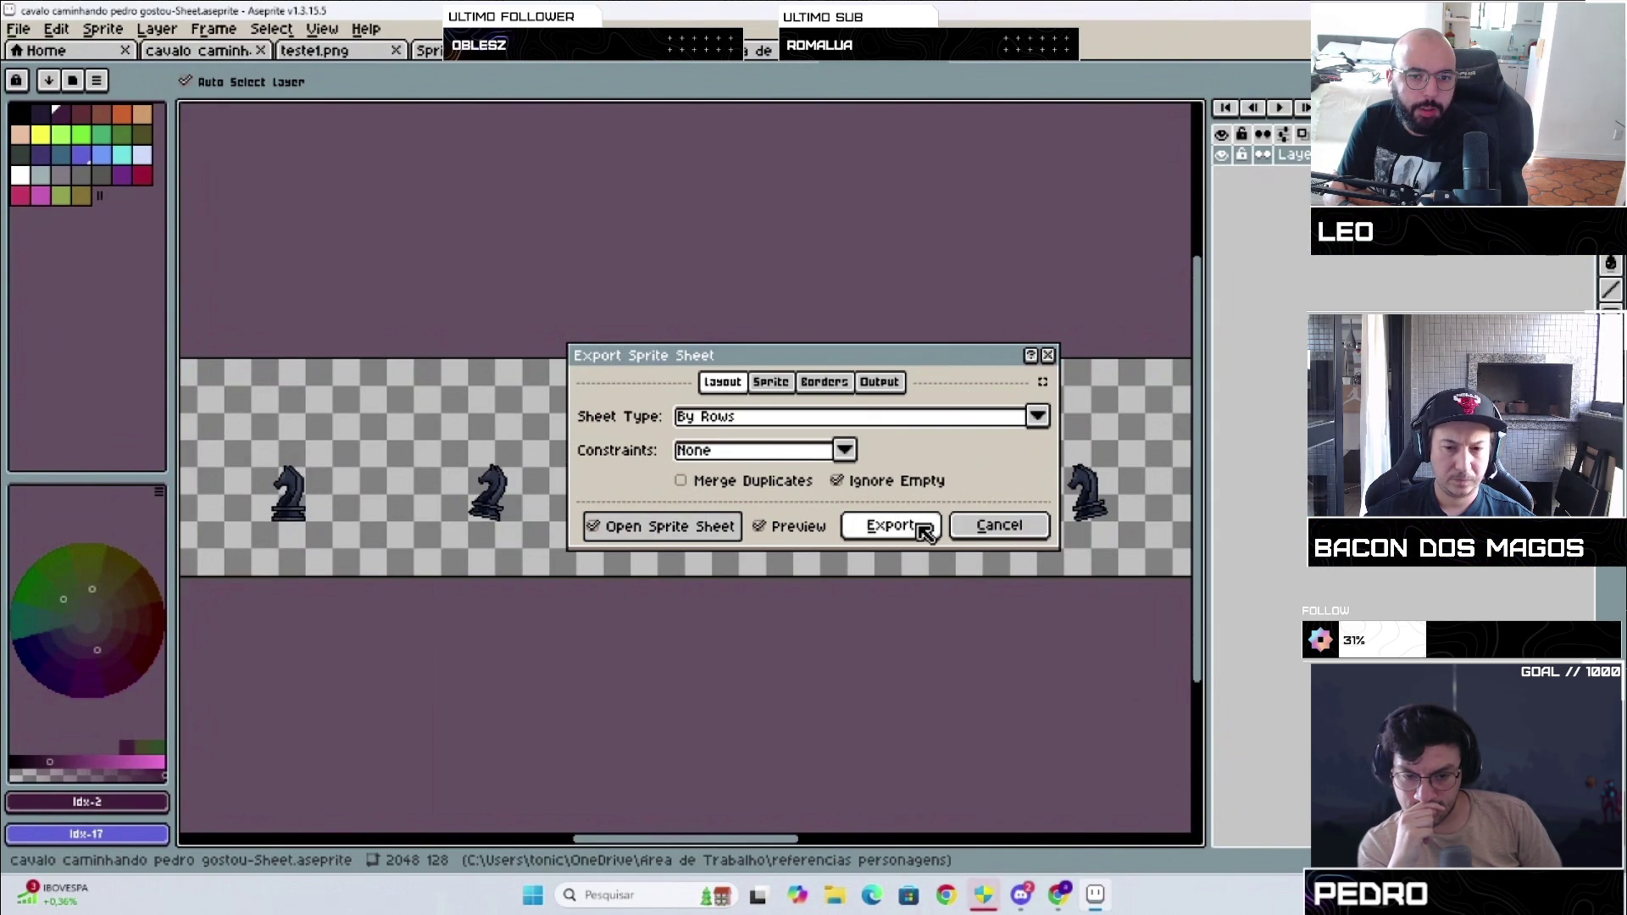
click(924, 529)
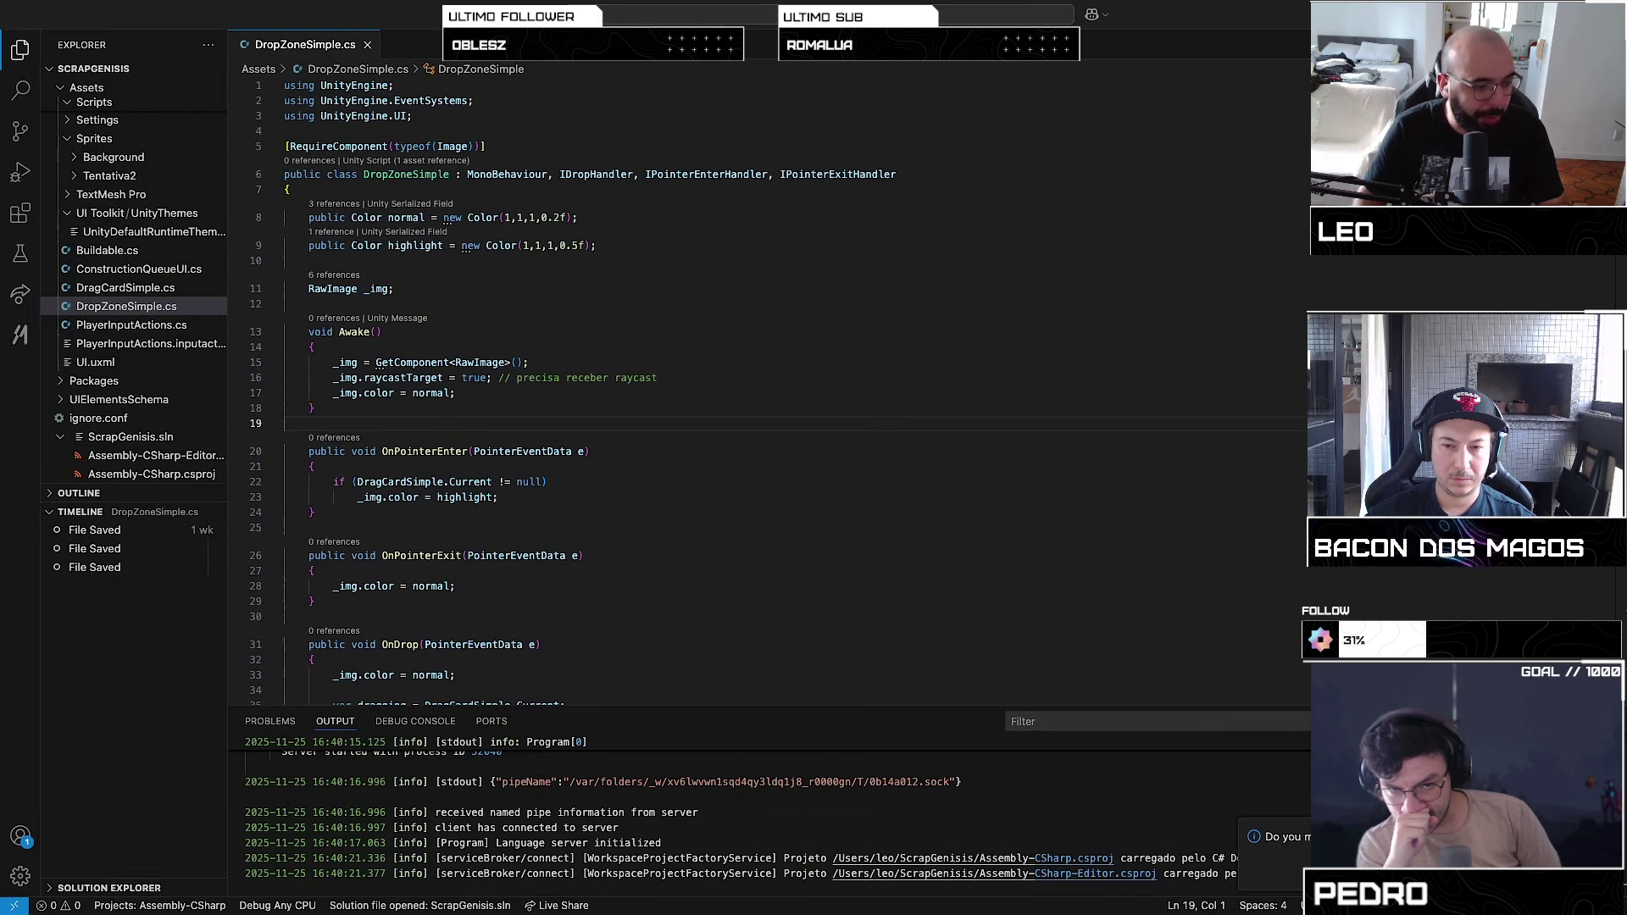
Step: Place the cursor at the end of line 18 in DropZoneSimple.cs's Awake() method
click(591, 407)
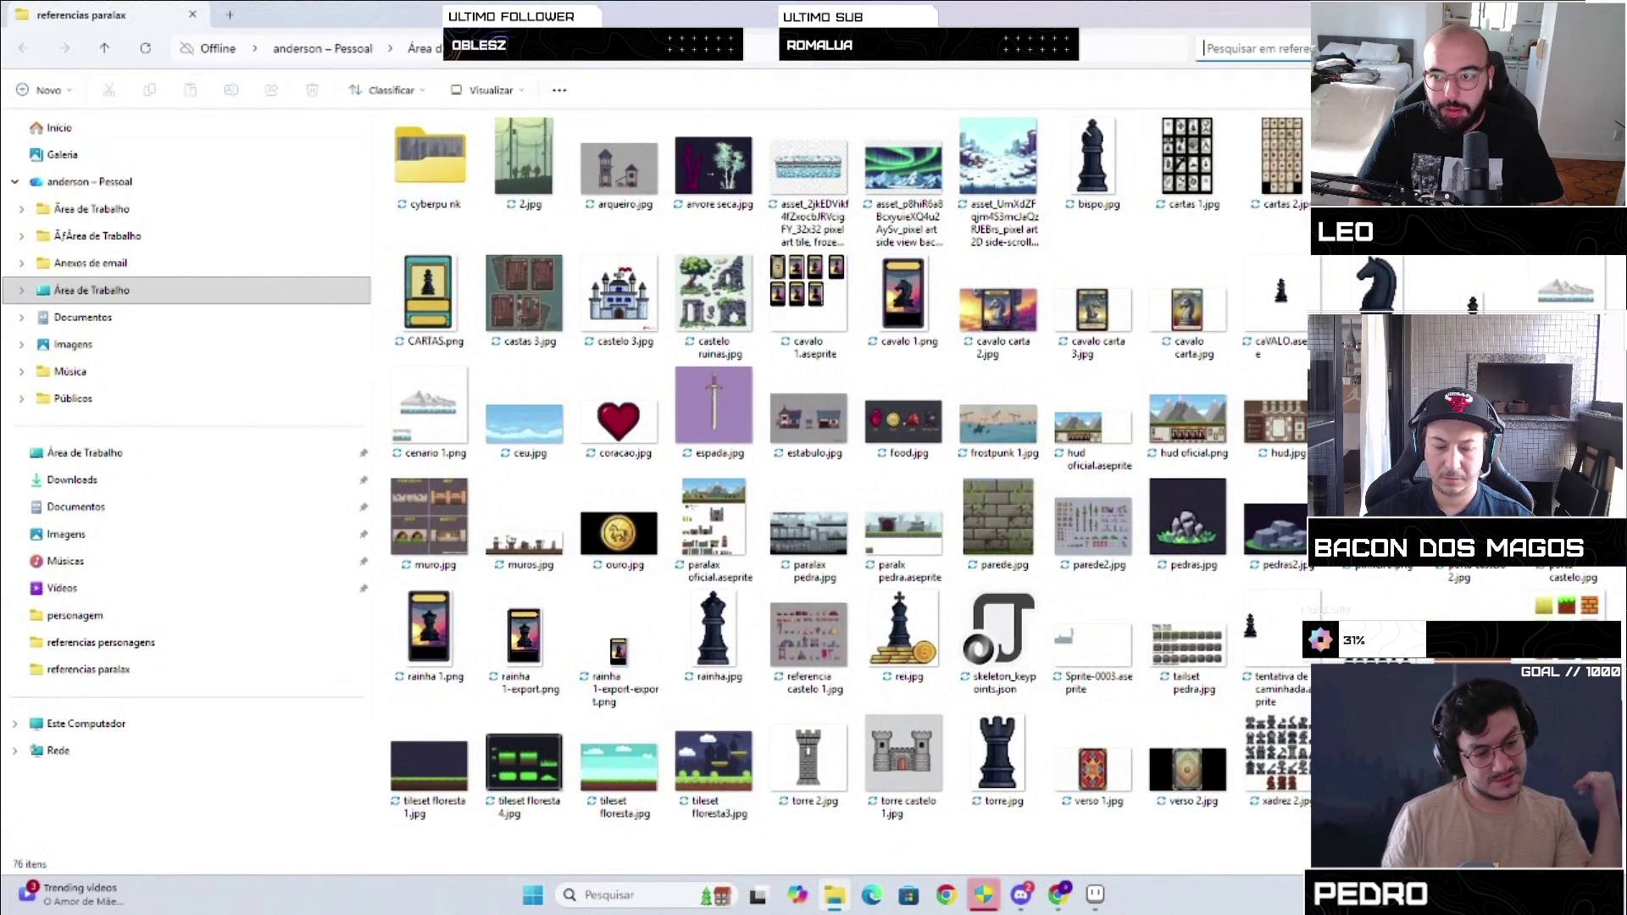
Step: Search the reference images for 'cavalo', then return to Aseprite's 2048×128 knight sprite sheet
text(cava)
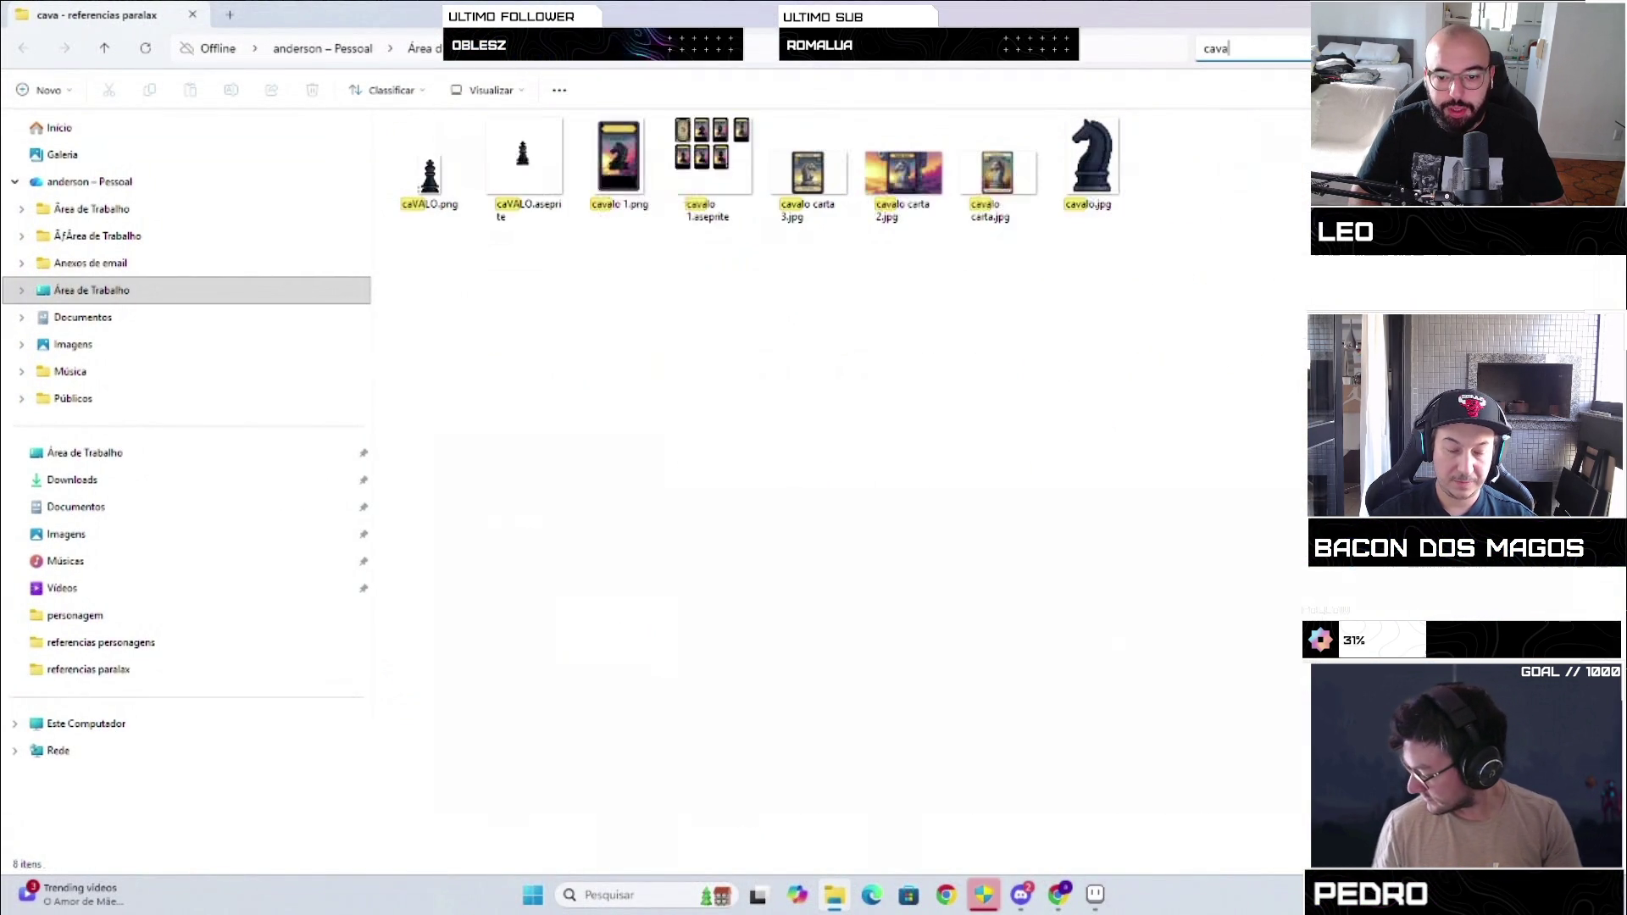
text(lo)
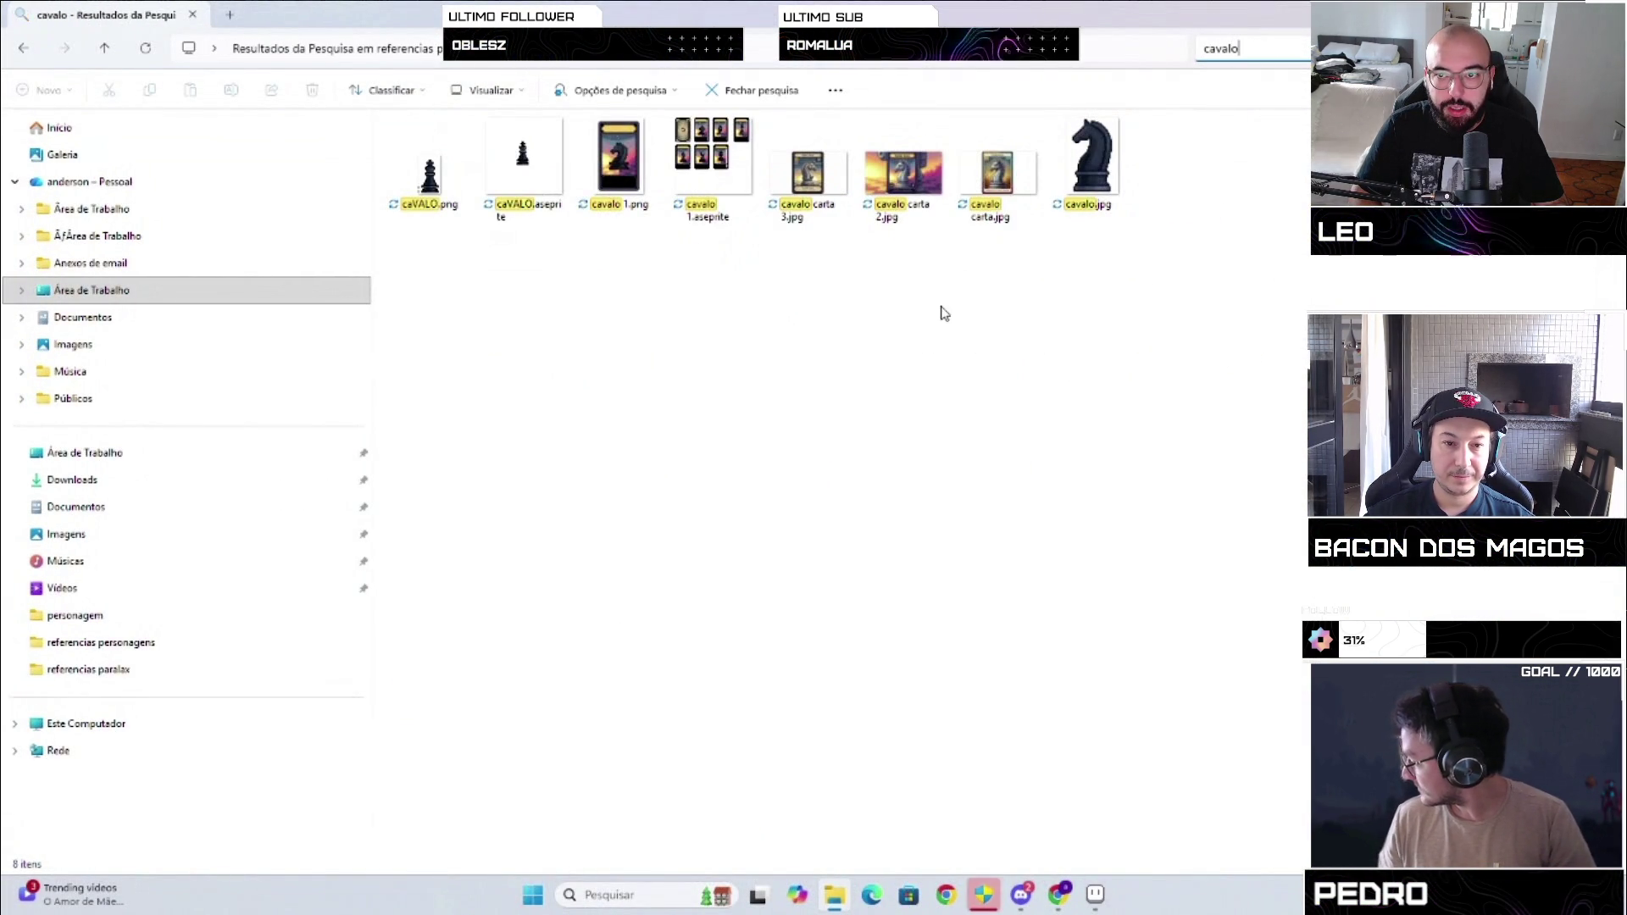
key(super+d)
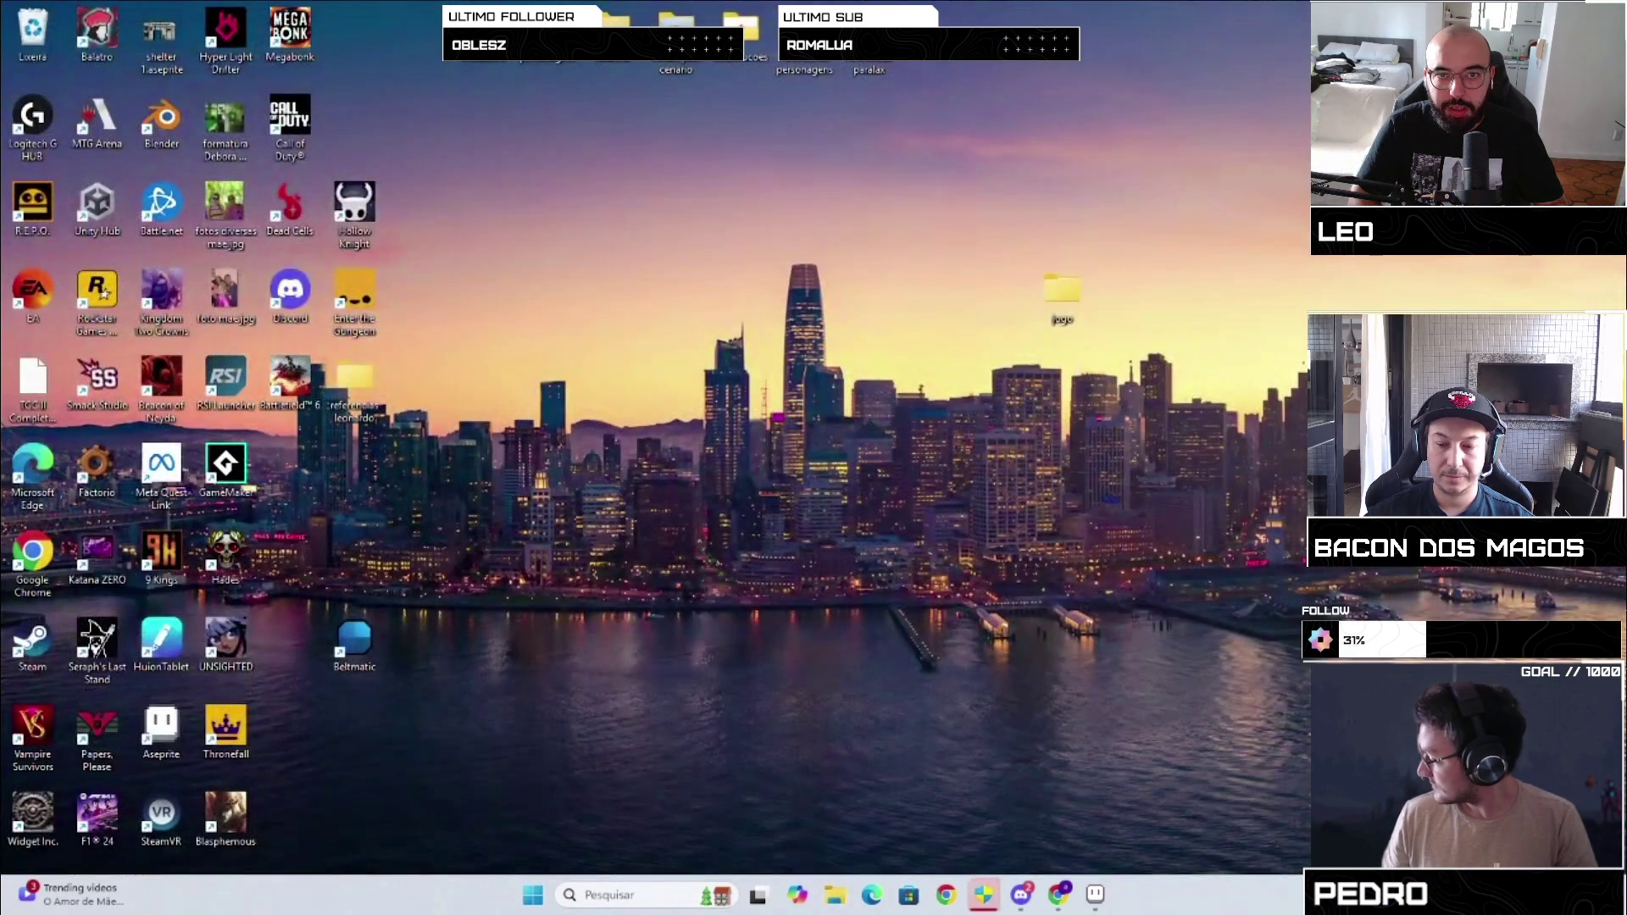
click(1095, 895)
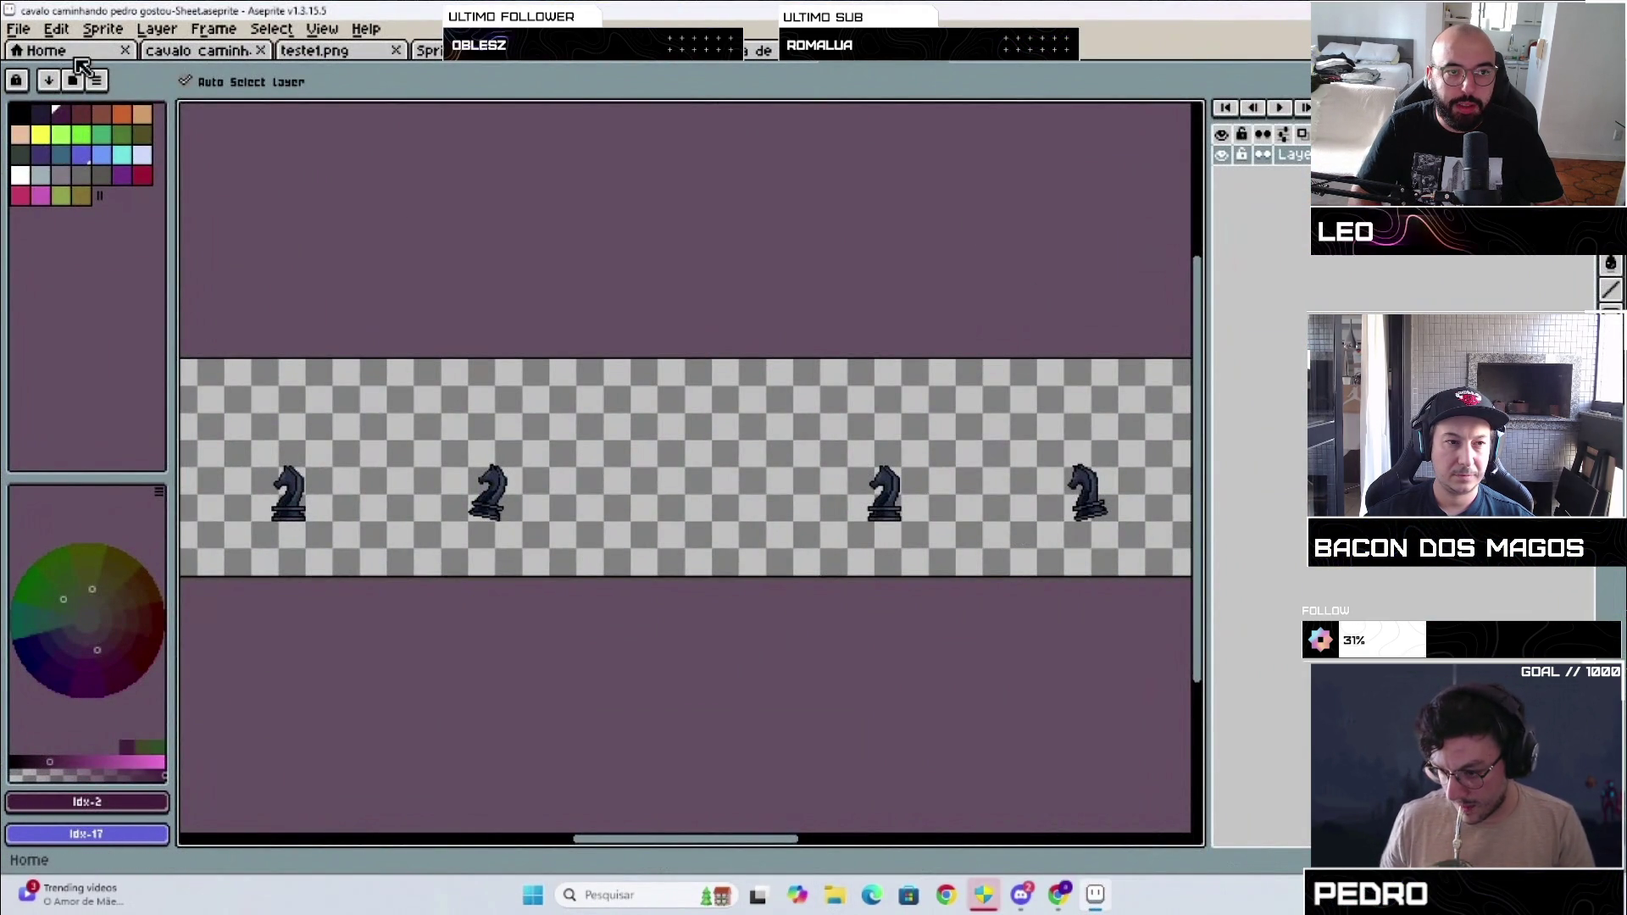
click(21, 31)
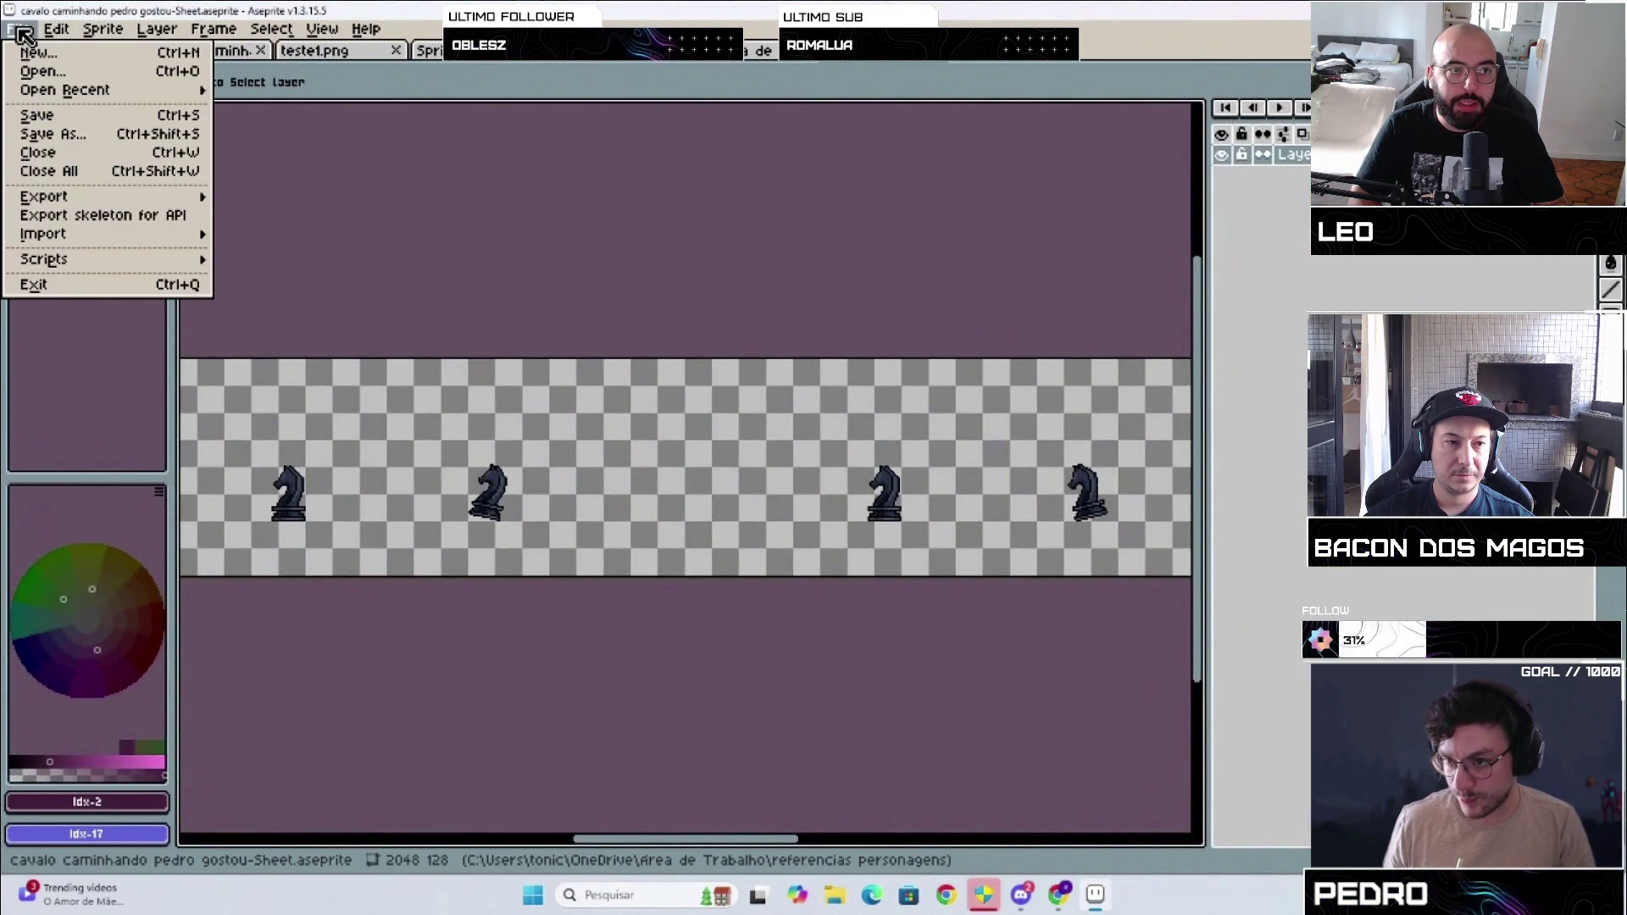
click(73, 134)
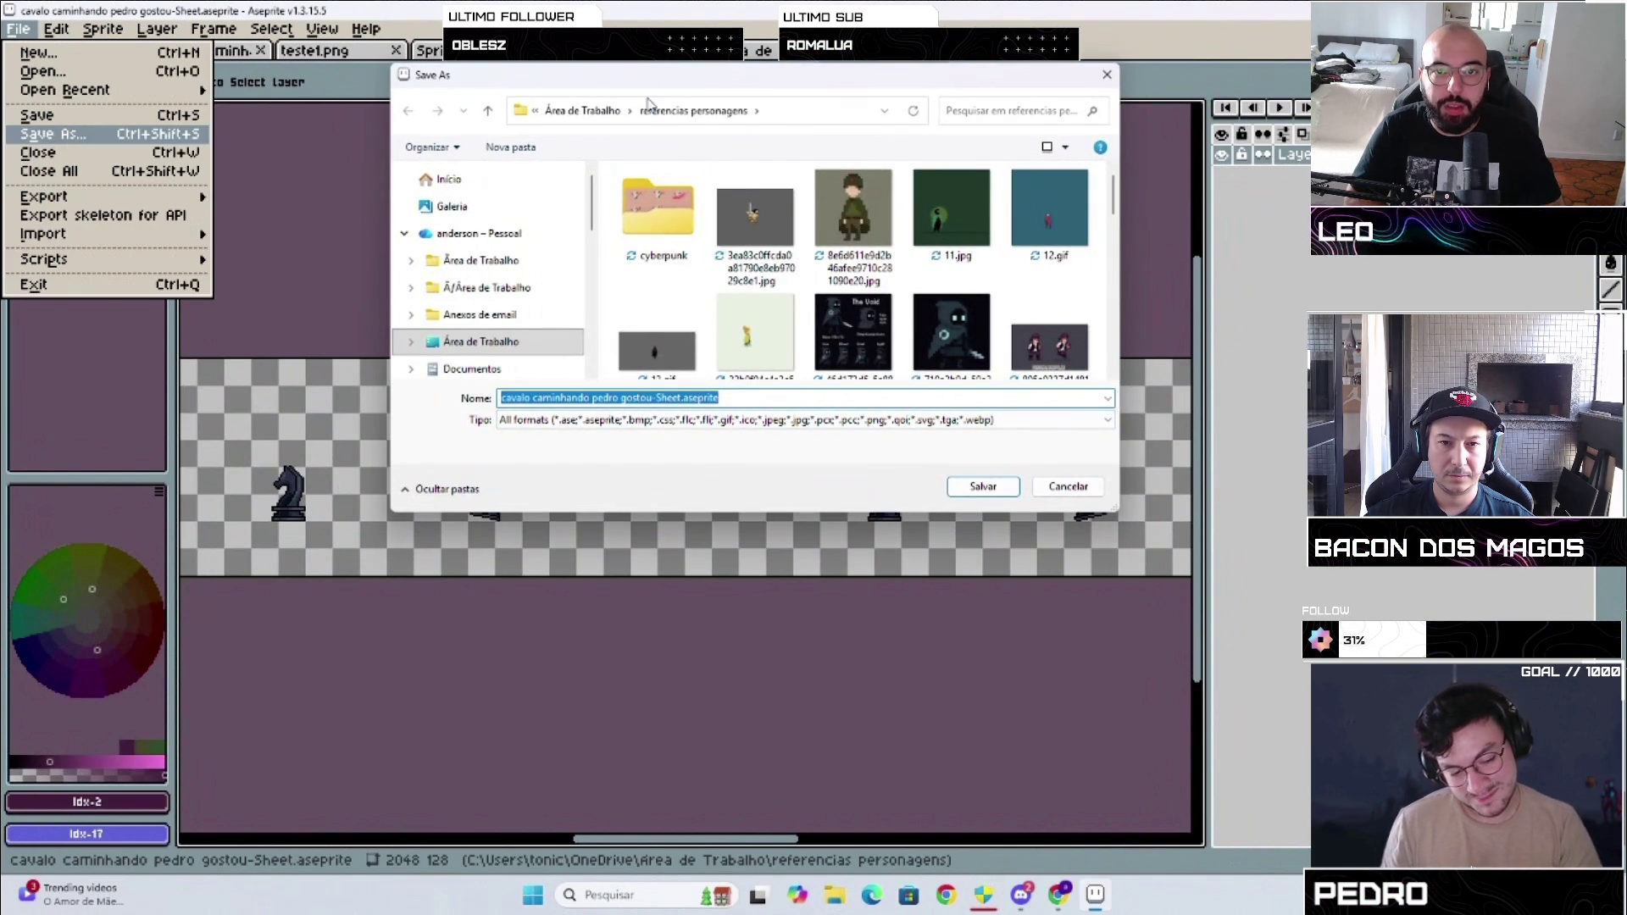
click(1107, 77)
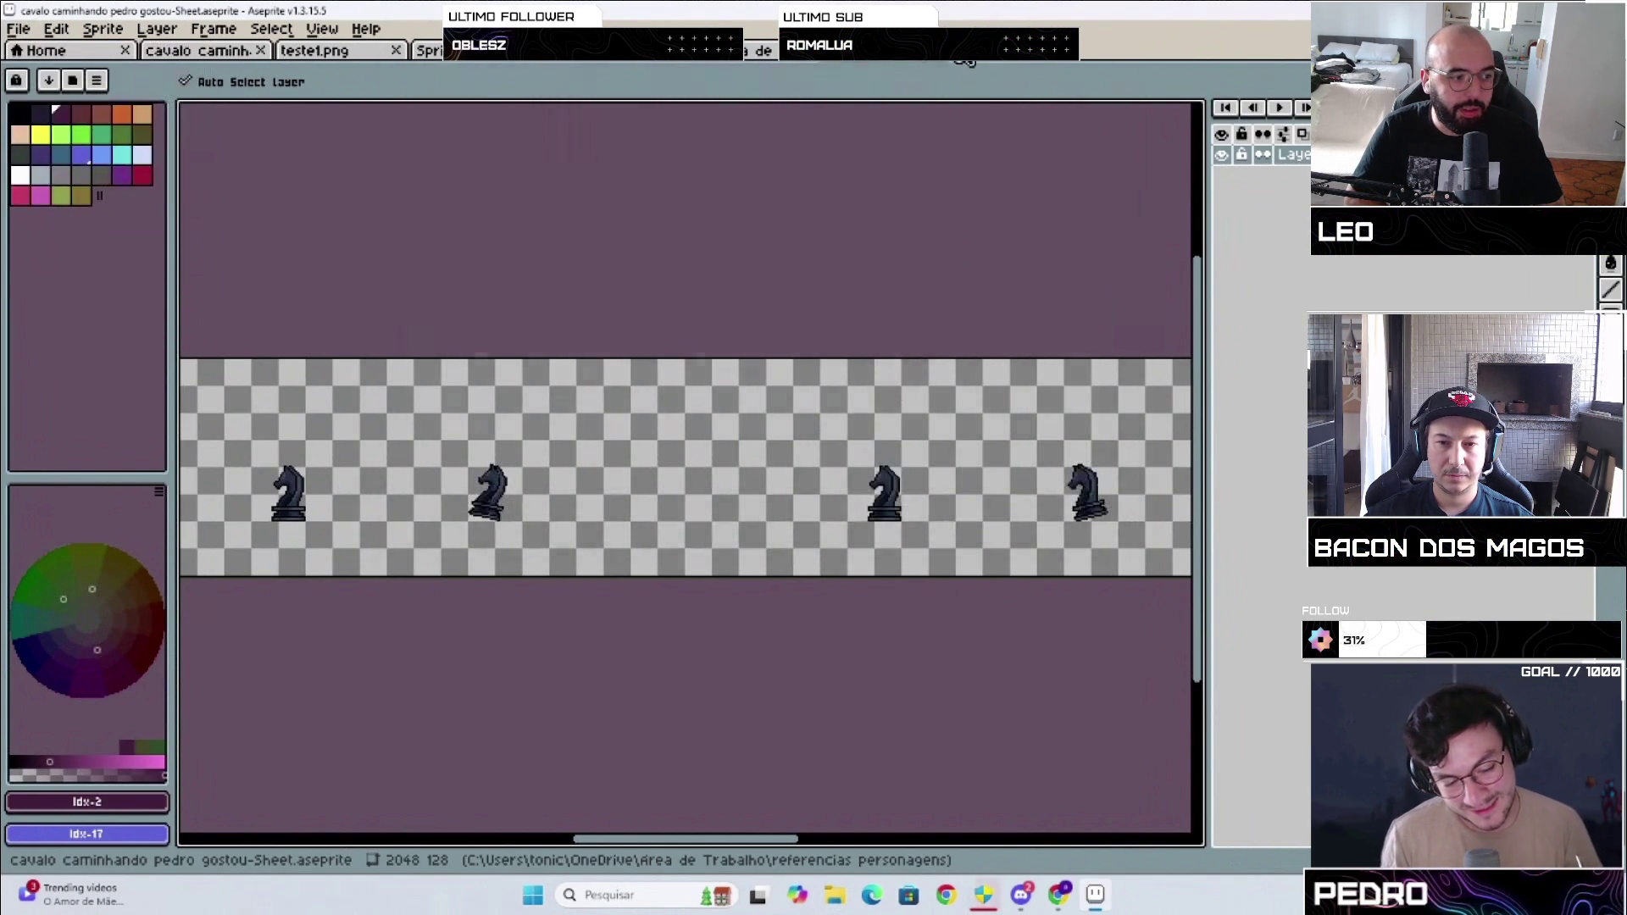
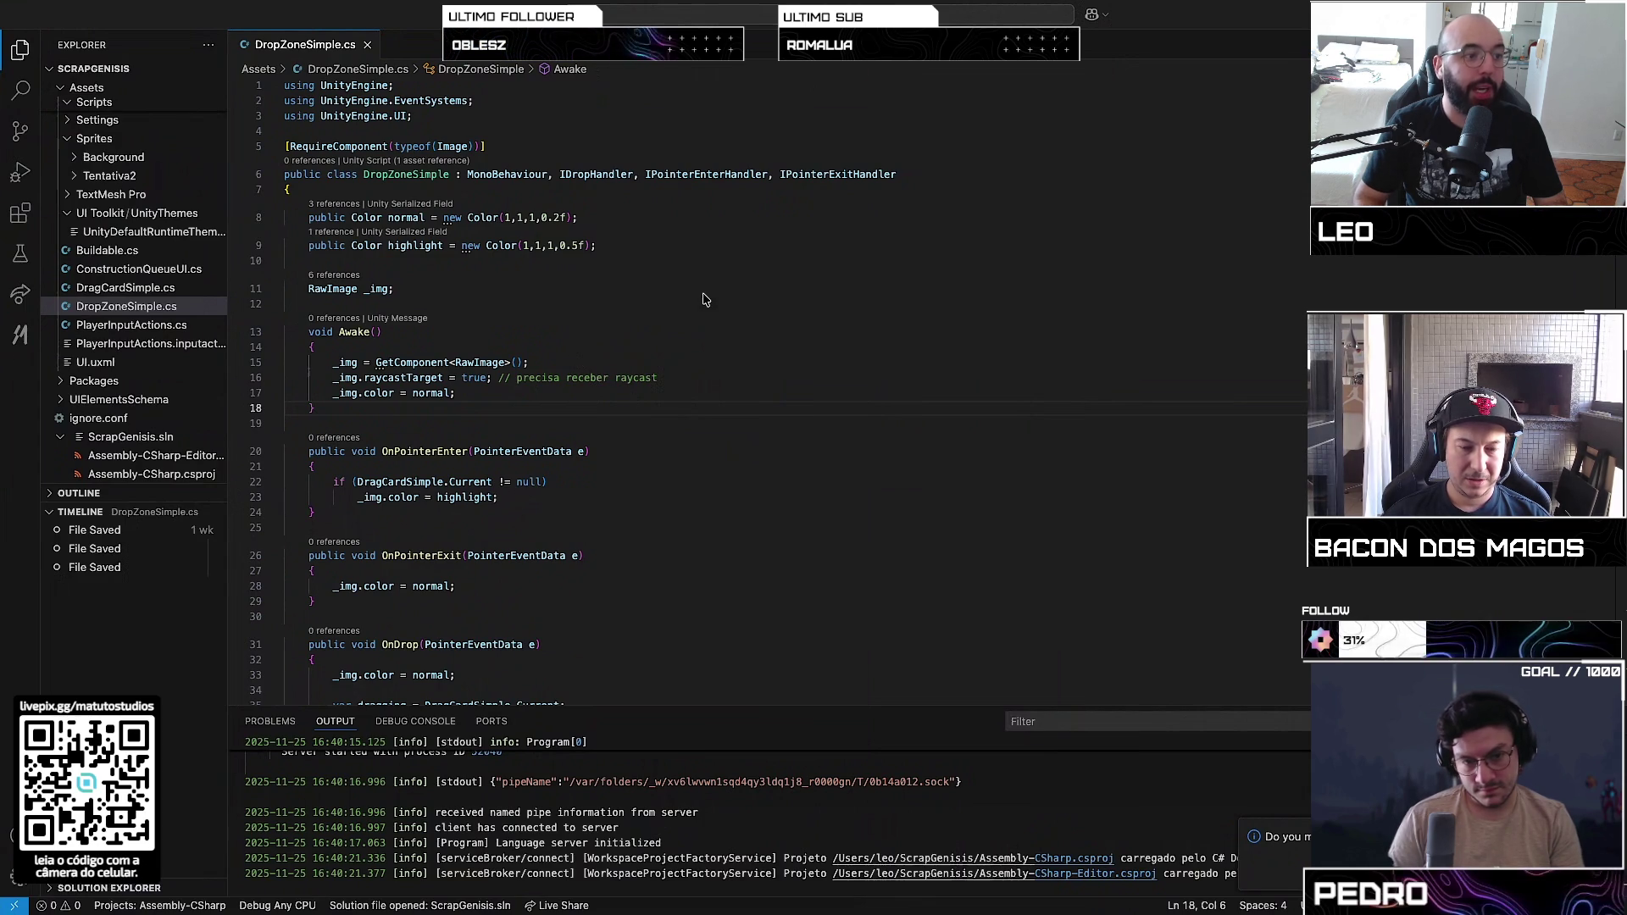
Step: Leave the DropZoneSimple script for the Discord stream showing the Aseprite pawn sprite
key(super+Tab)
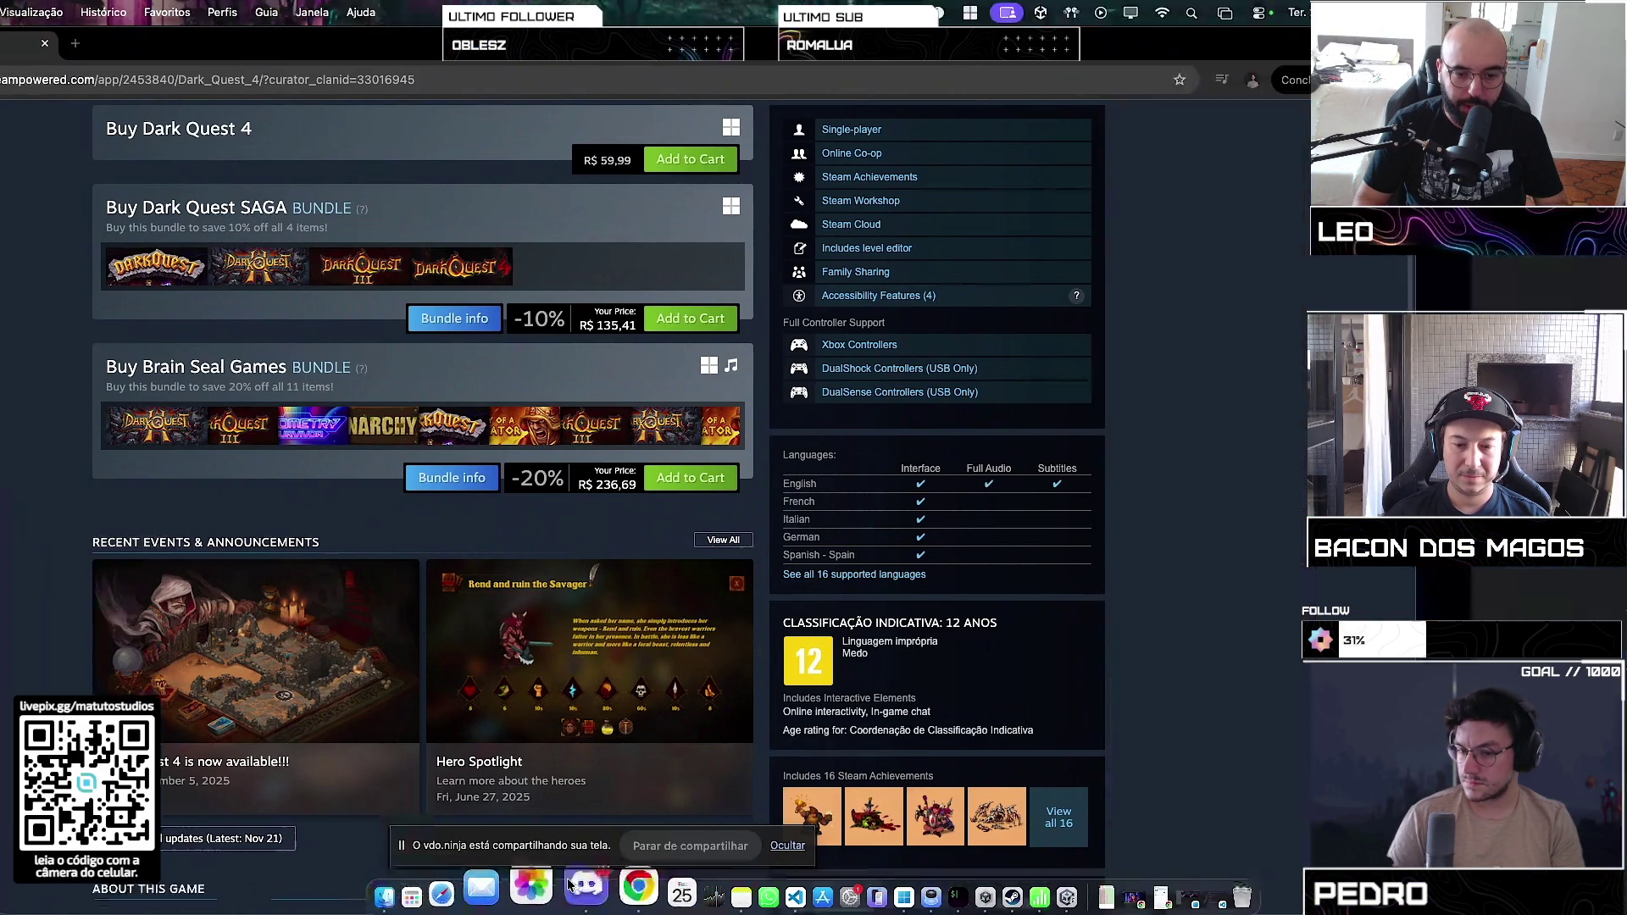
click(572, 887)
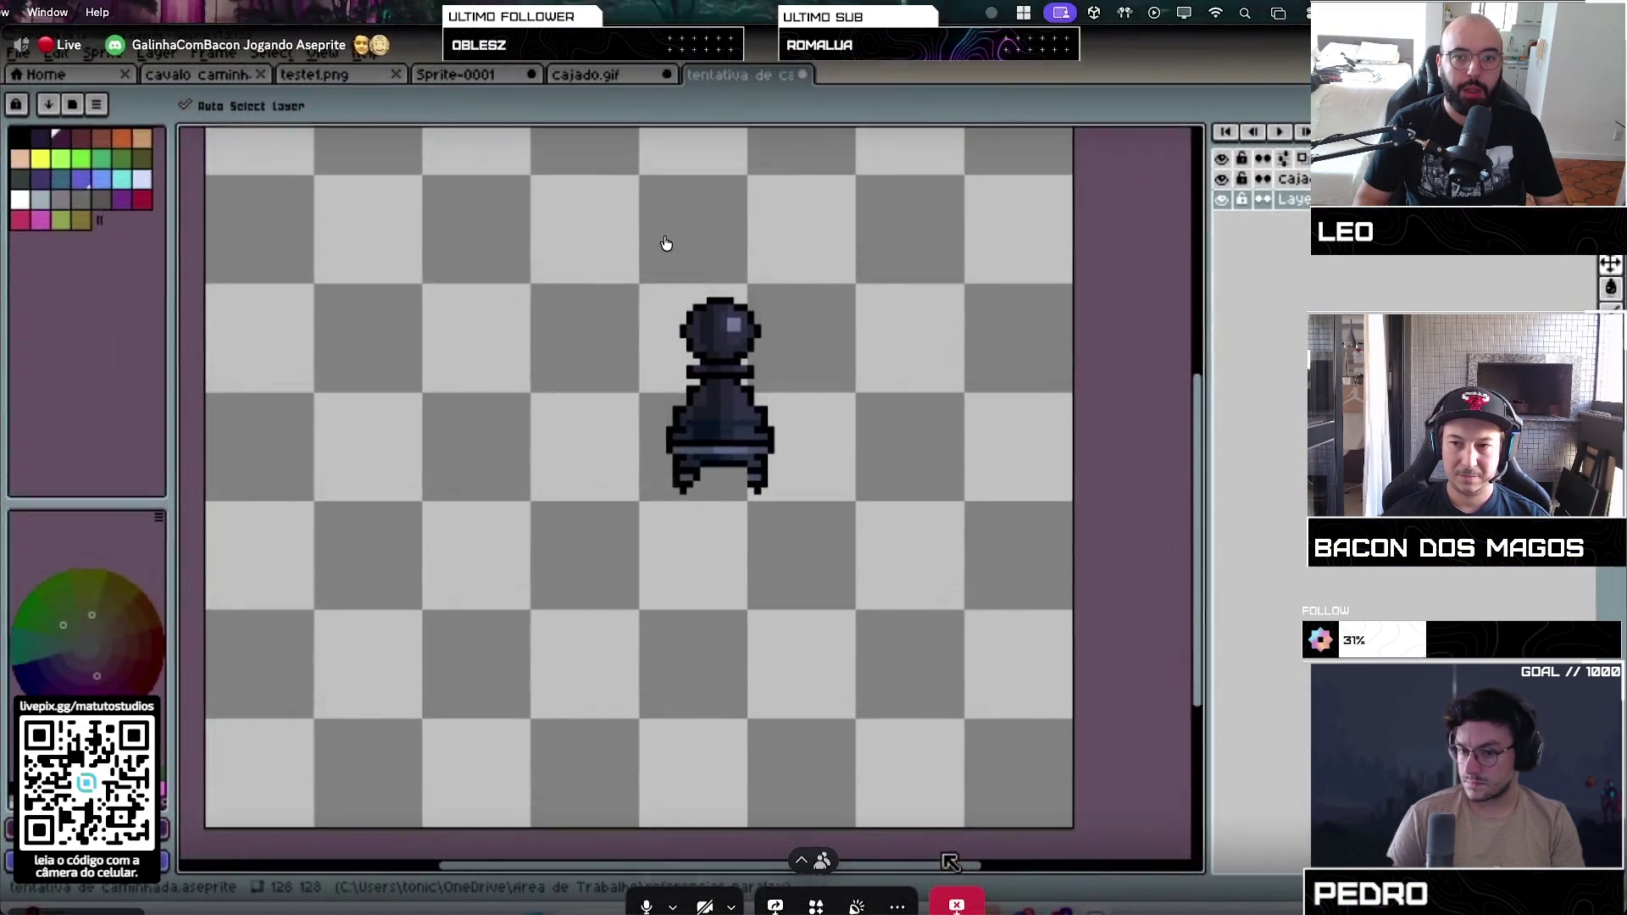
Step: Switch back to Chrome's Dark Quest 4 Steam store page
key(super+Tab)
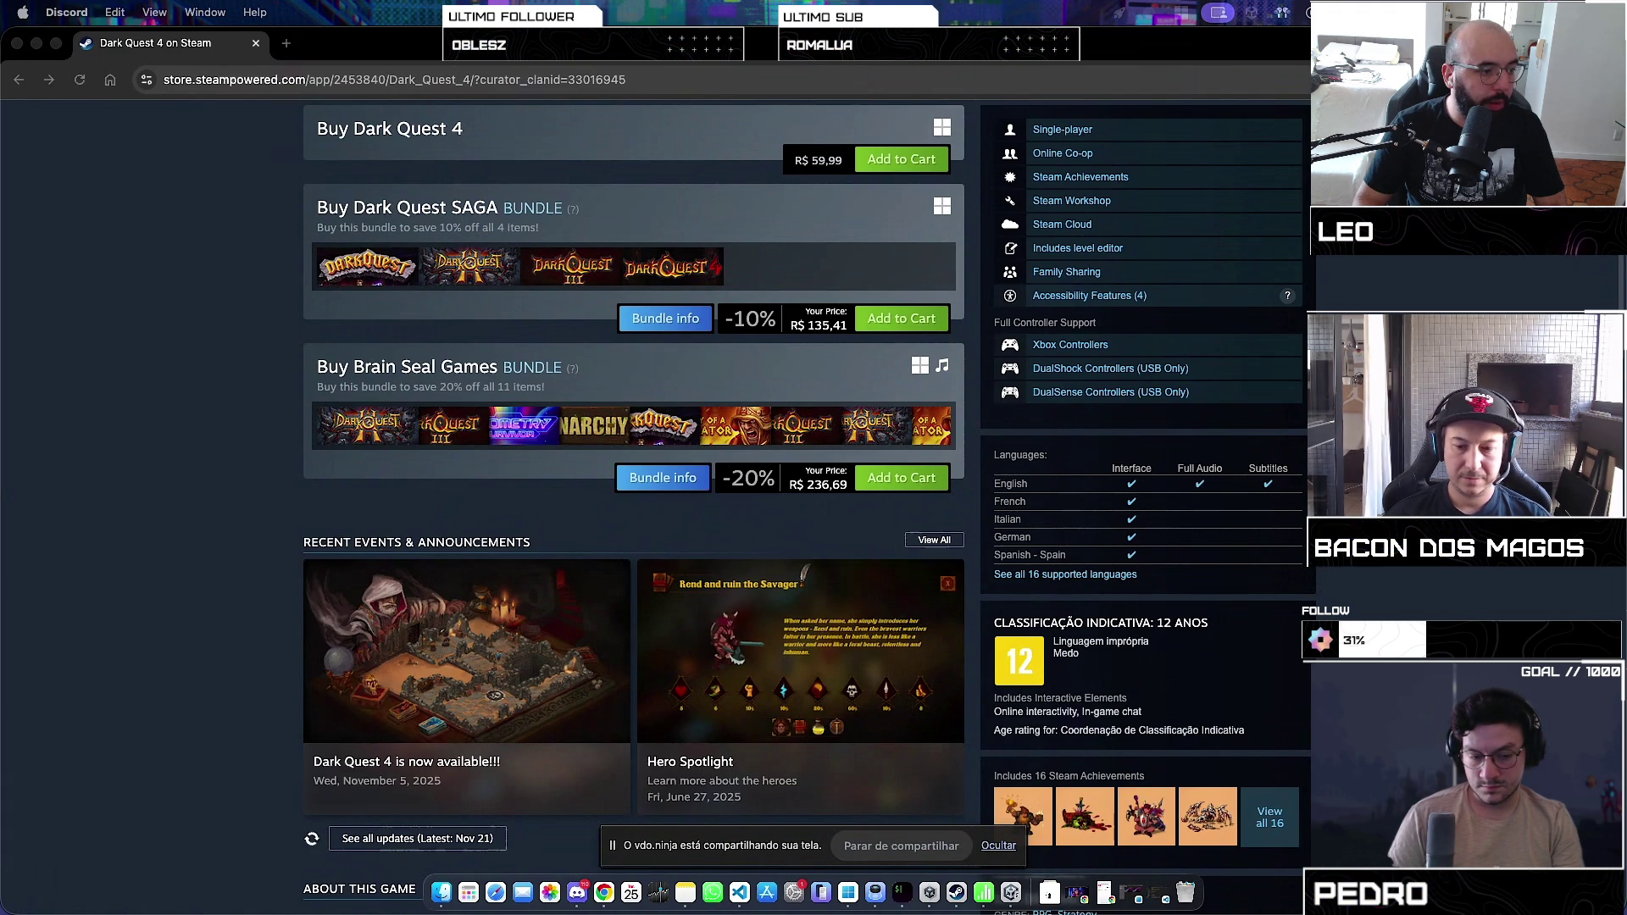
Step: Bring the stream of Aseprite's knight sprite-sheet export settings back to the front
key(super+Tab)
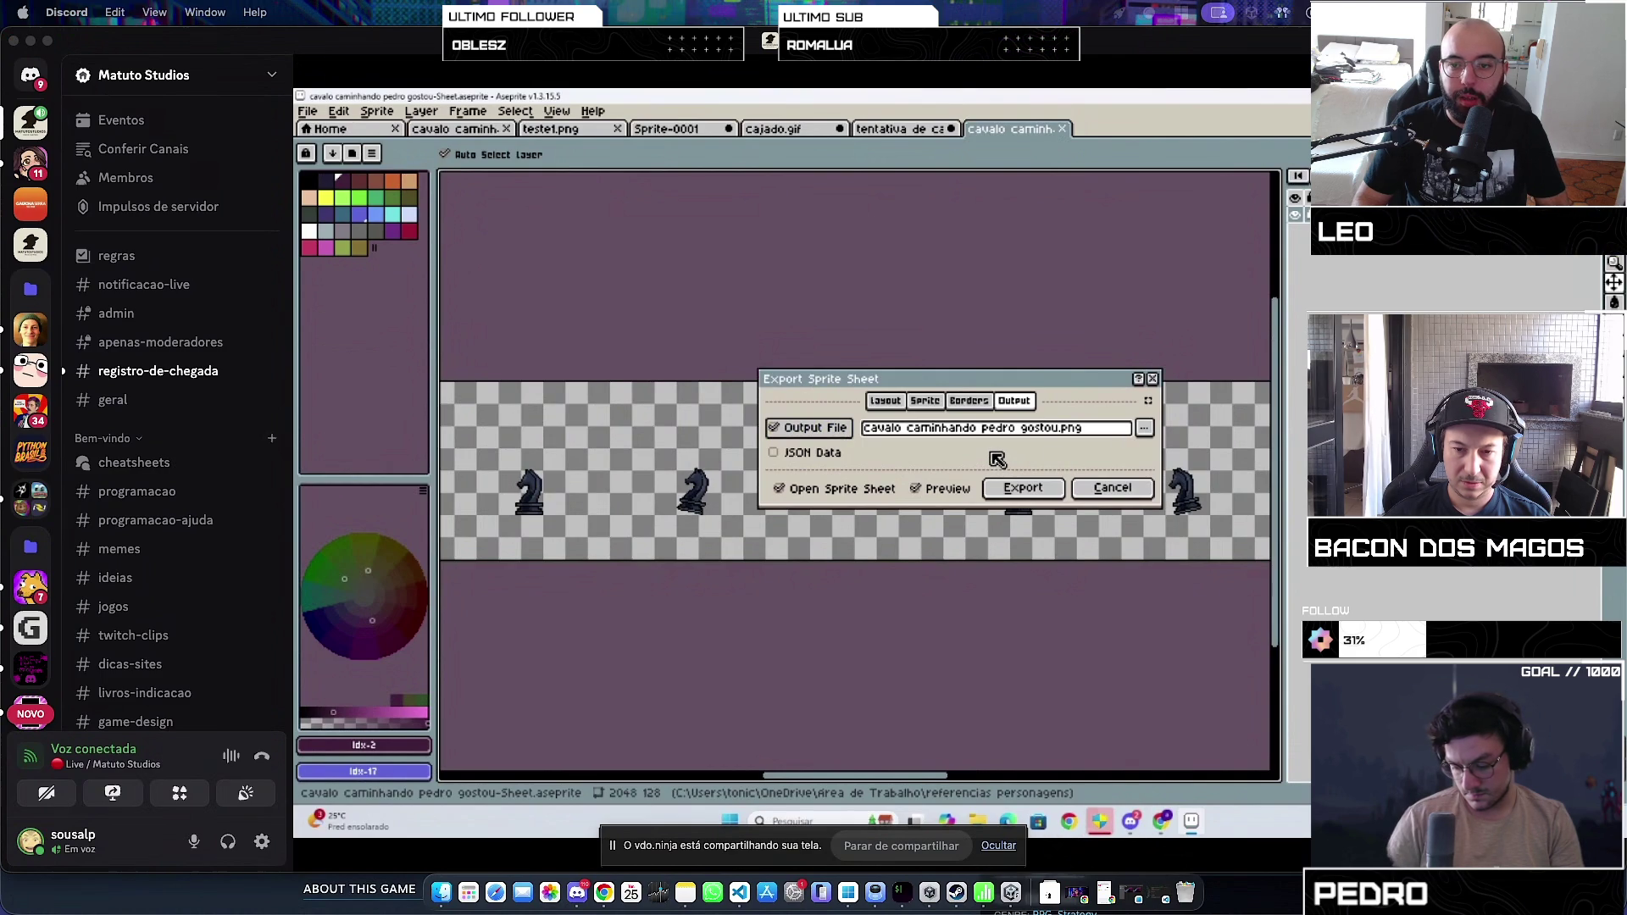
Step: Export the knight walking sheet as cavalo caminhando pedro gostou.png and return to Steam
click(1024, 488)
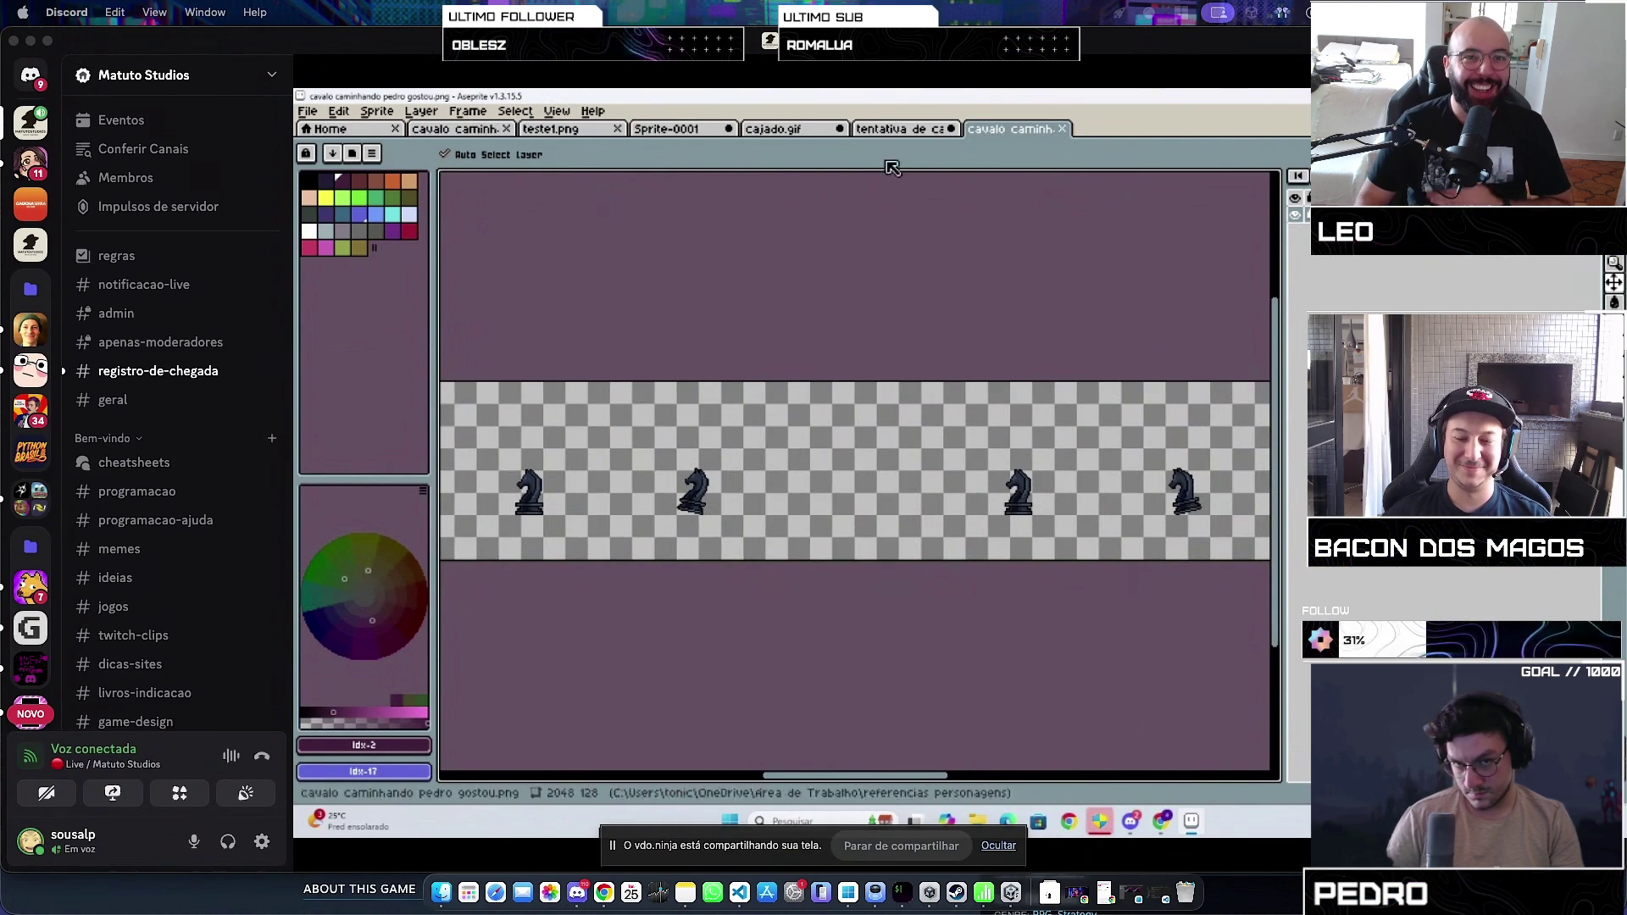
drag(390, 42, 391, 44)
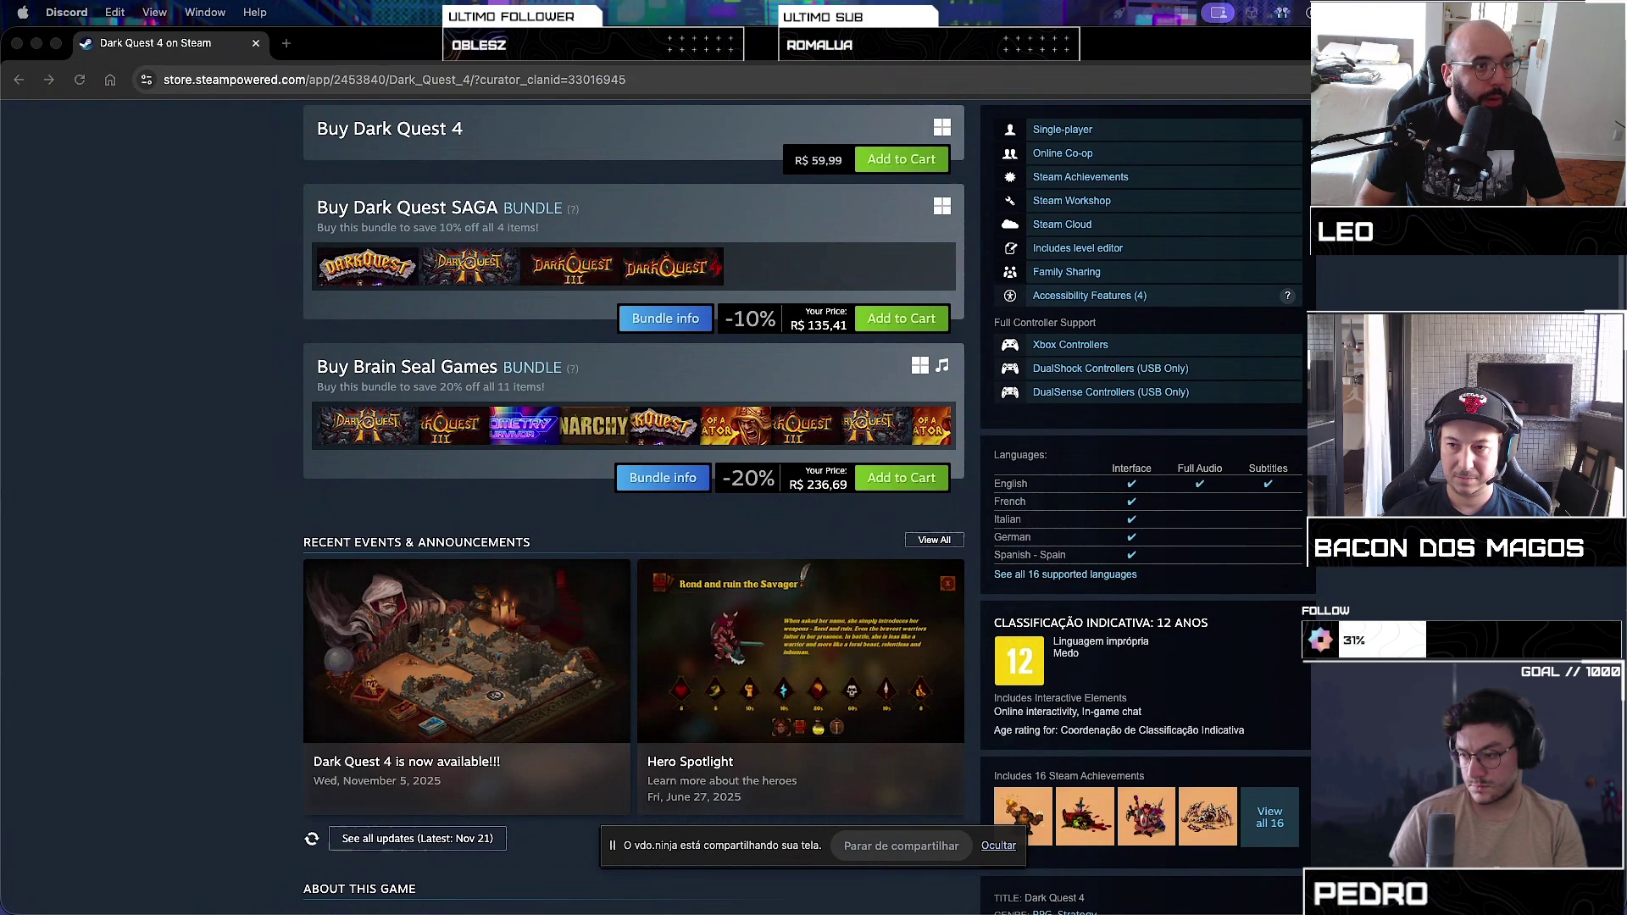
Step: Switch from the Steam store page to the Unity editor from the Dock
mouse_move(1042, 907)
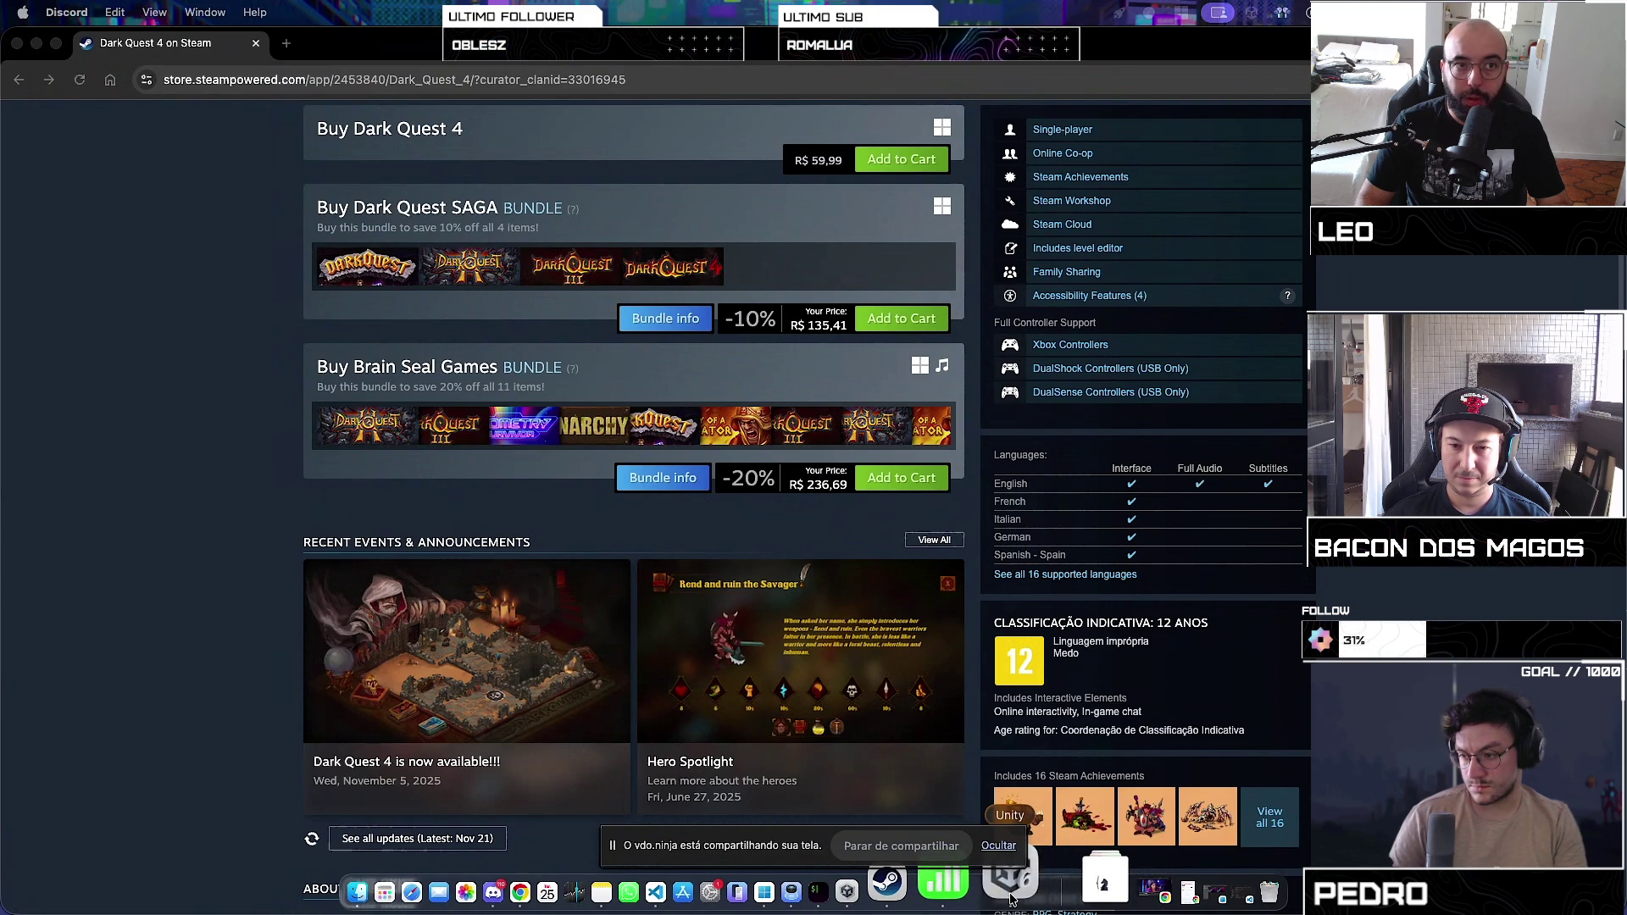
click(967, 885)
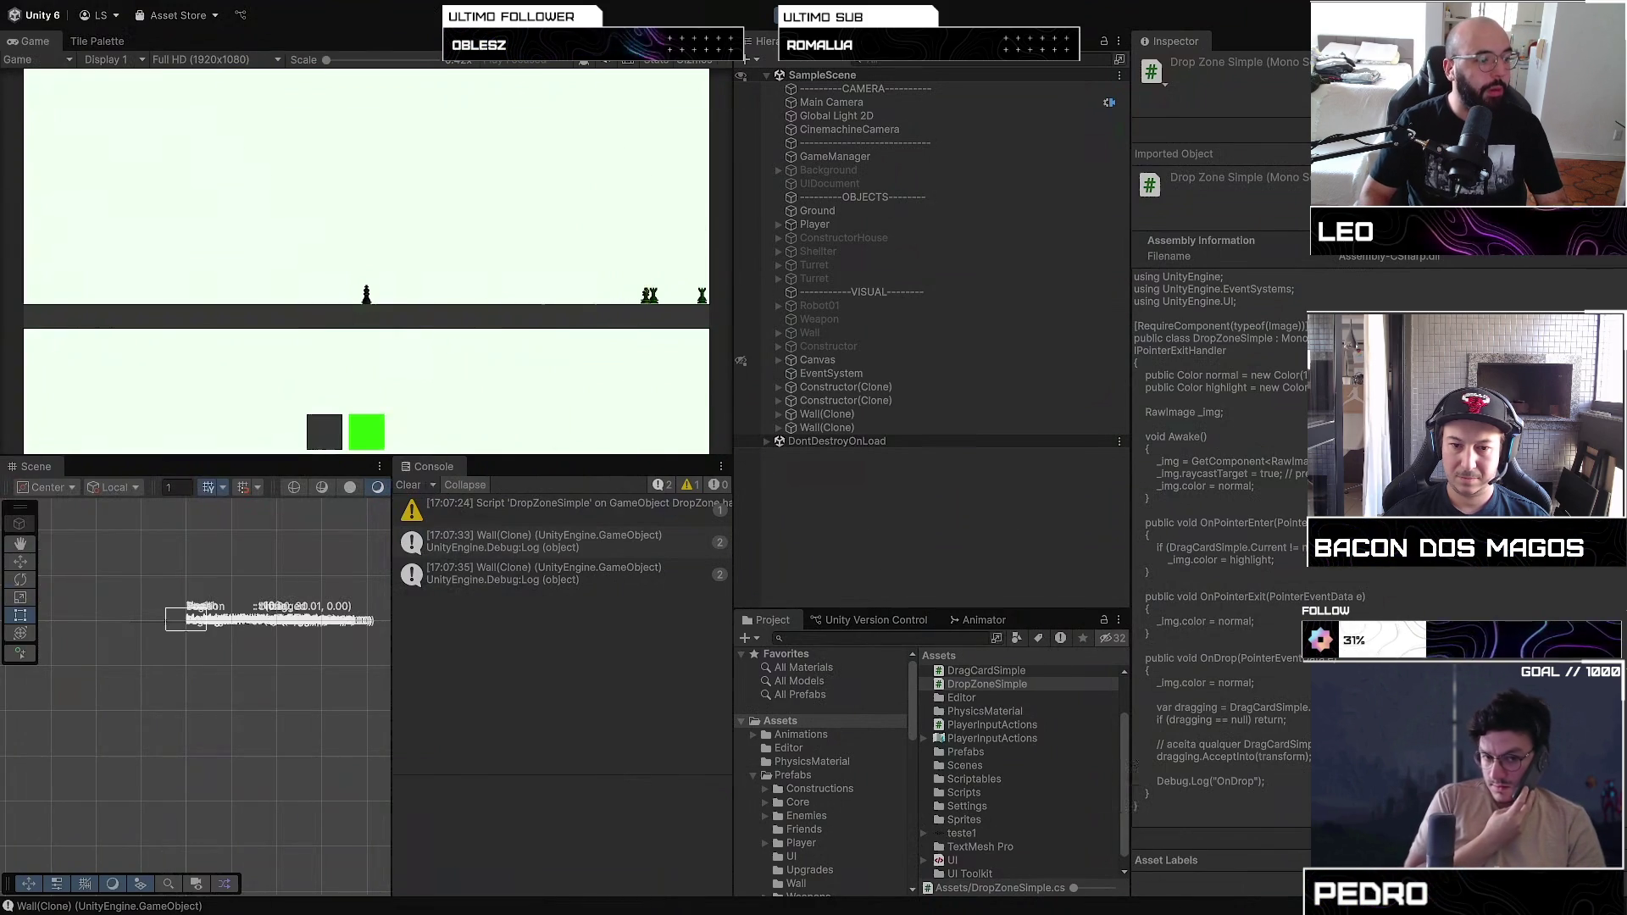
Step: Flip between desktop Spaces and settle back on the Unity editor
key(ctrl+Left)
key(ctrl+Right)
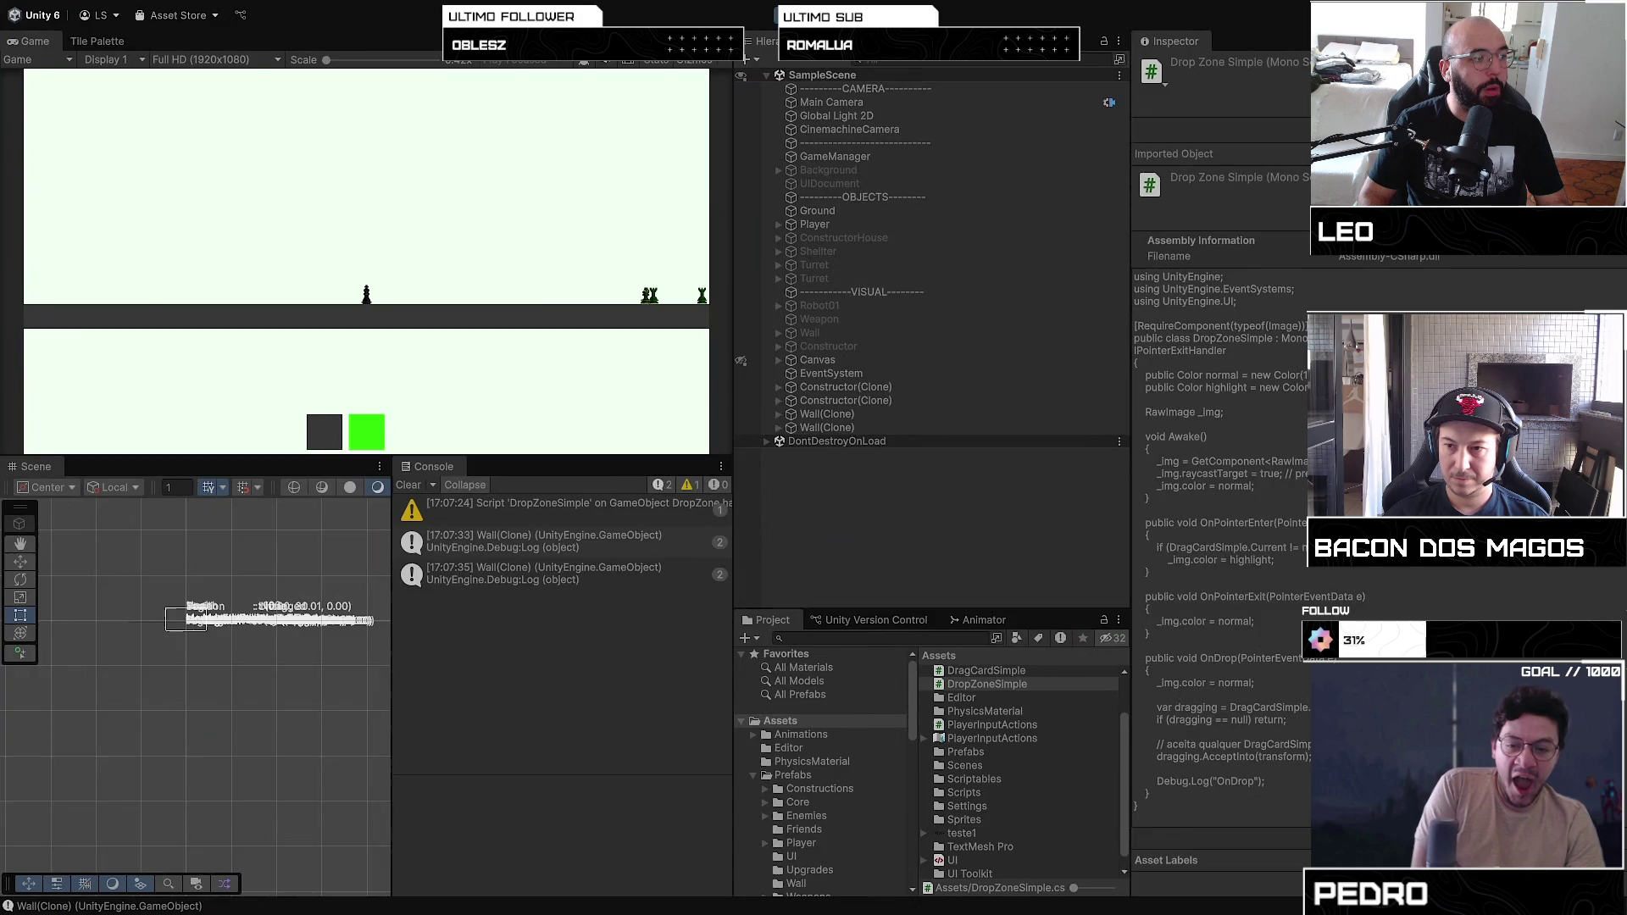
key(ctrl+Left)
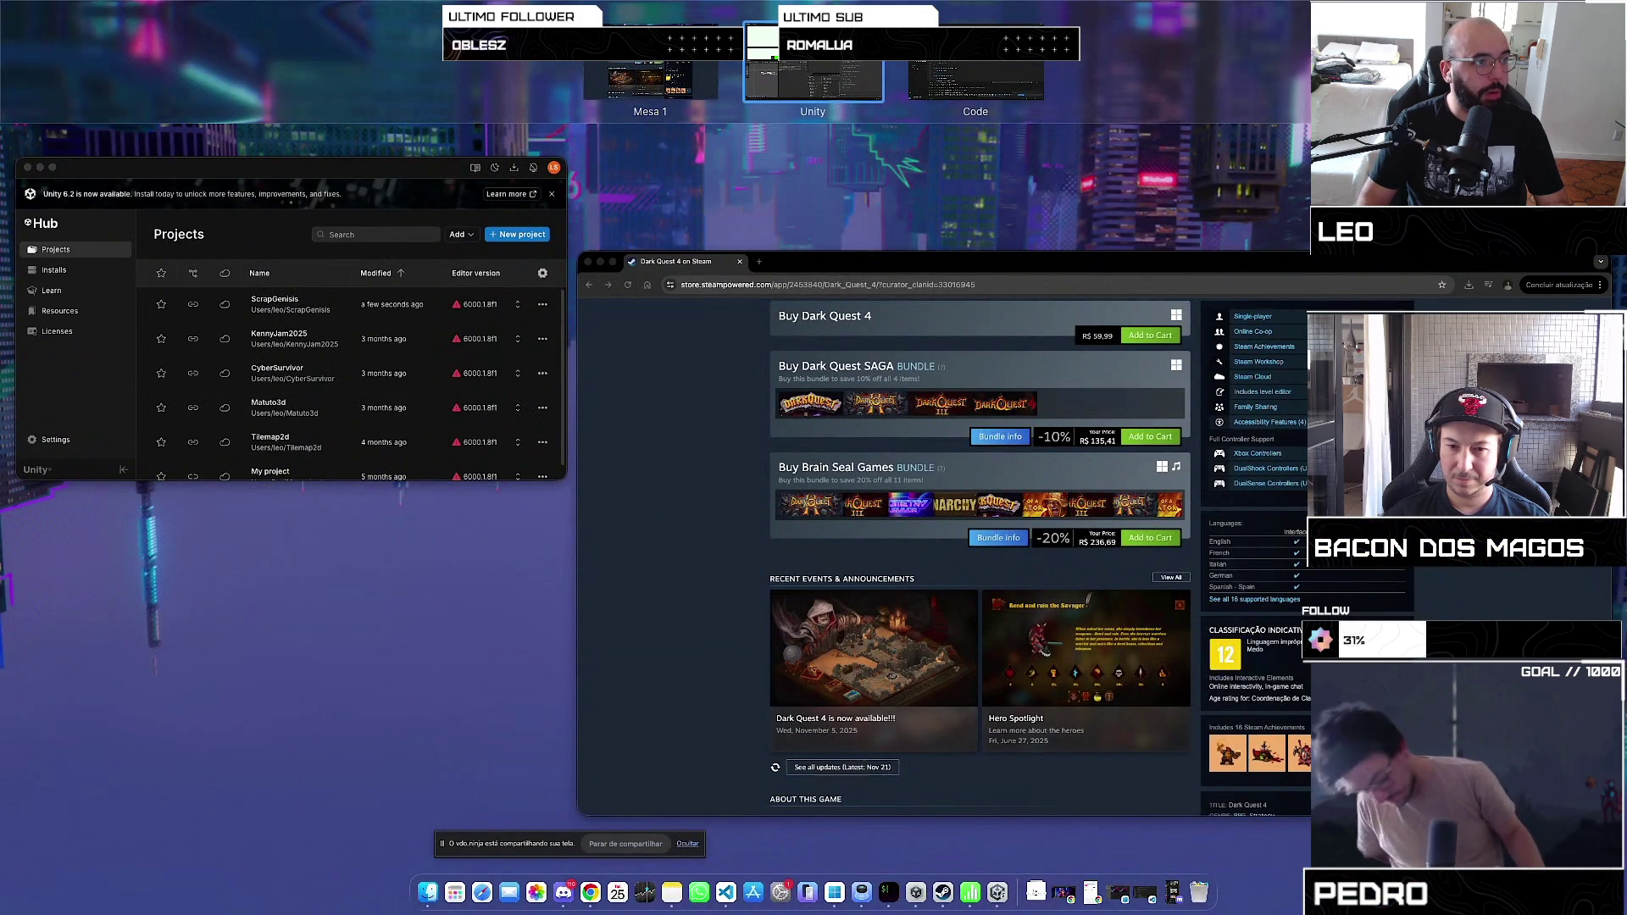
key(ctrl+Right)
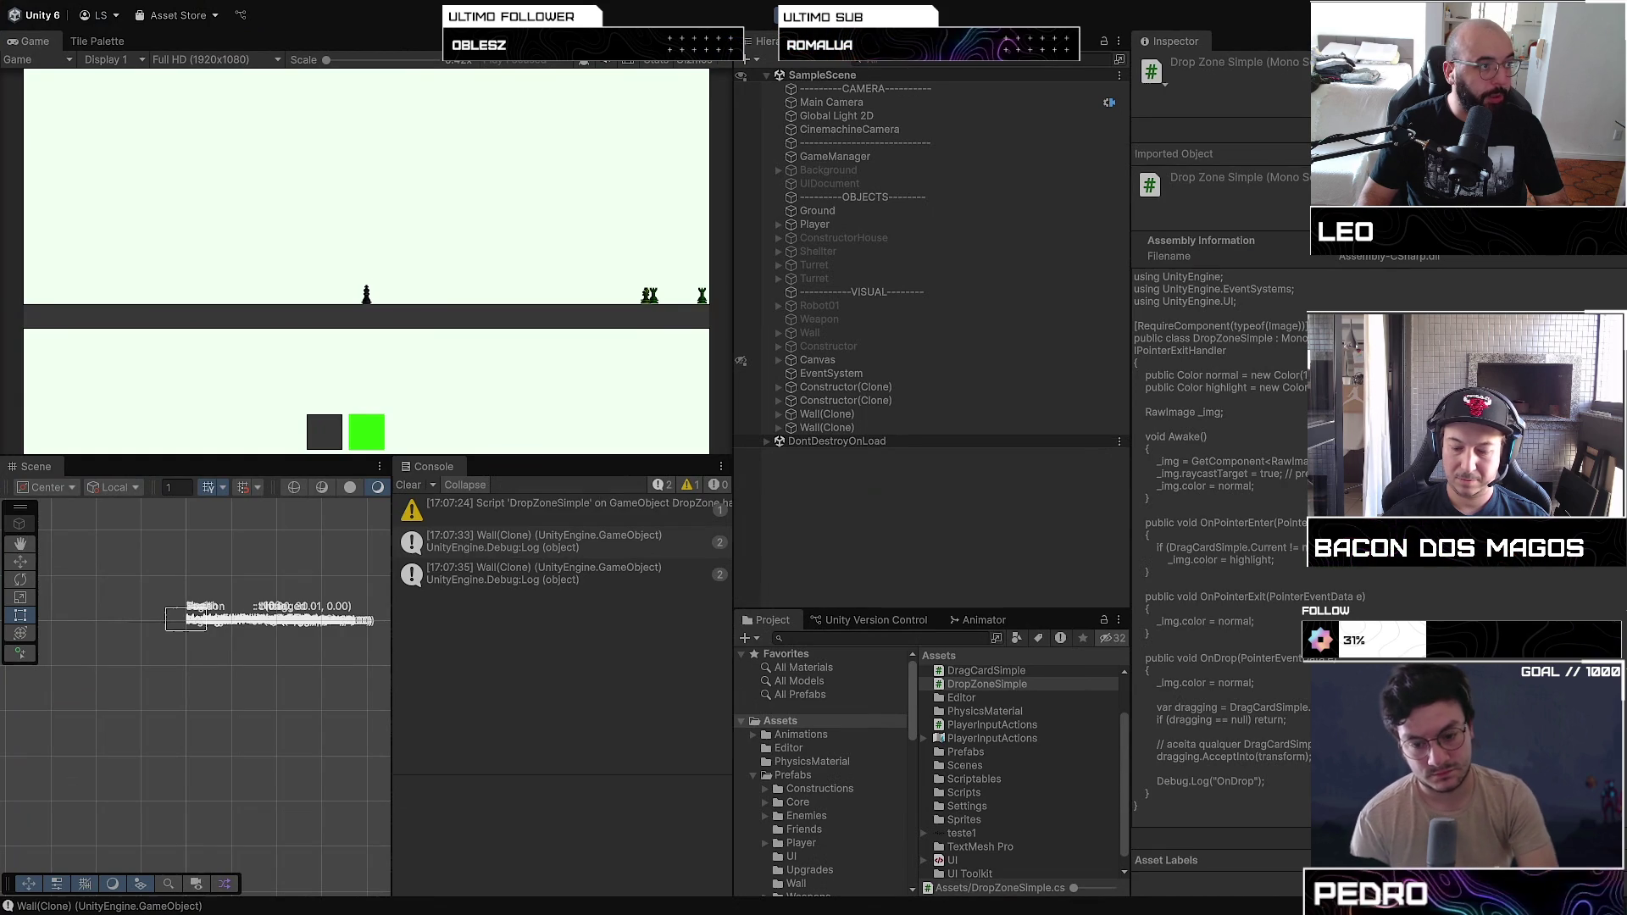
Step: After a first try at dragging in the sprite sheet, collapse the Prefabs and Scripts folders
mouse_move(133, 391)
mouse_down()
mouse_move(585, 767)
mouse_move(120, 573)
mouse_up()
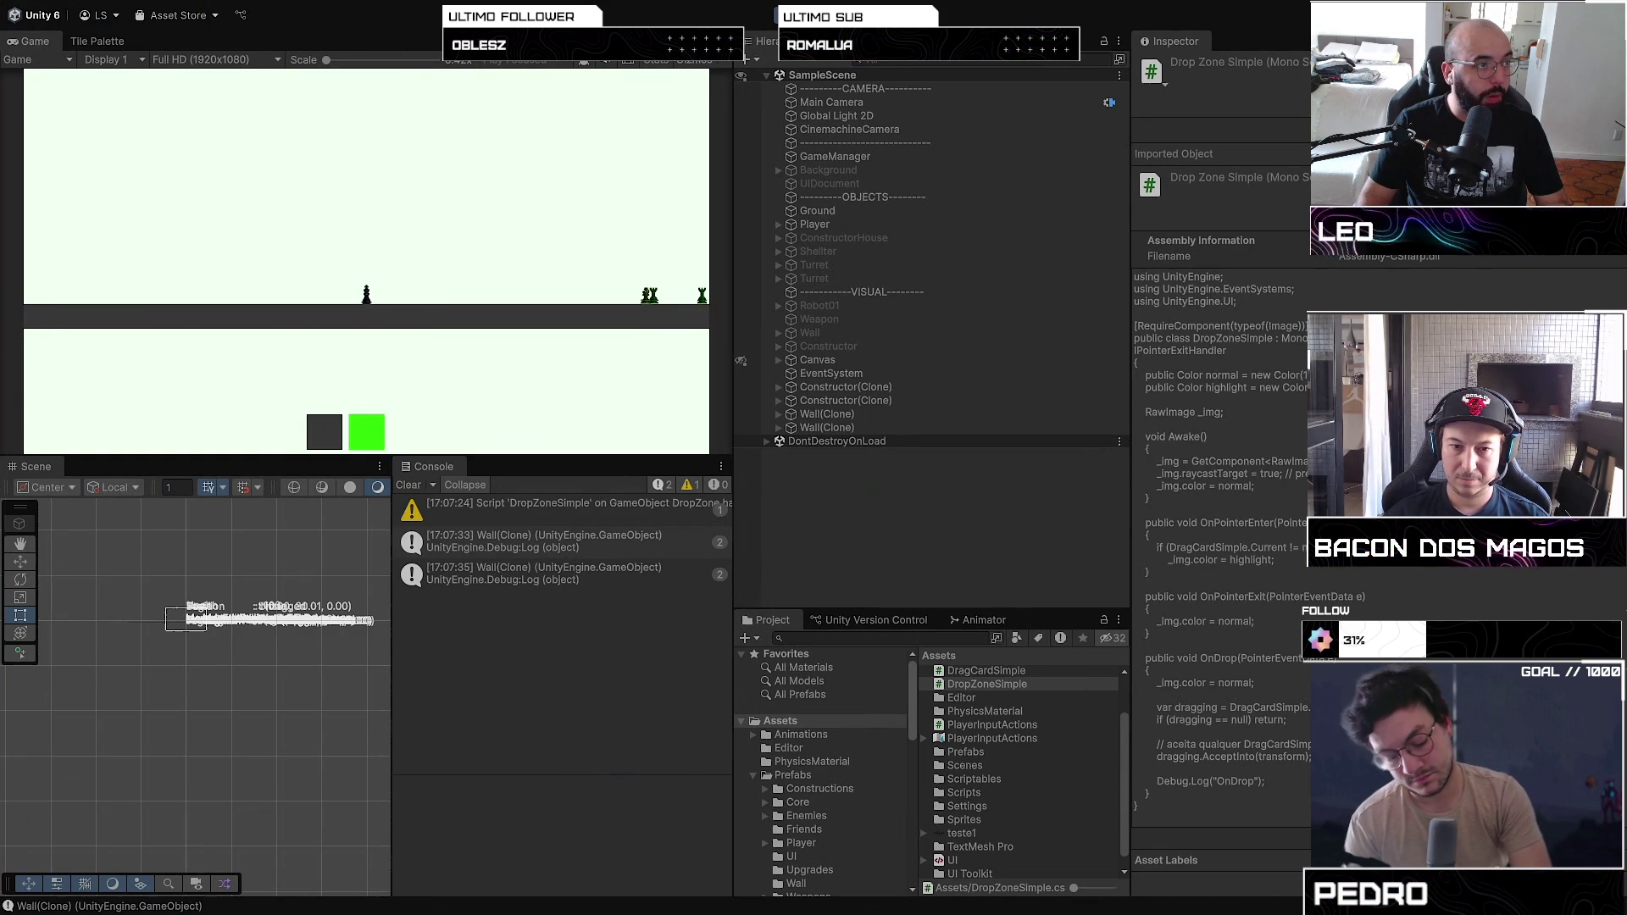
click(753, 777)
click(753, 817)
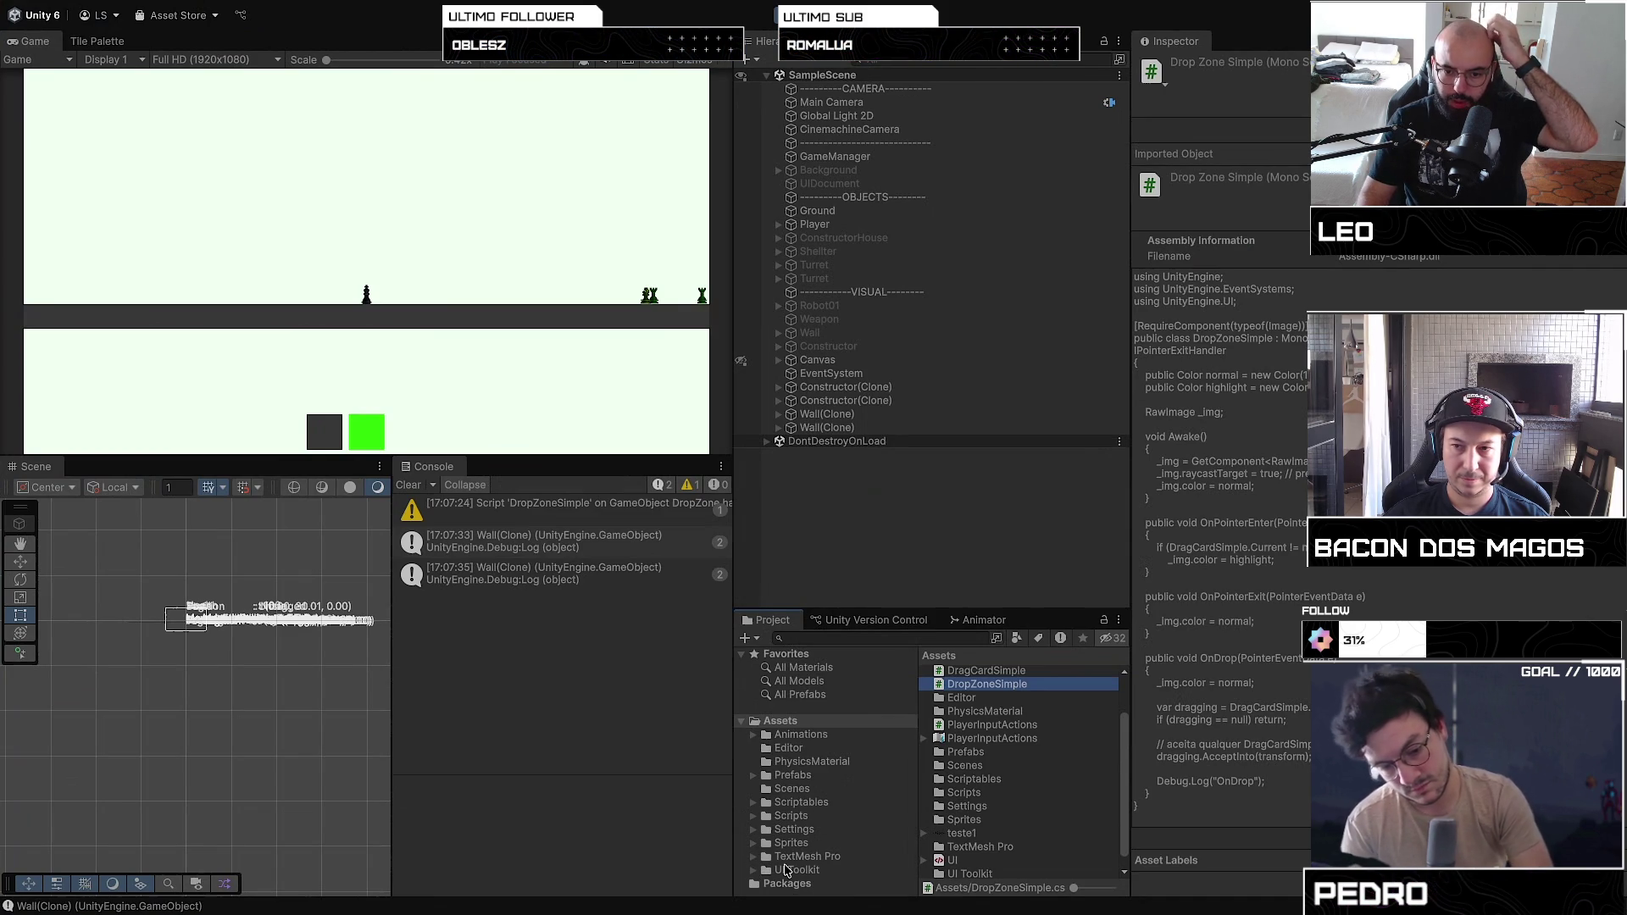
Step: Browse the Project folders to Assets > Sprites and drag horse walking.png in from Finder
click(797, 734)
double_click(943, 671)
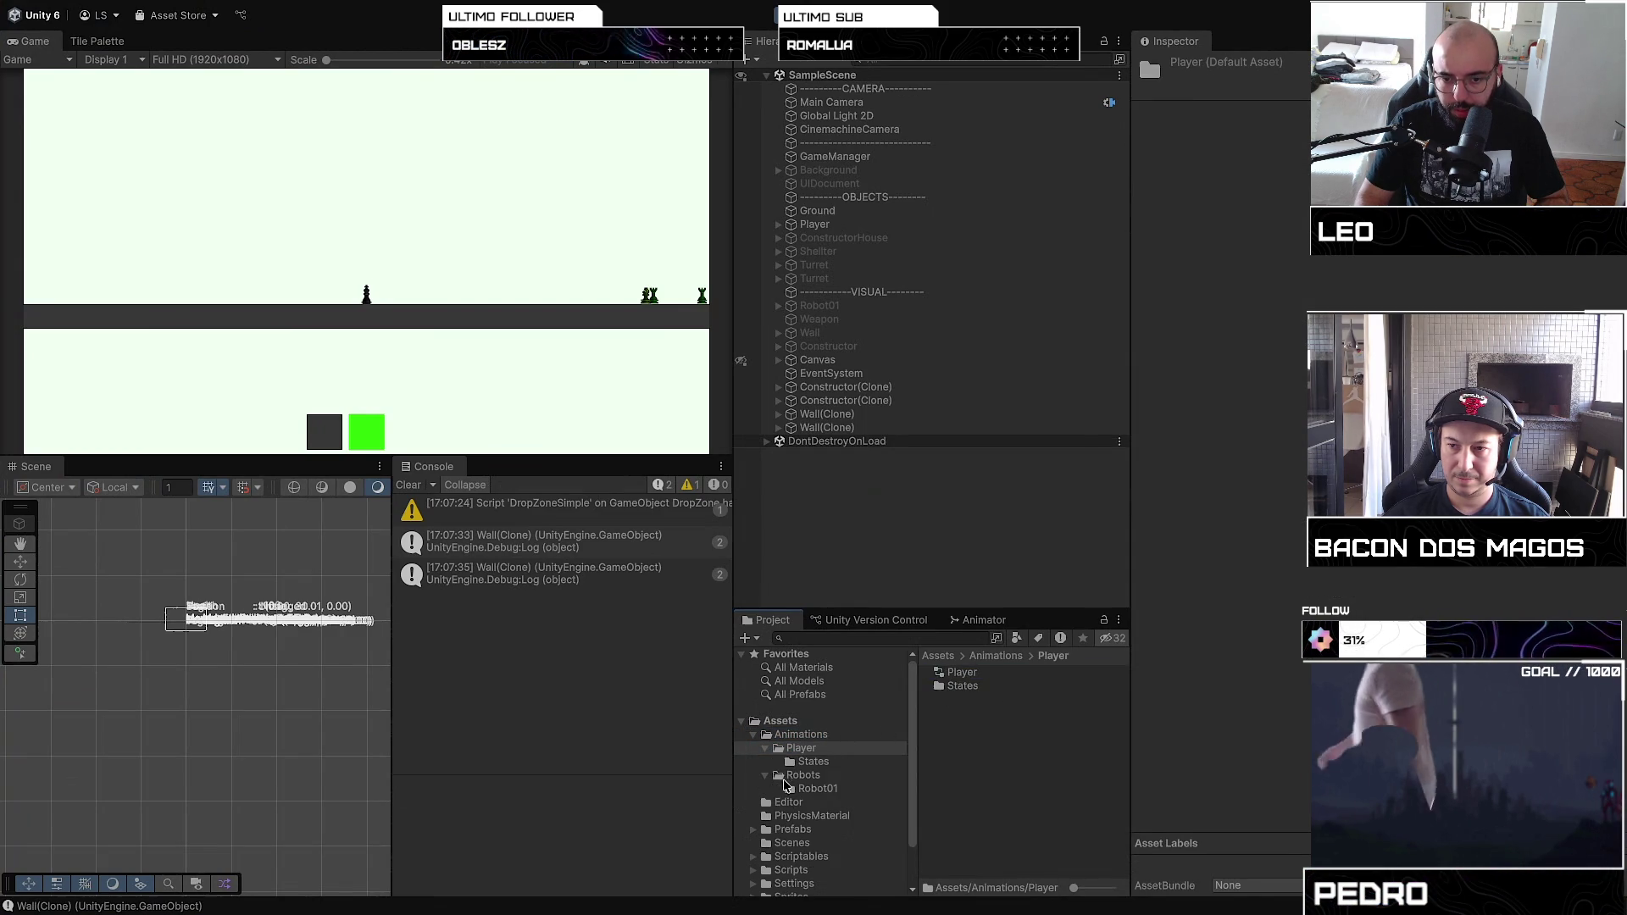
click(817, 735)
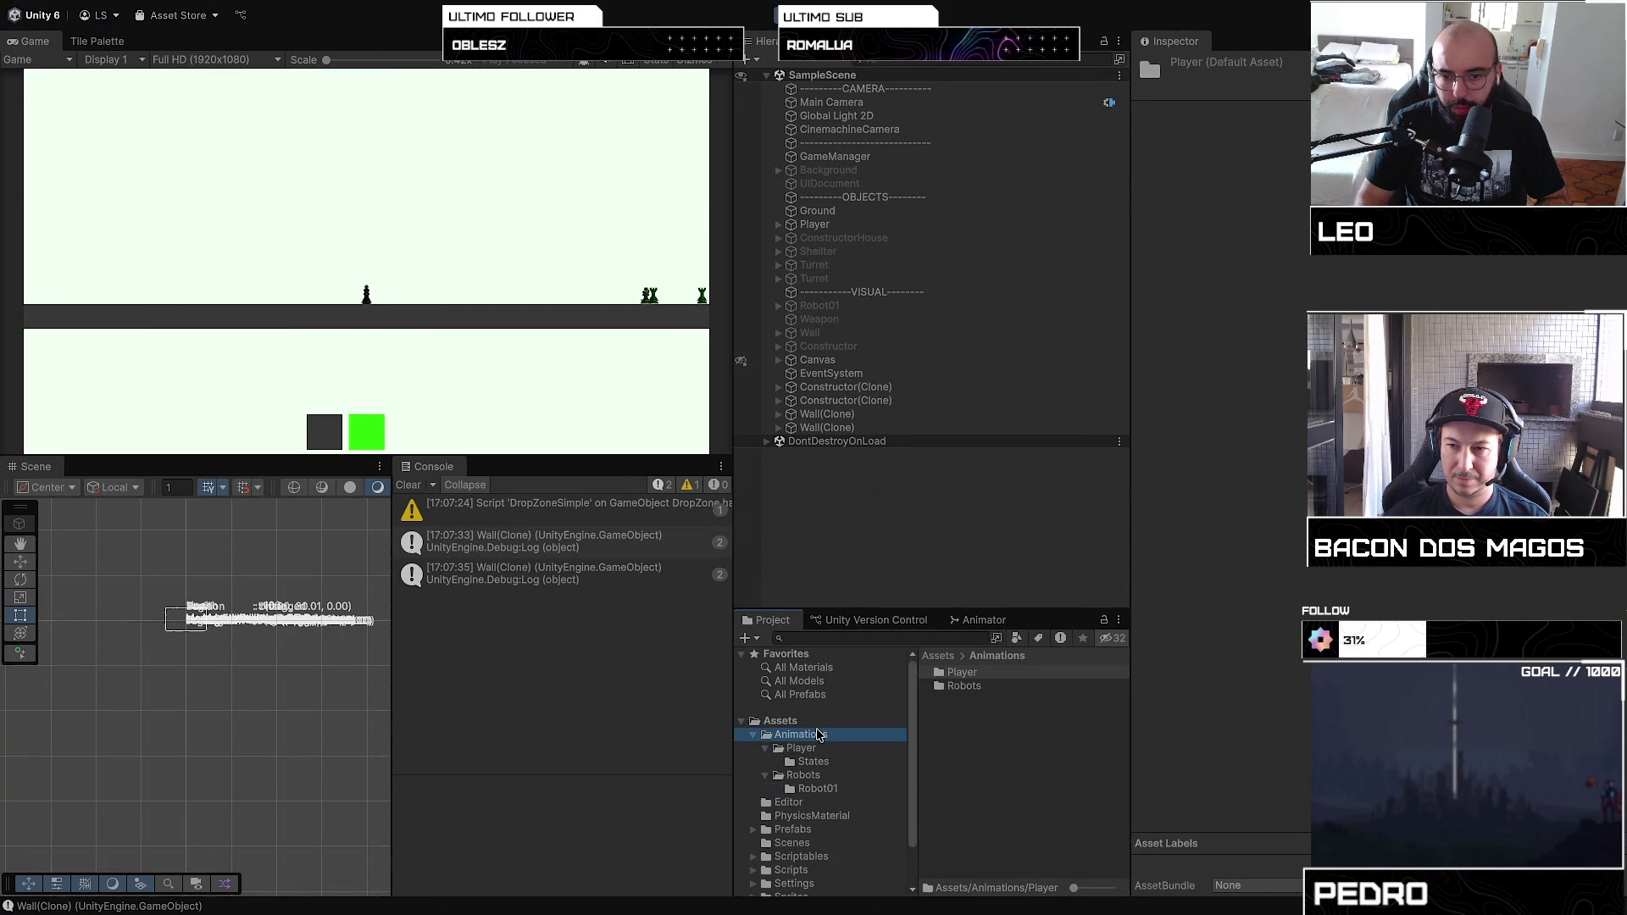
click(766, 735)
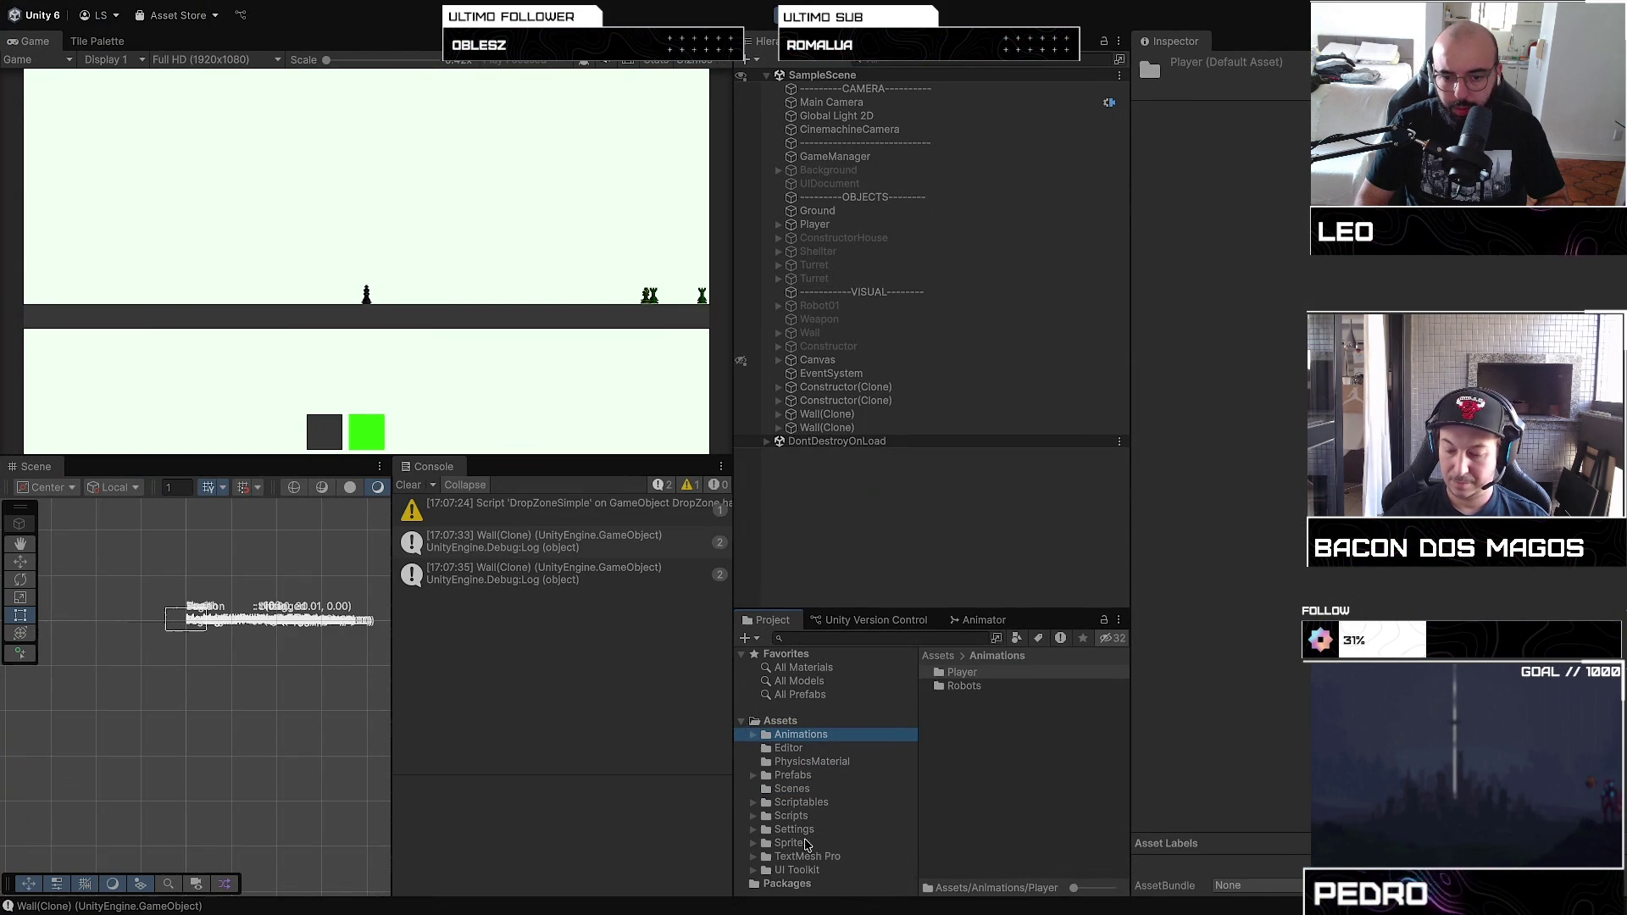
click(805, 777)
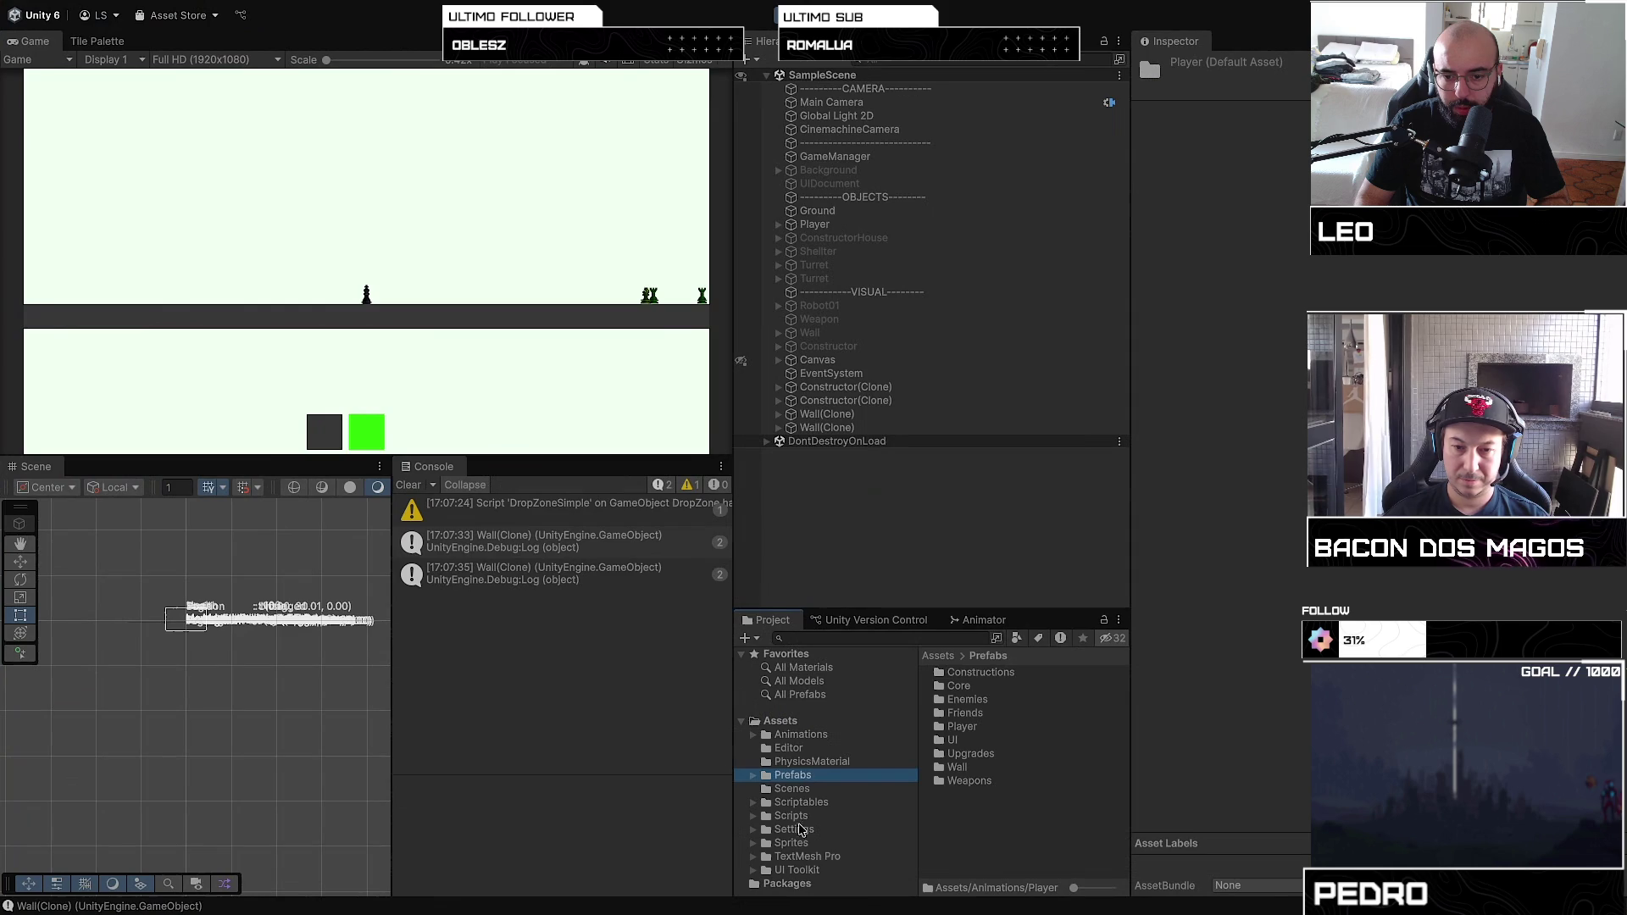
click(802, 816)
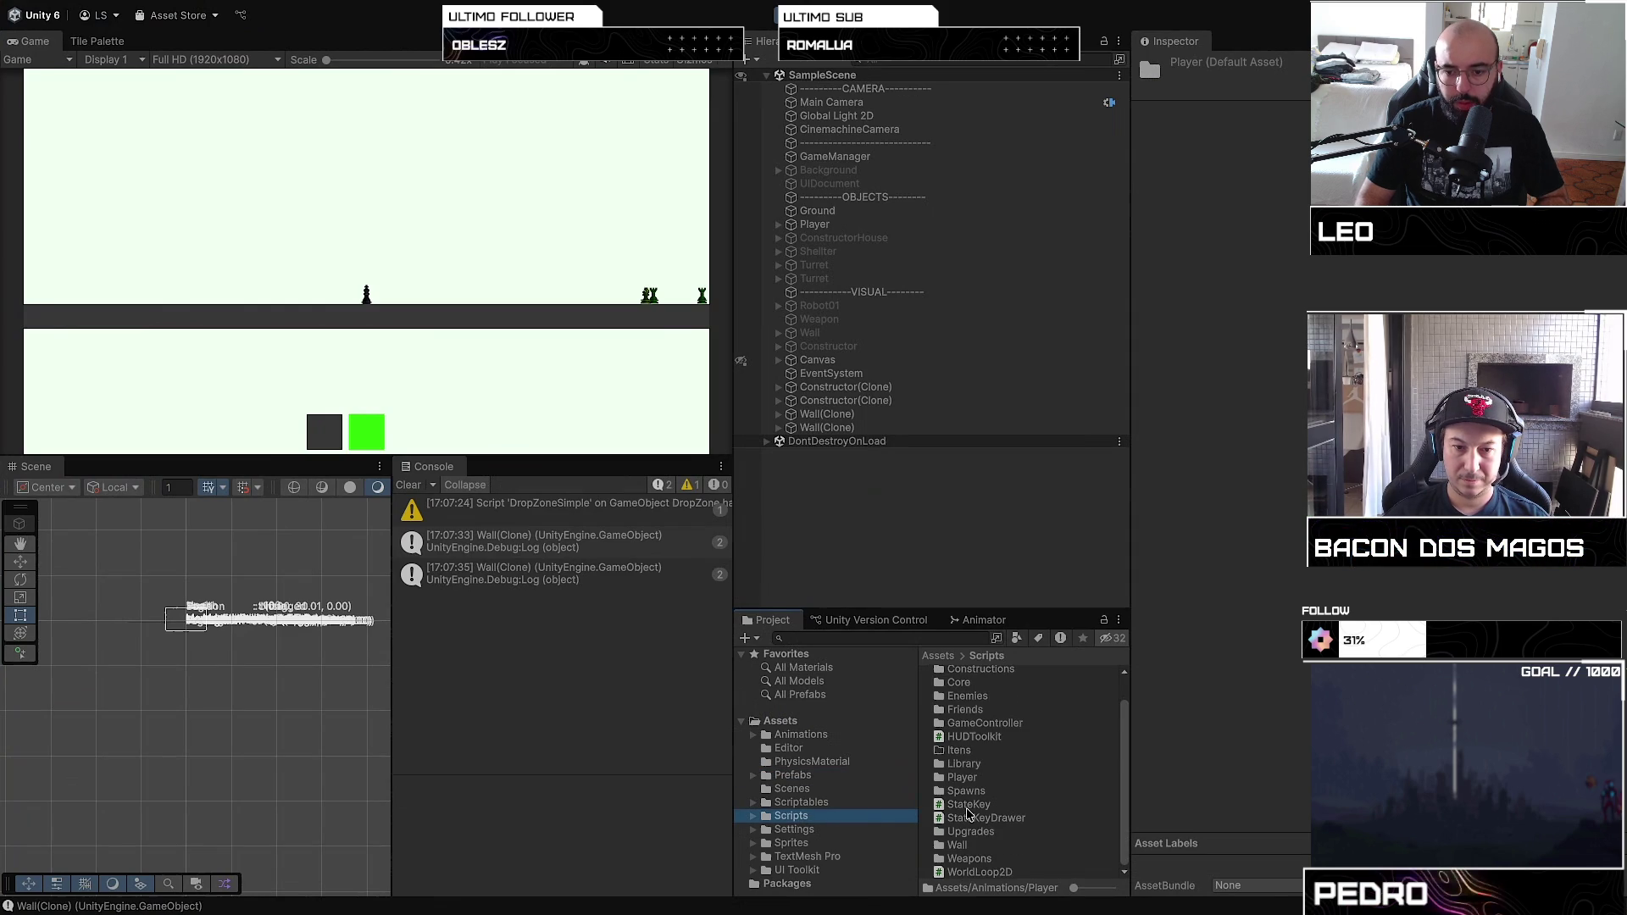
click(771, 844)
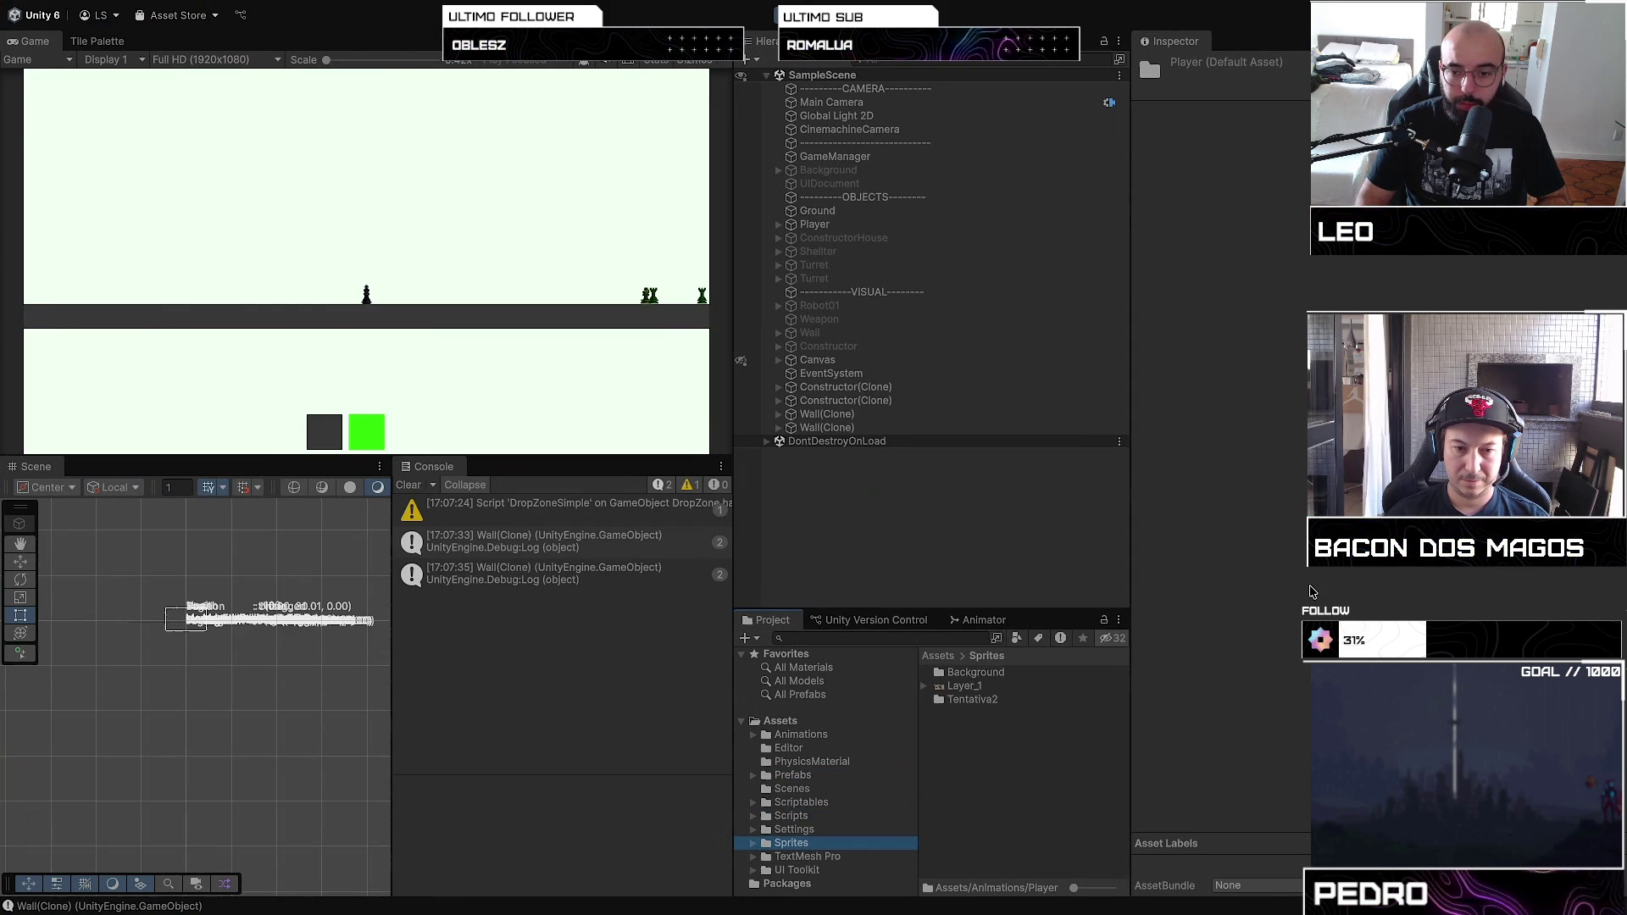
mouse_move(4, 326)
mouse_down()
mouse_move(822, 775)
mouse_move(1011, 762)
mouse_up()
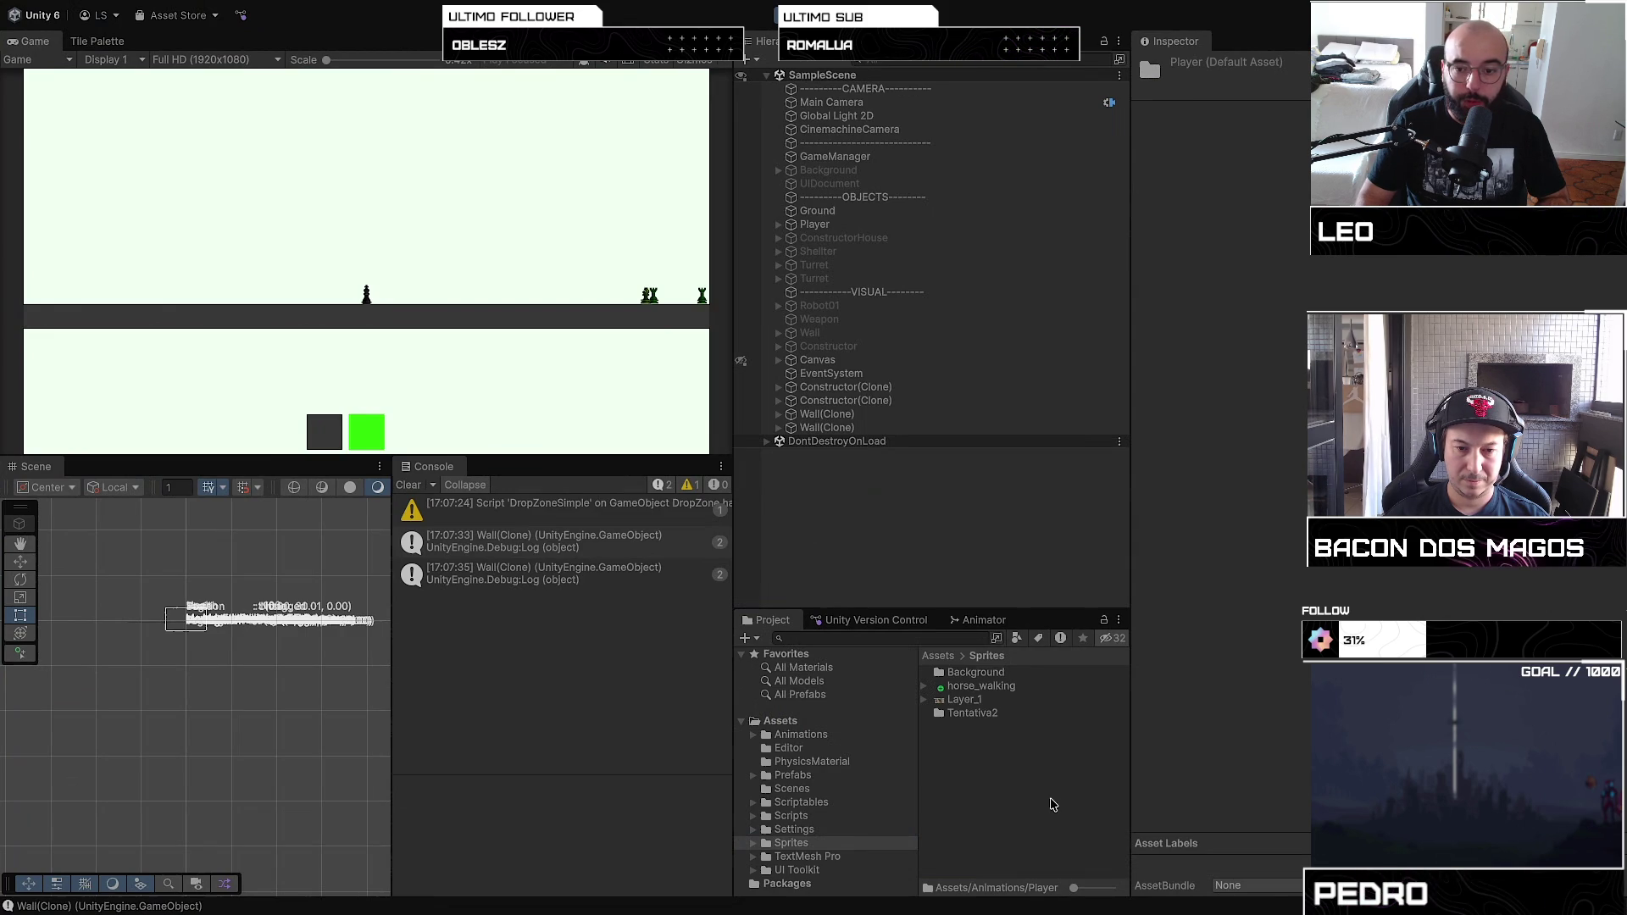
Step: Select horse_walking to show its 2048x128 Texture 2D import settings in the Inspector
click(998, 689)
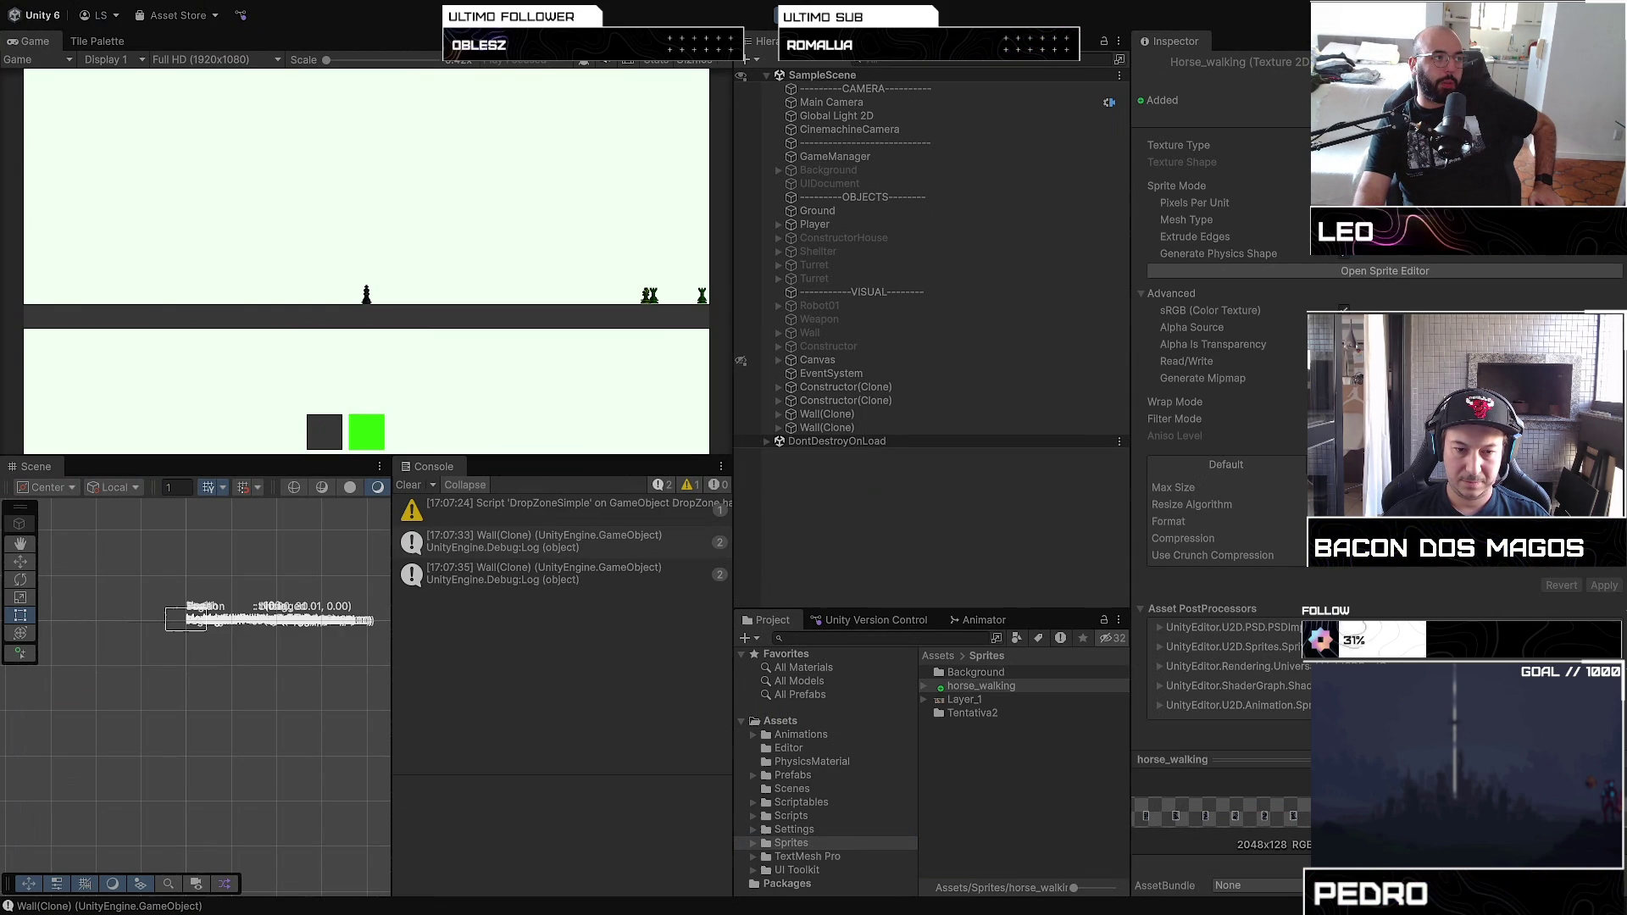
click(982, 685)
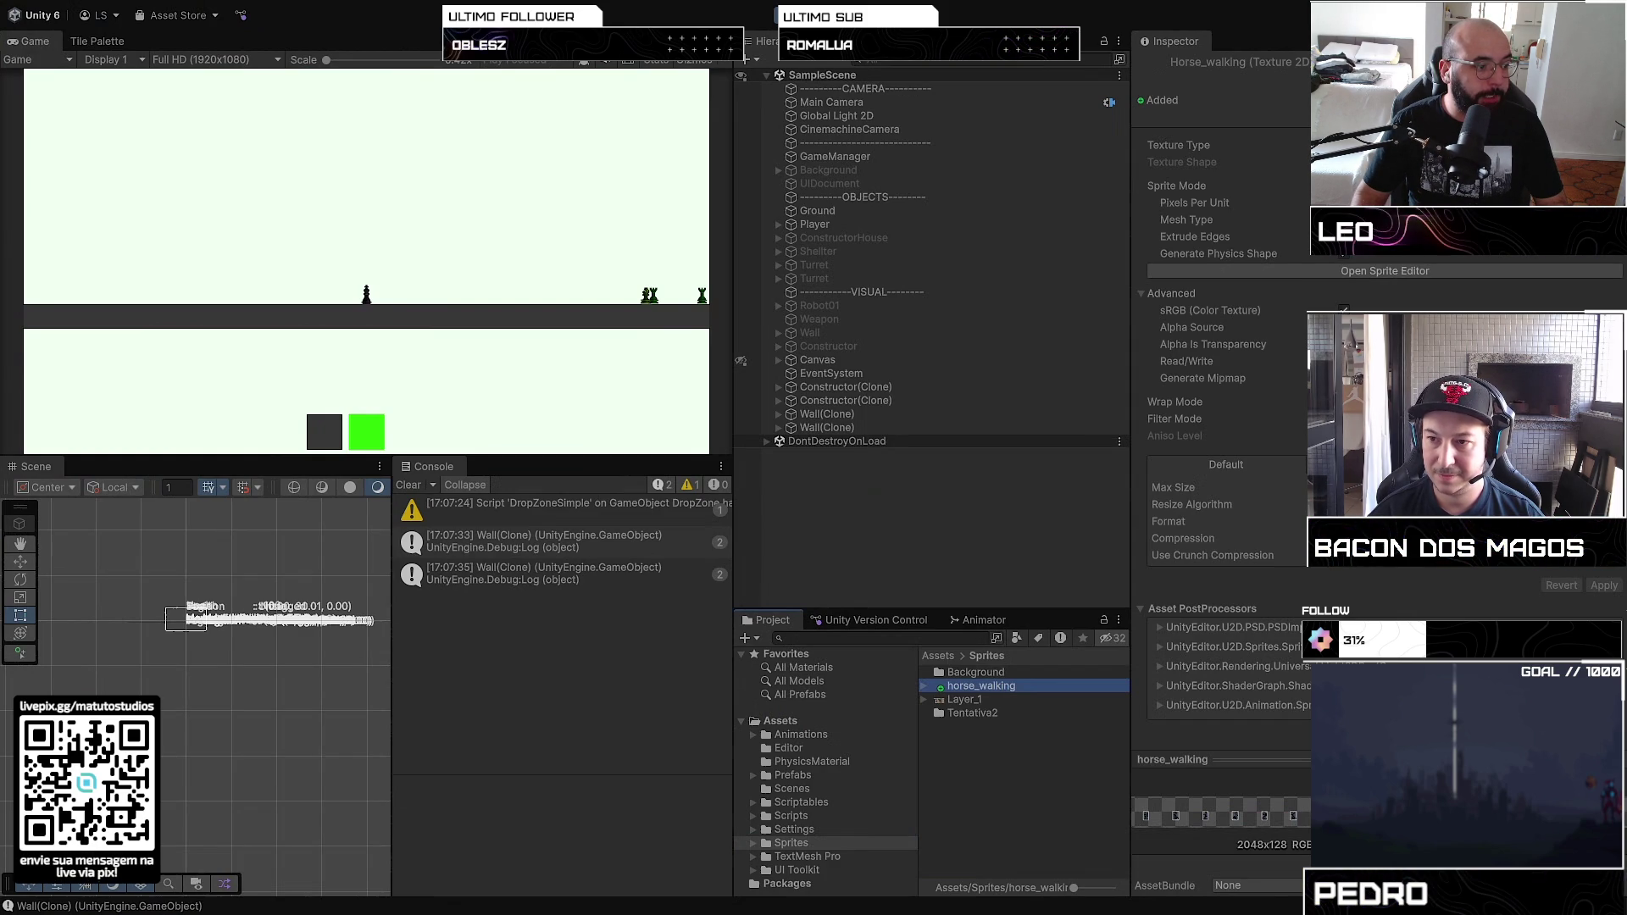
key(alt+Tab)
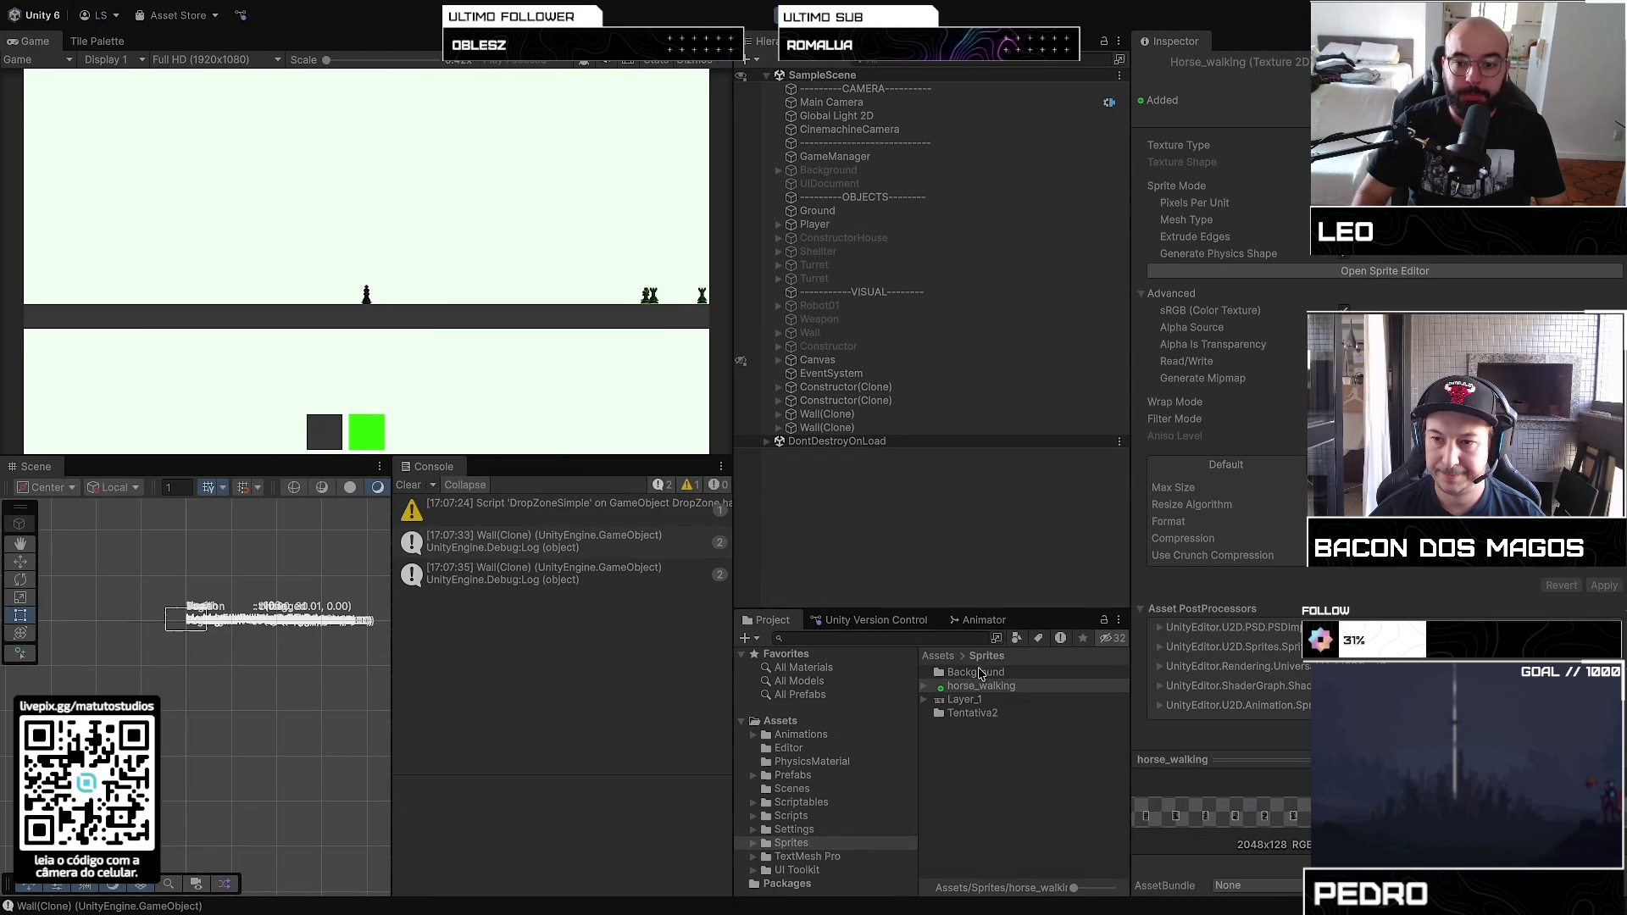
click(975, 673)
click(980, 686)
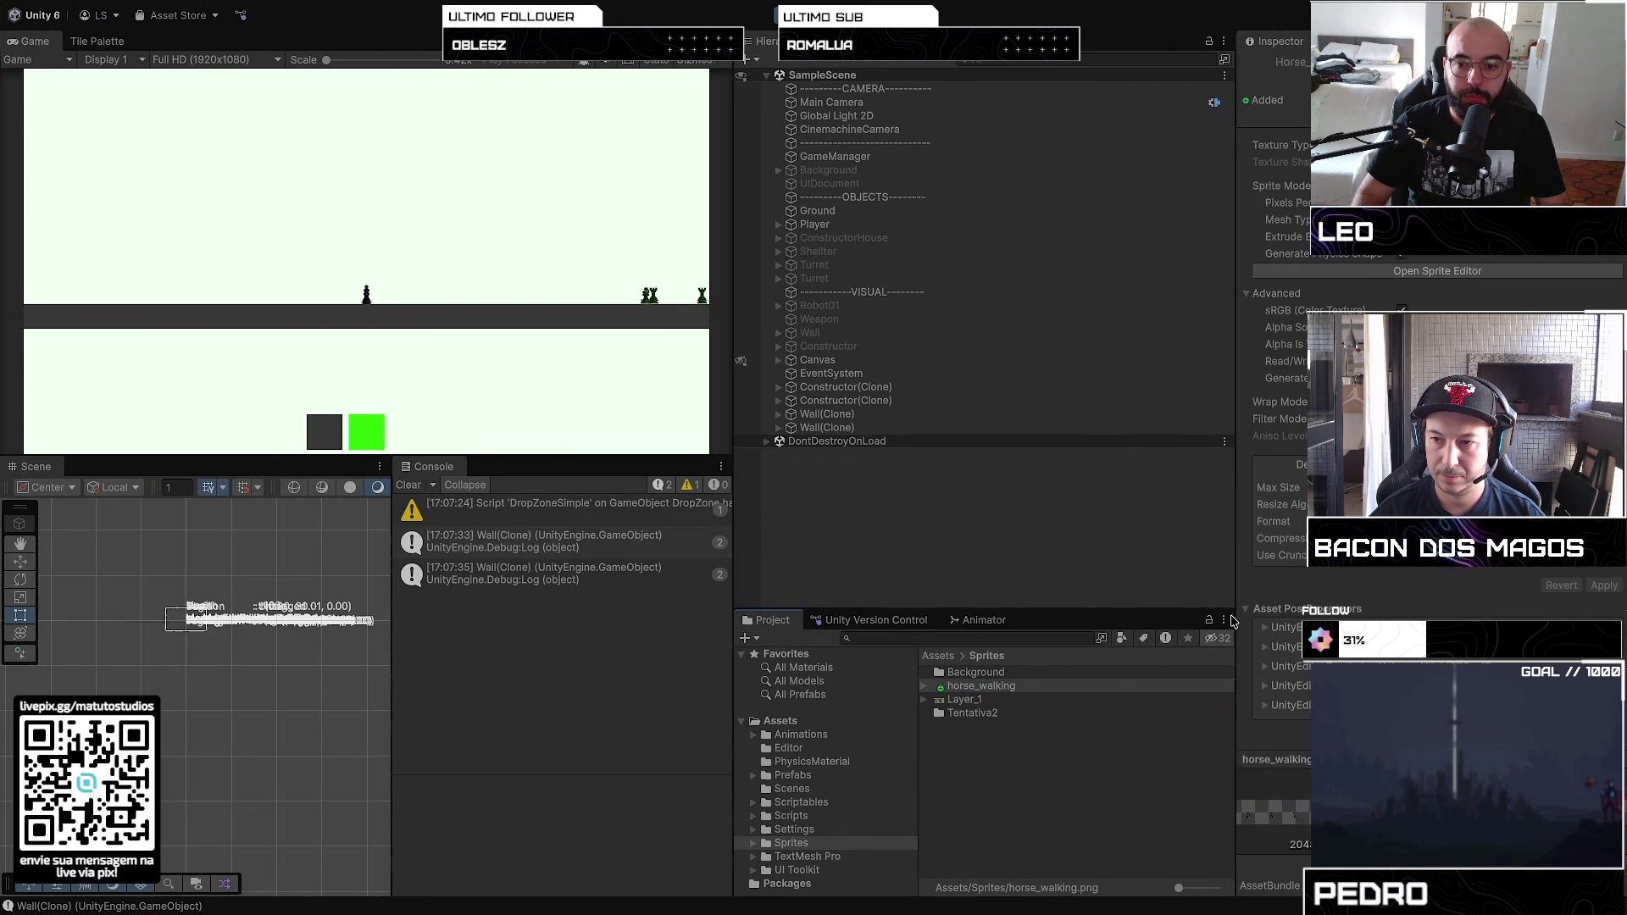
drag(1130, 630, 1159, 630)
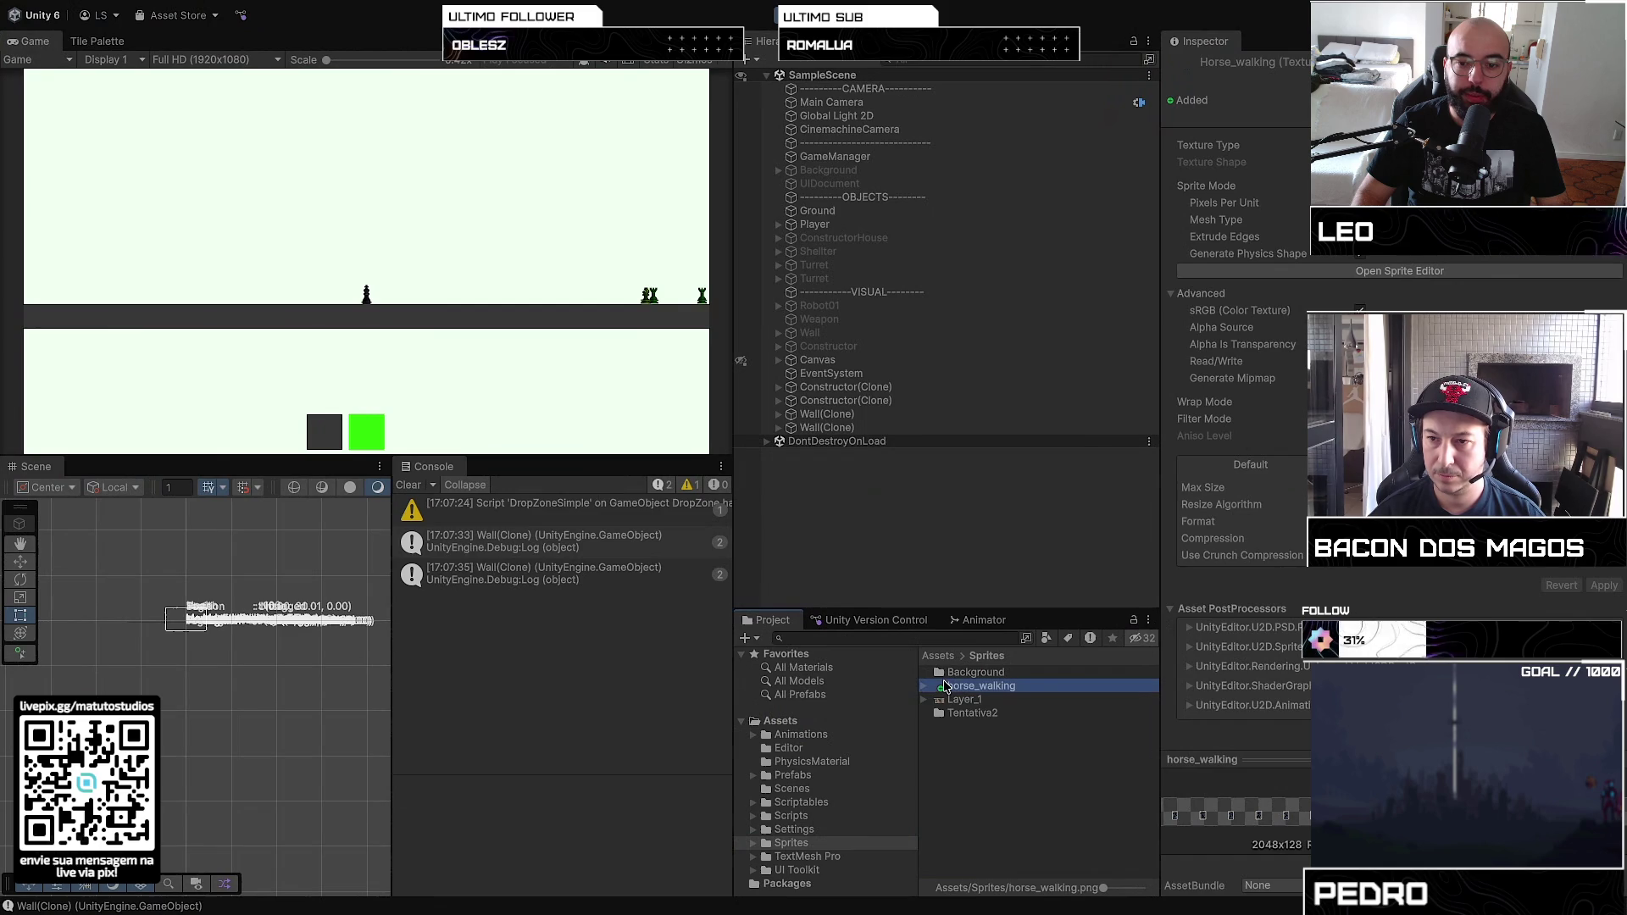
click(237, 664)
Step: Reselect horse_walking, frame the Animator graph's Walking state, then return to the Sprites folder
click(983, 687)
click(983, 620)
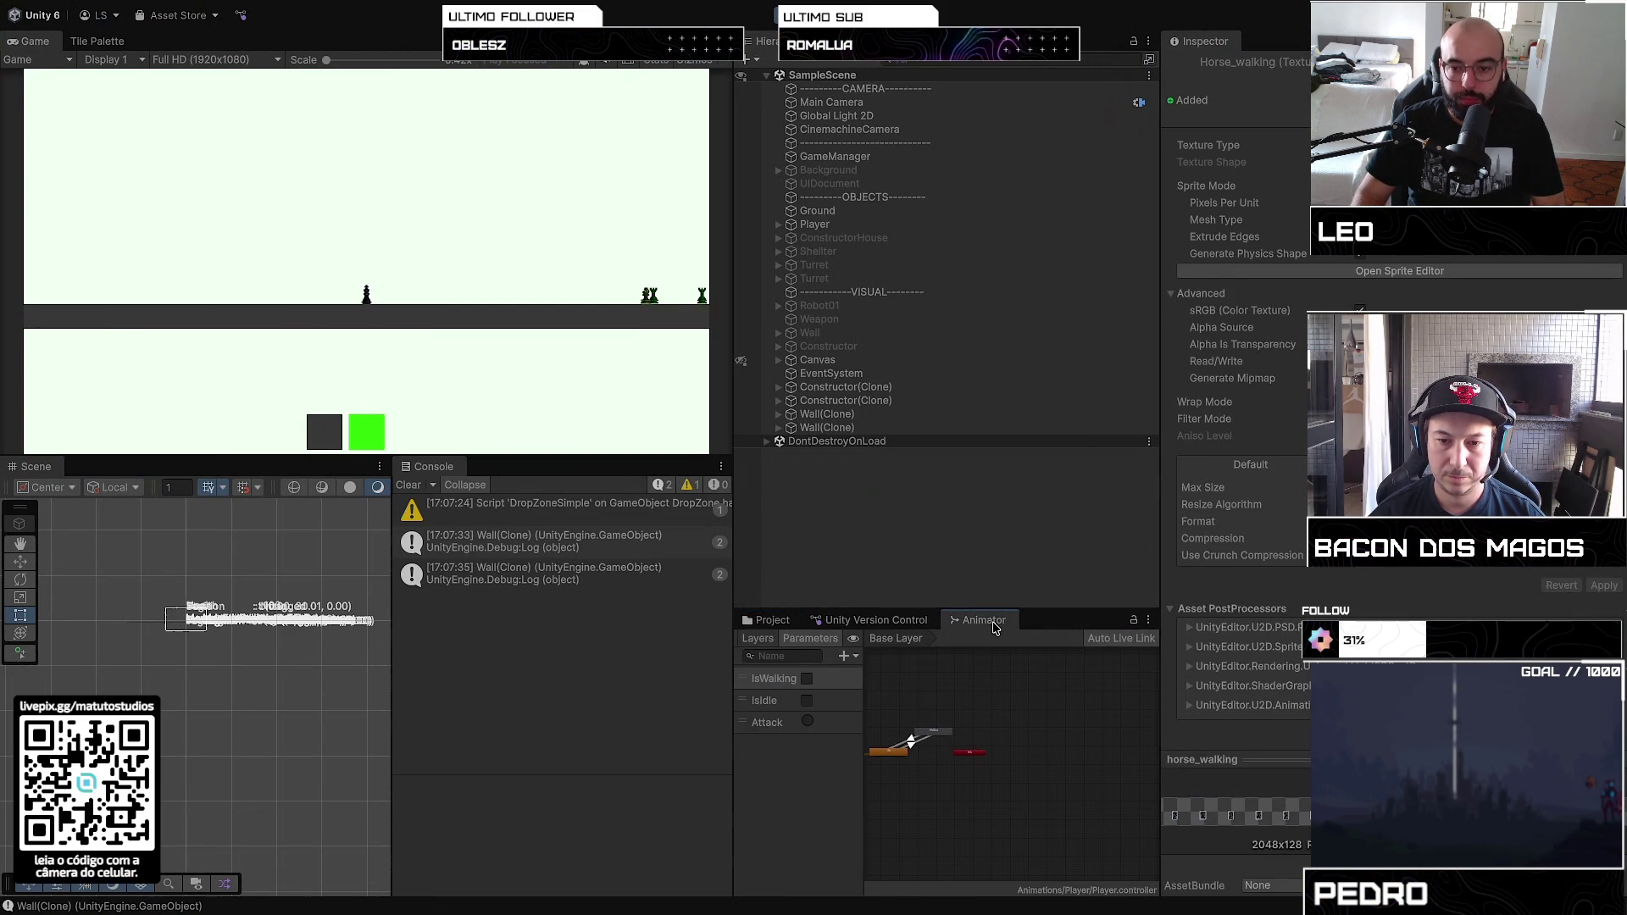
scroll(909, 754, up, 5)
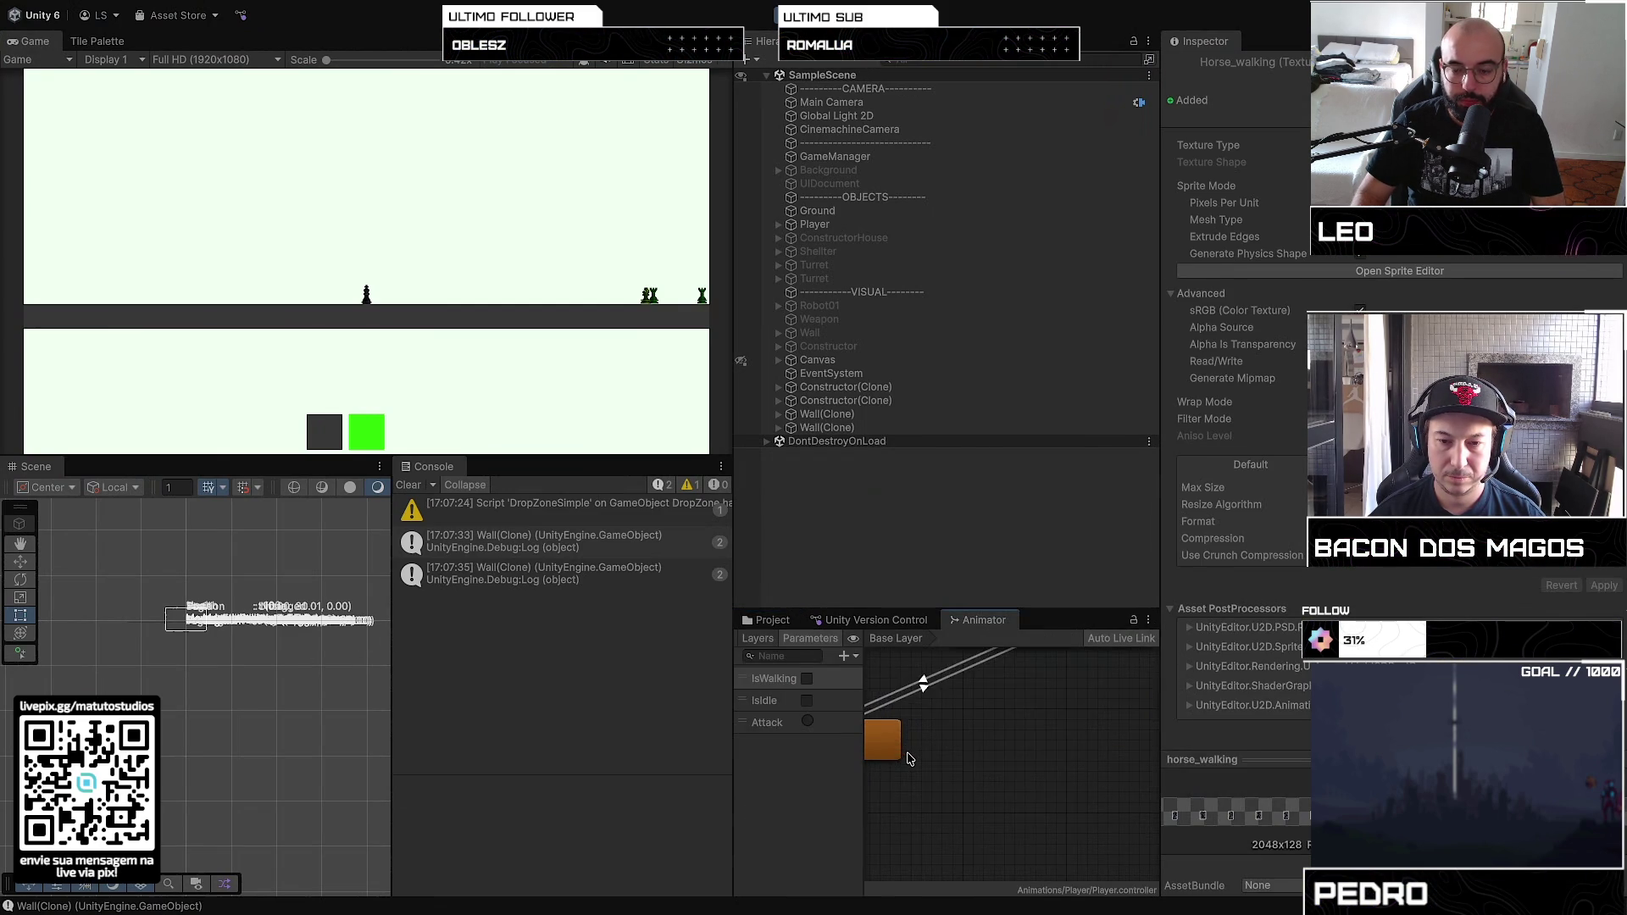
mouse_move(908, 756)
mouse_down()
mouse_move(975, 750)
mouse_move(971, 774)
mouse_up()
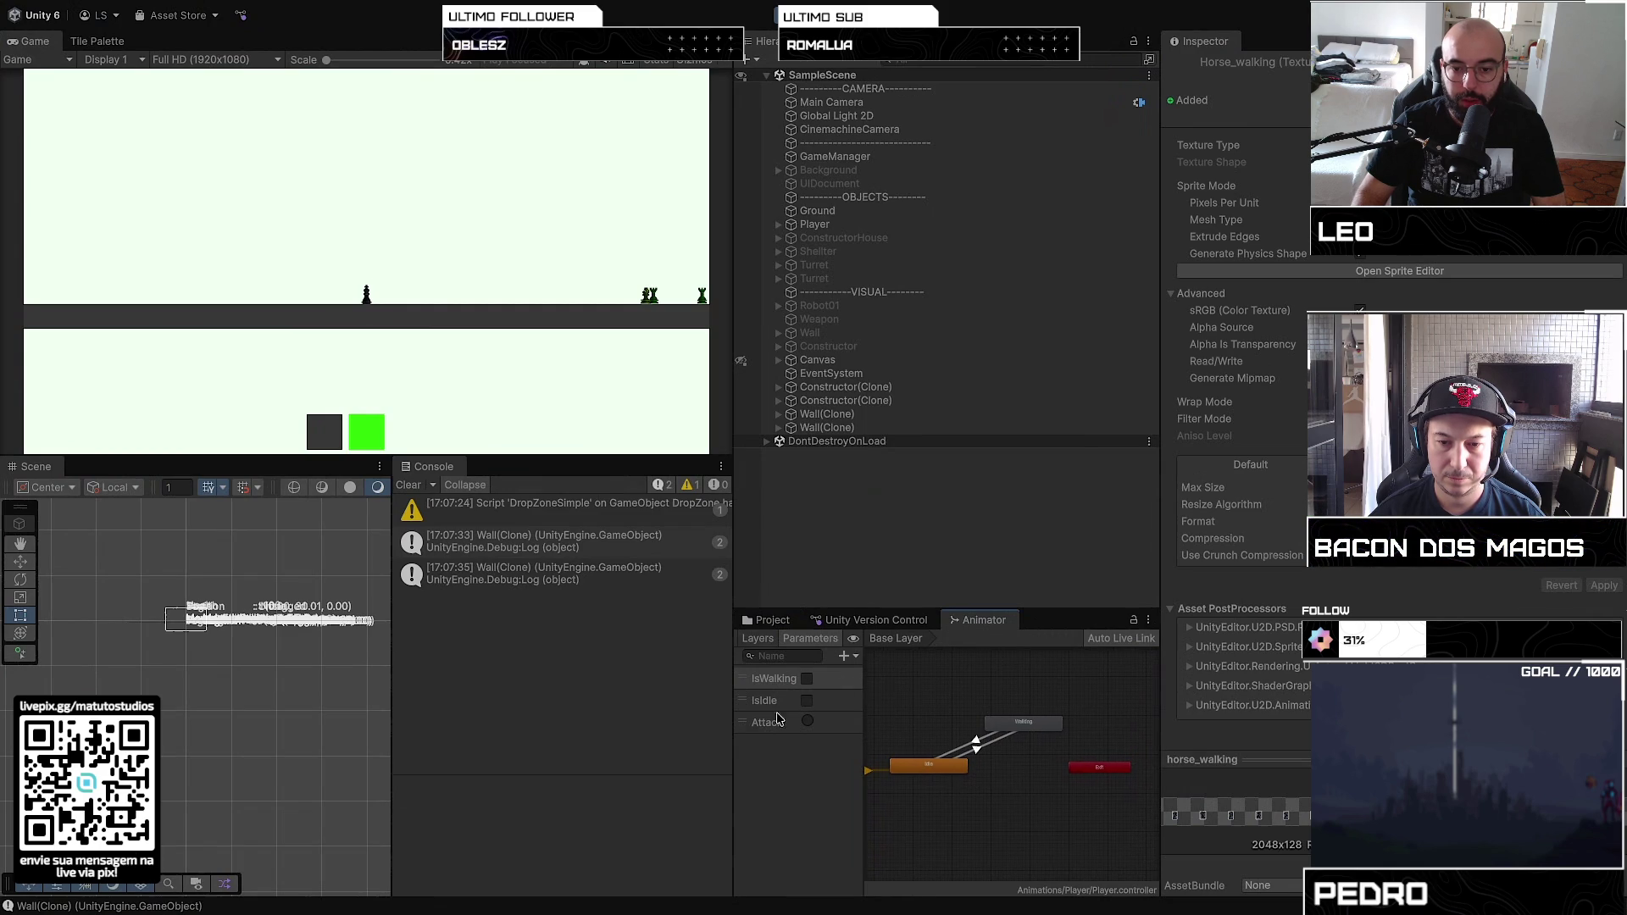
click(773, 623)
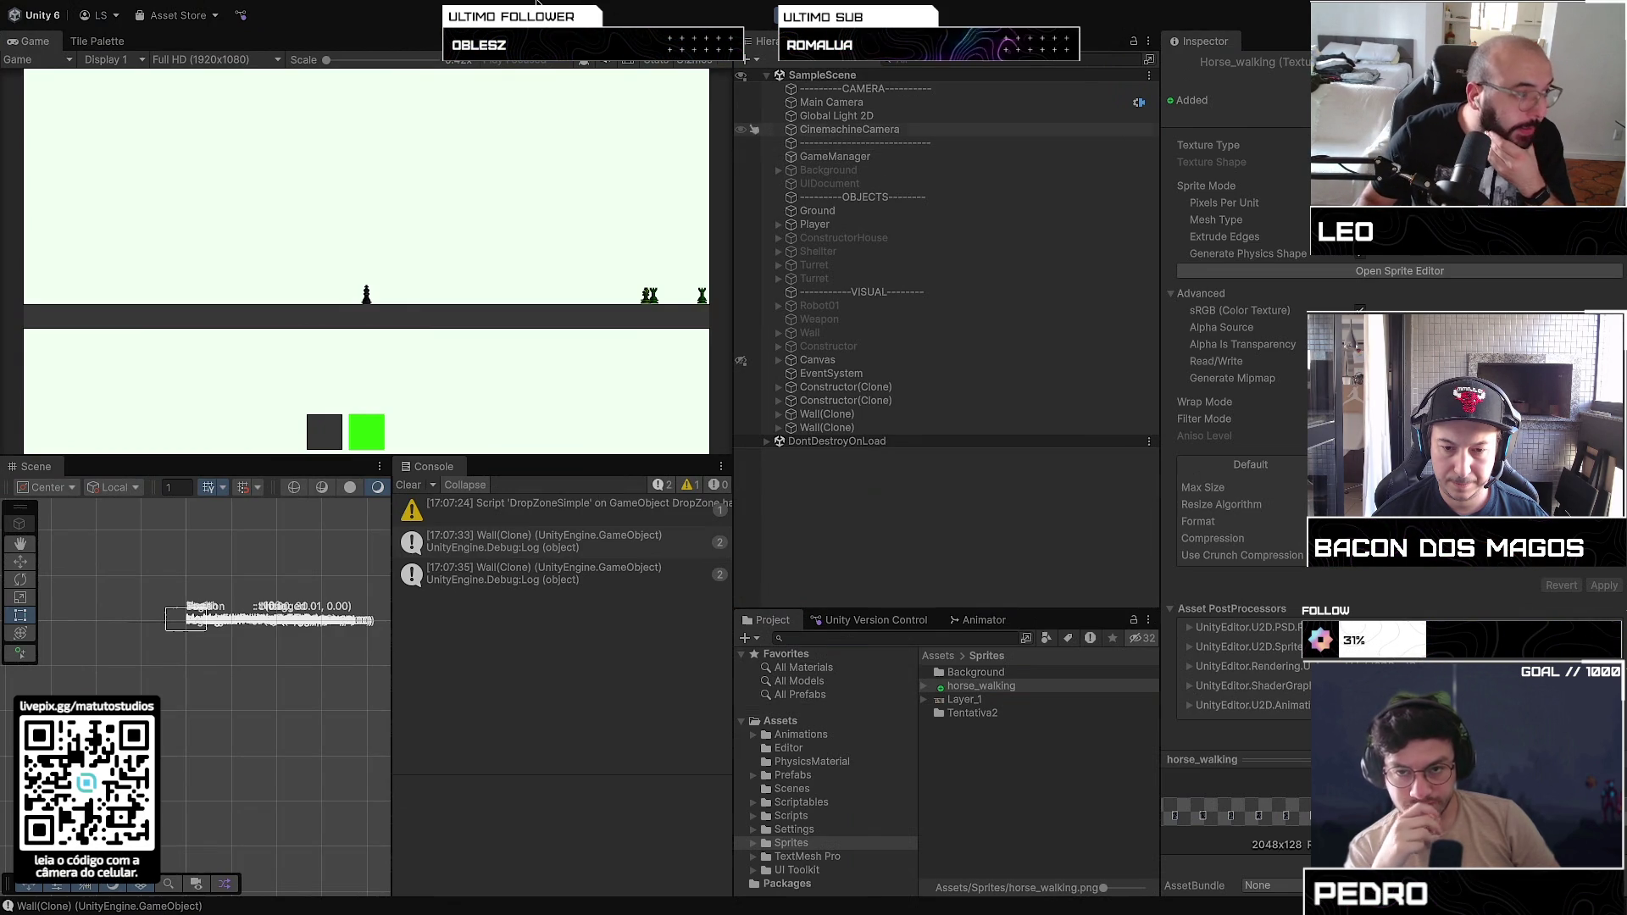
Step: Exit Play mode with Cmd+P so the scene returns to editing
mouse_move(932, 3)
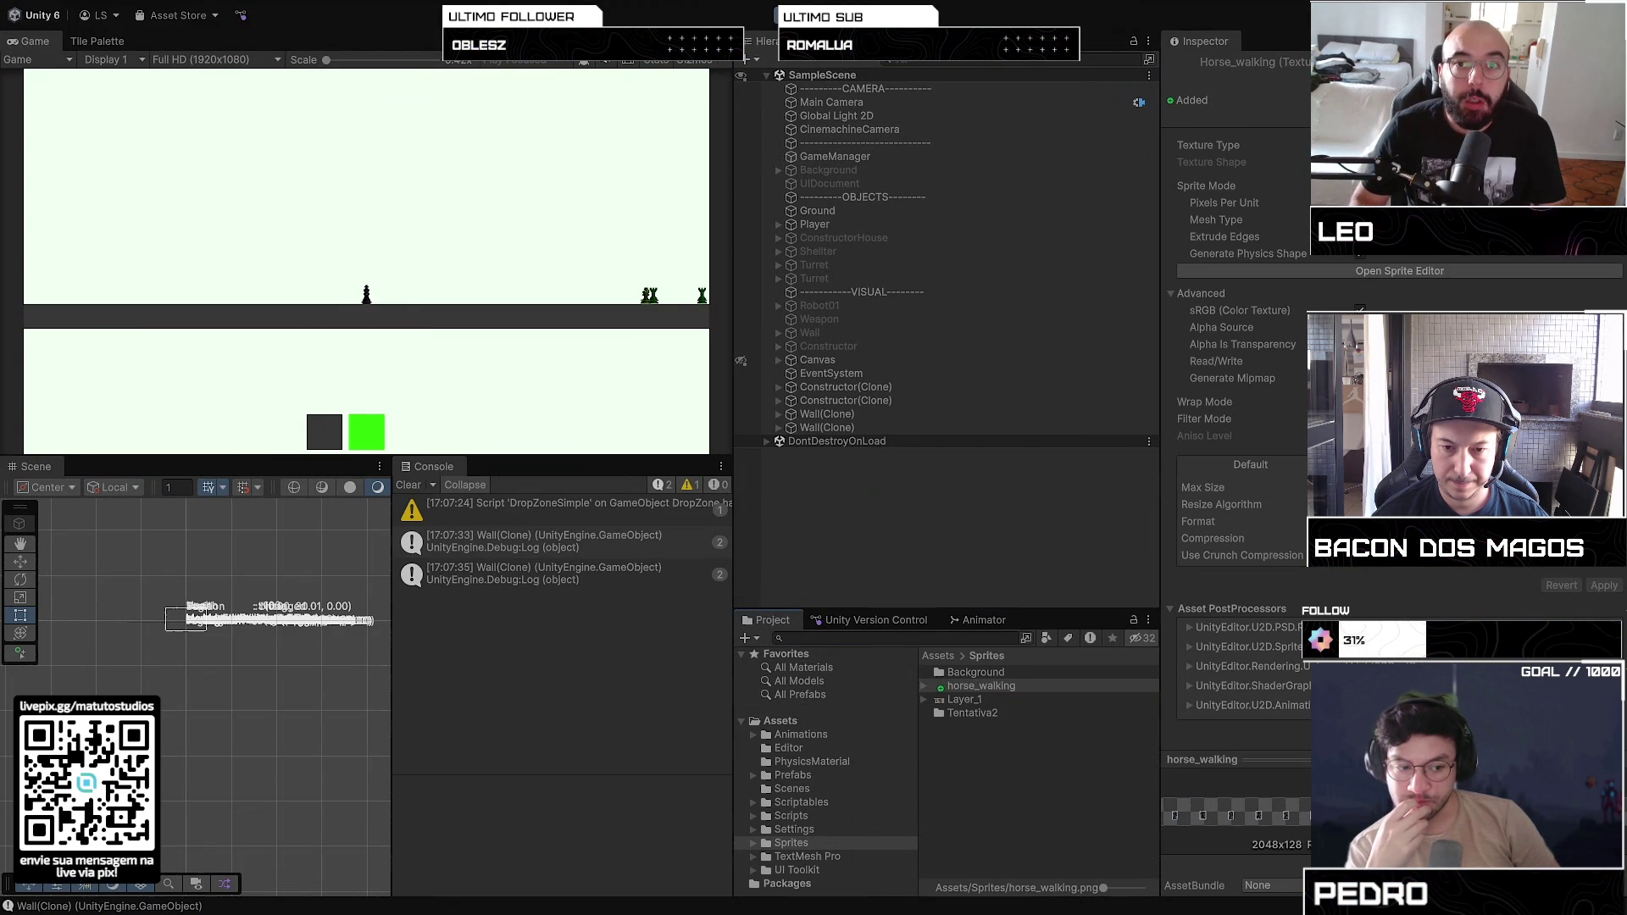
key(super+p)
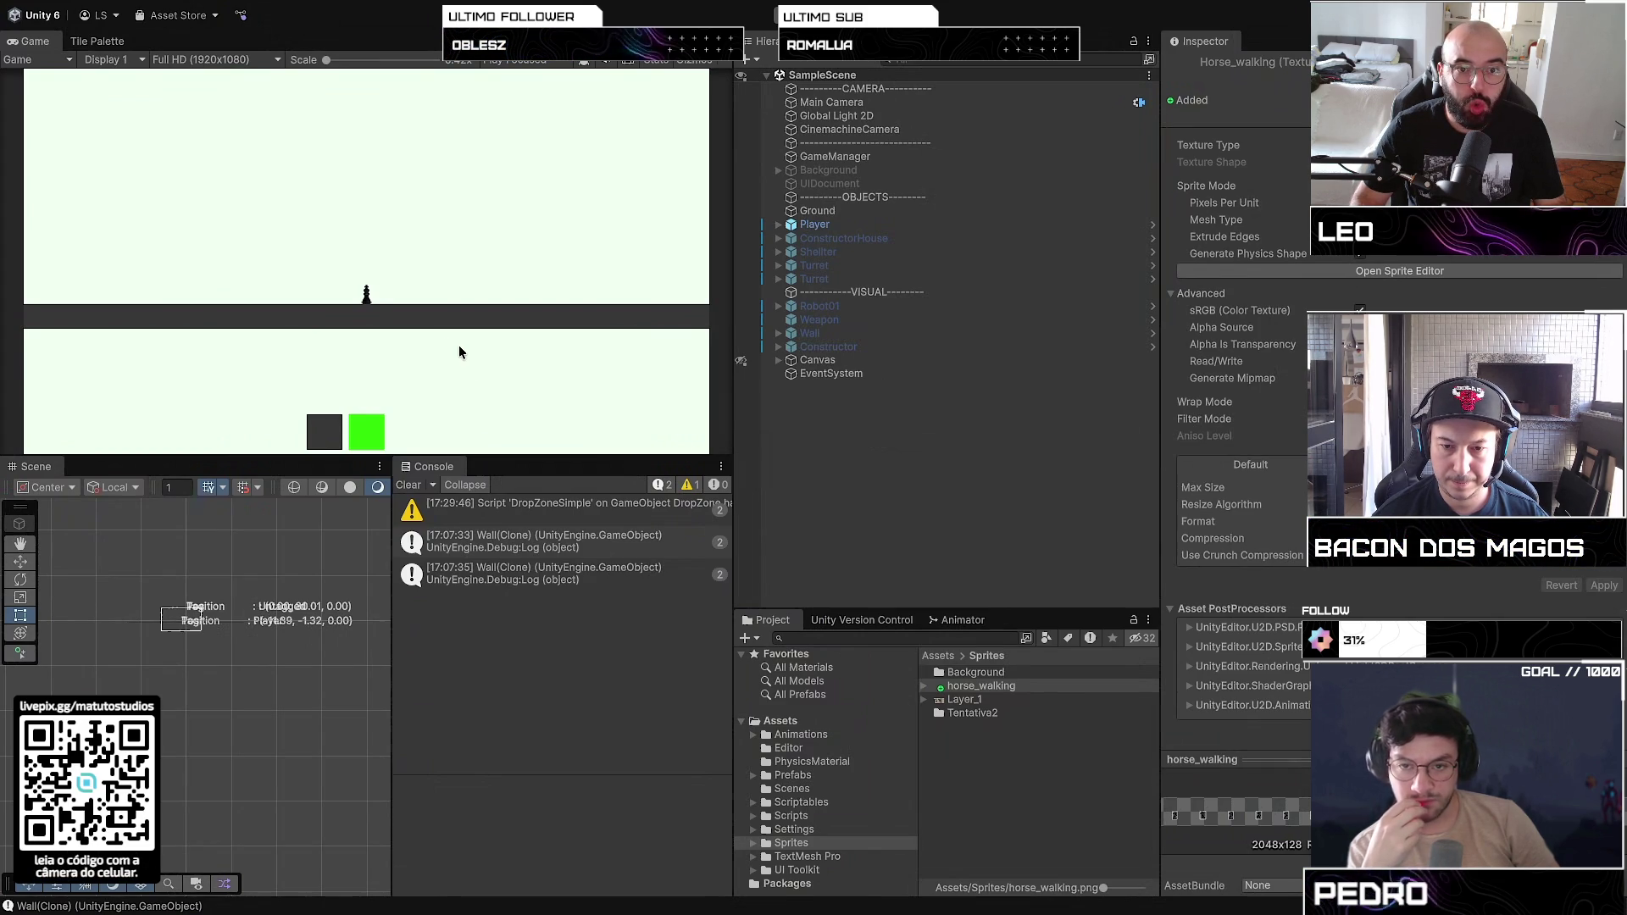
click(834, 238)
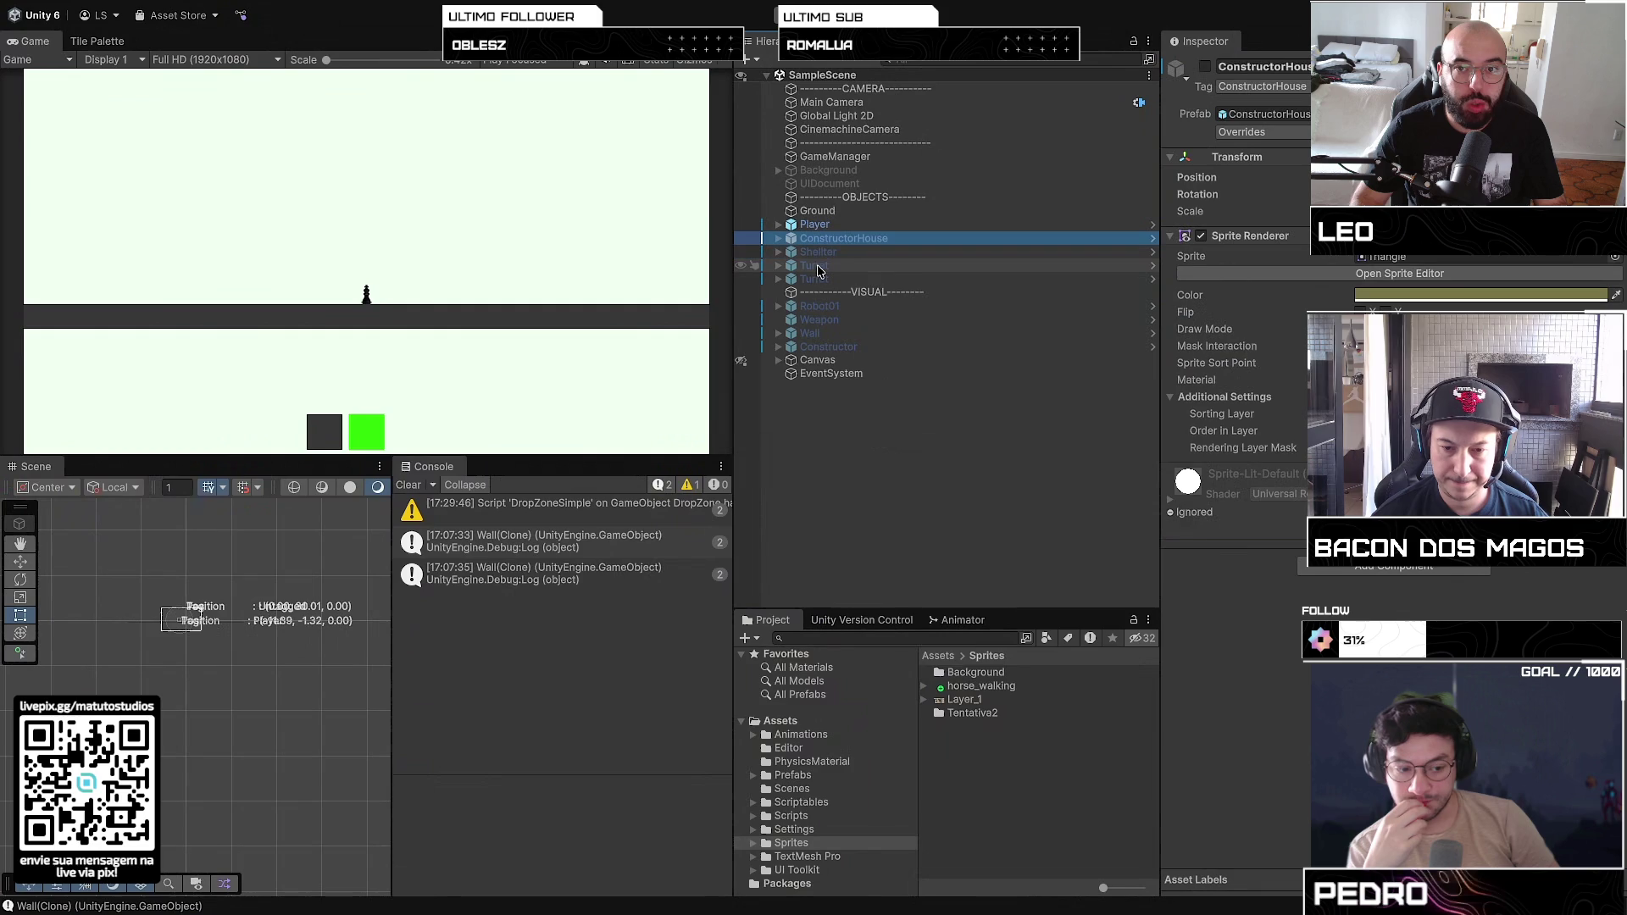
click(815, 266)
click(843, 321)
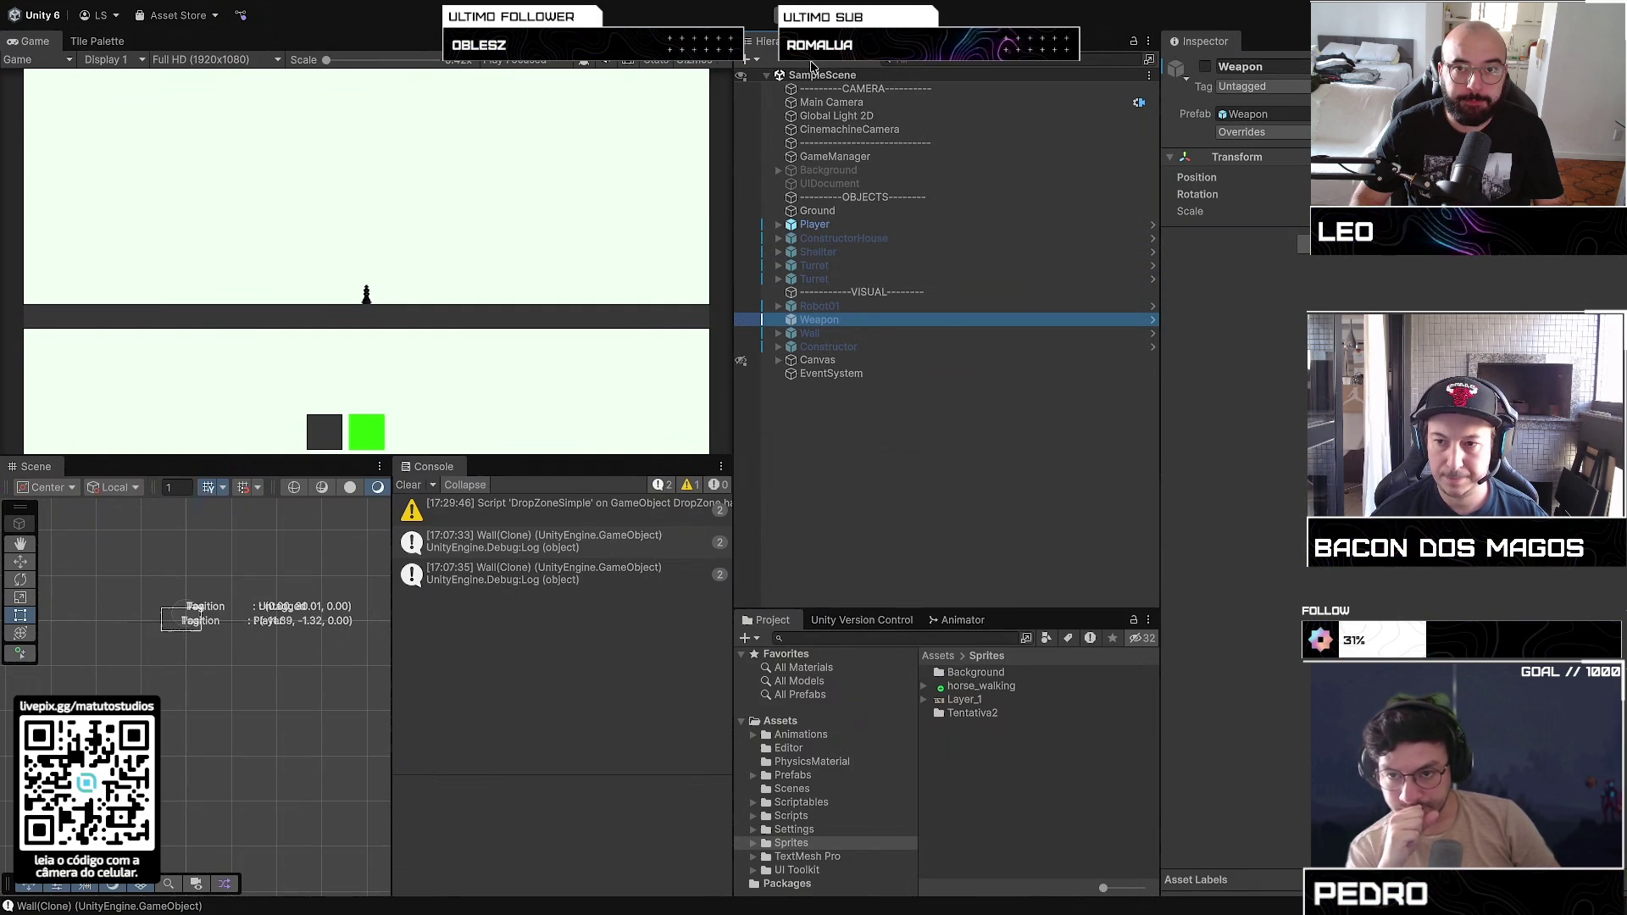
click(794, 15)
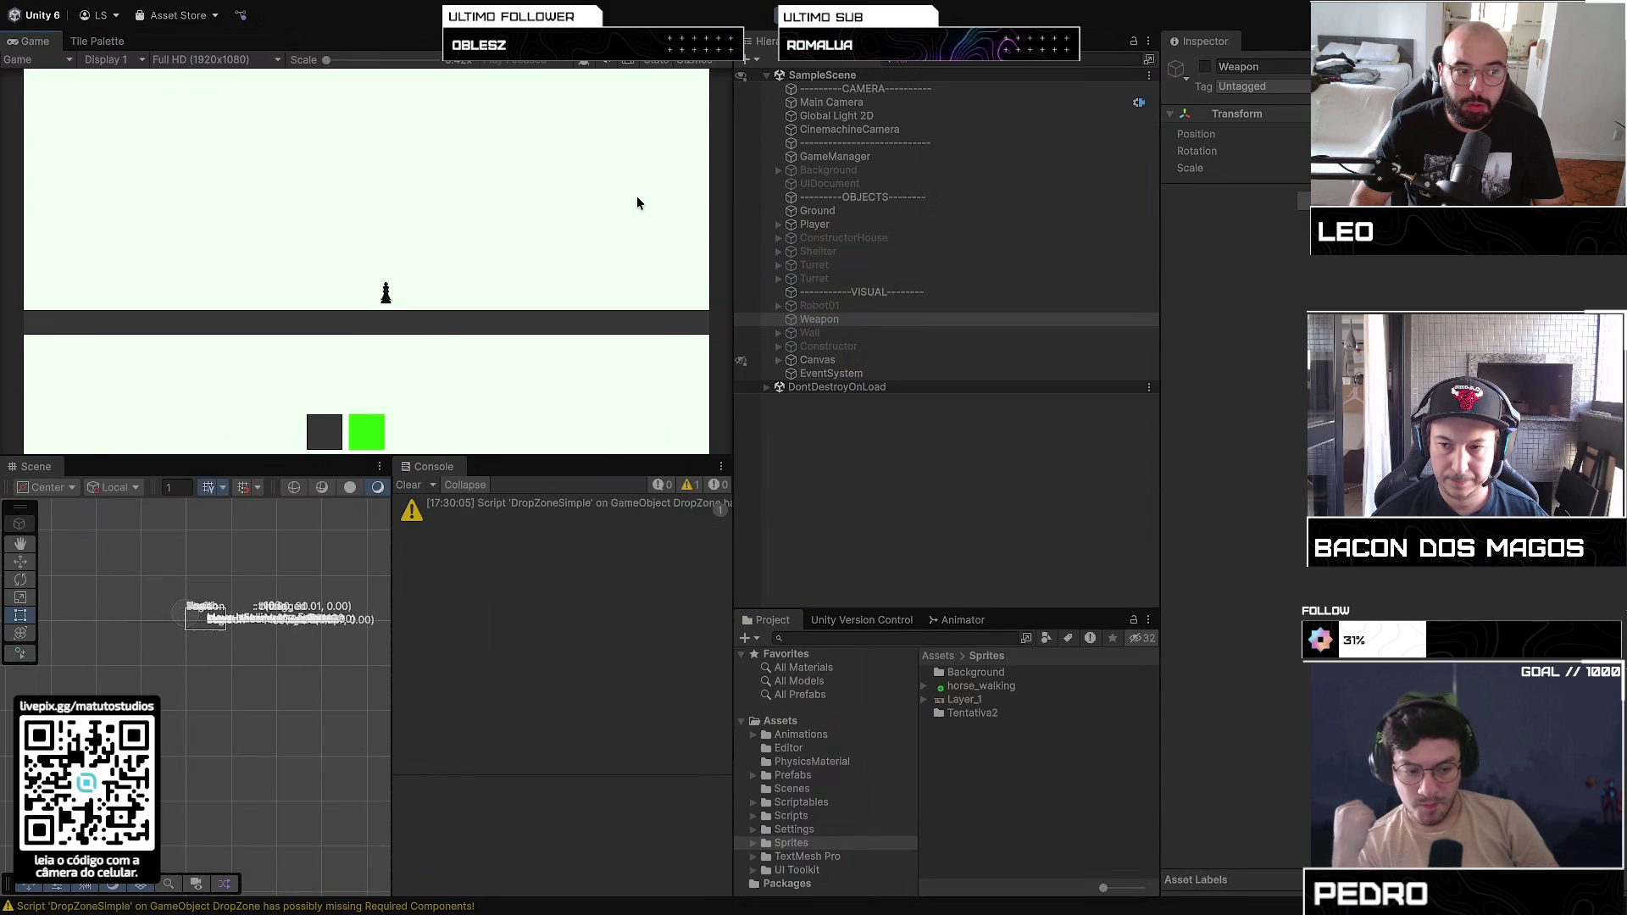
key(ctrl+p)
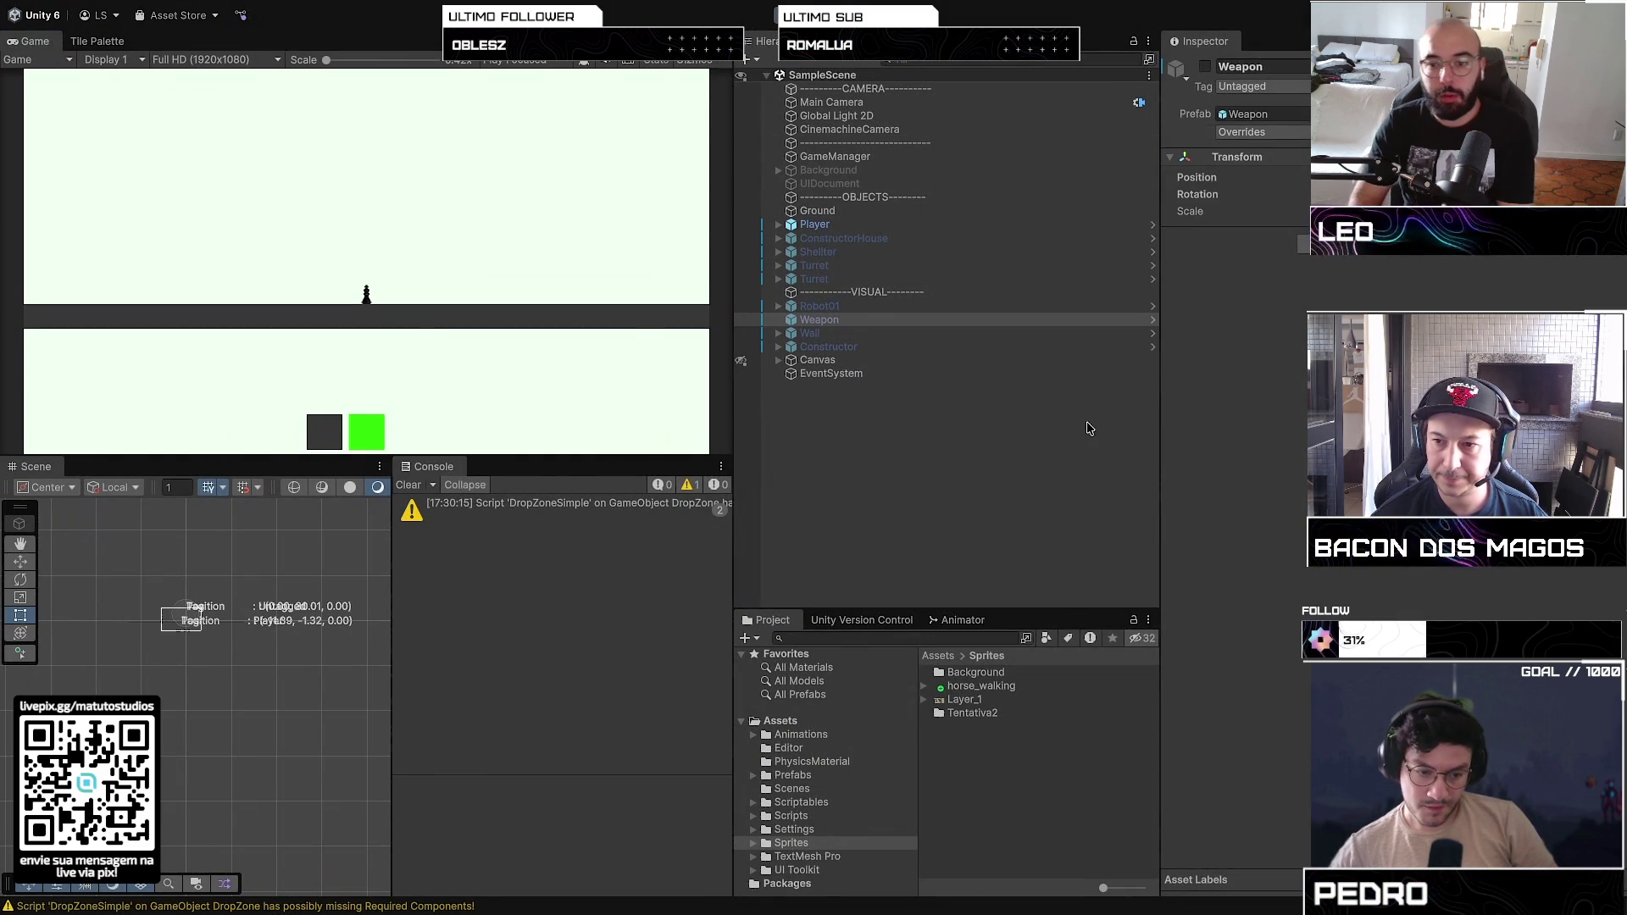
Step: Expand the horse_walking sprite sheet to show its individual frames
click(924, 686)
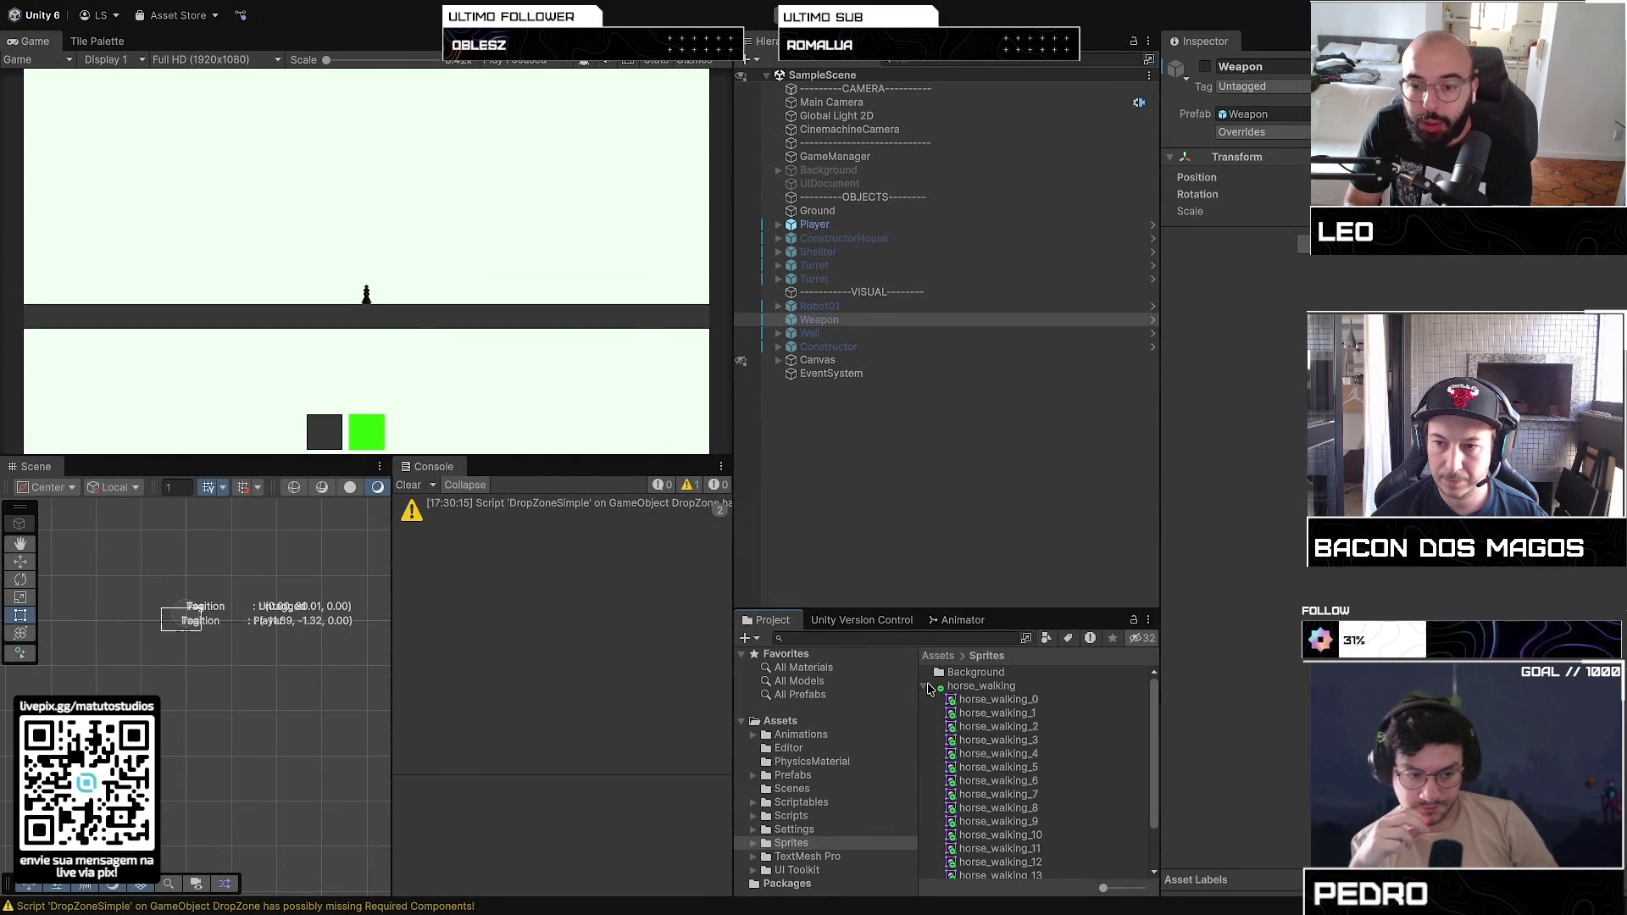
scroll(1051, 734, down, 2)
scroll(1051, 734, up, 2)
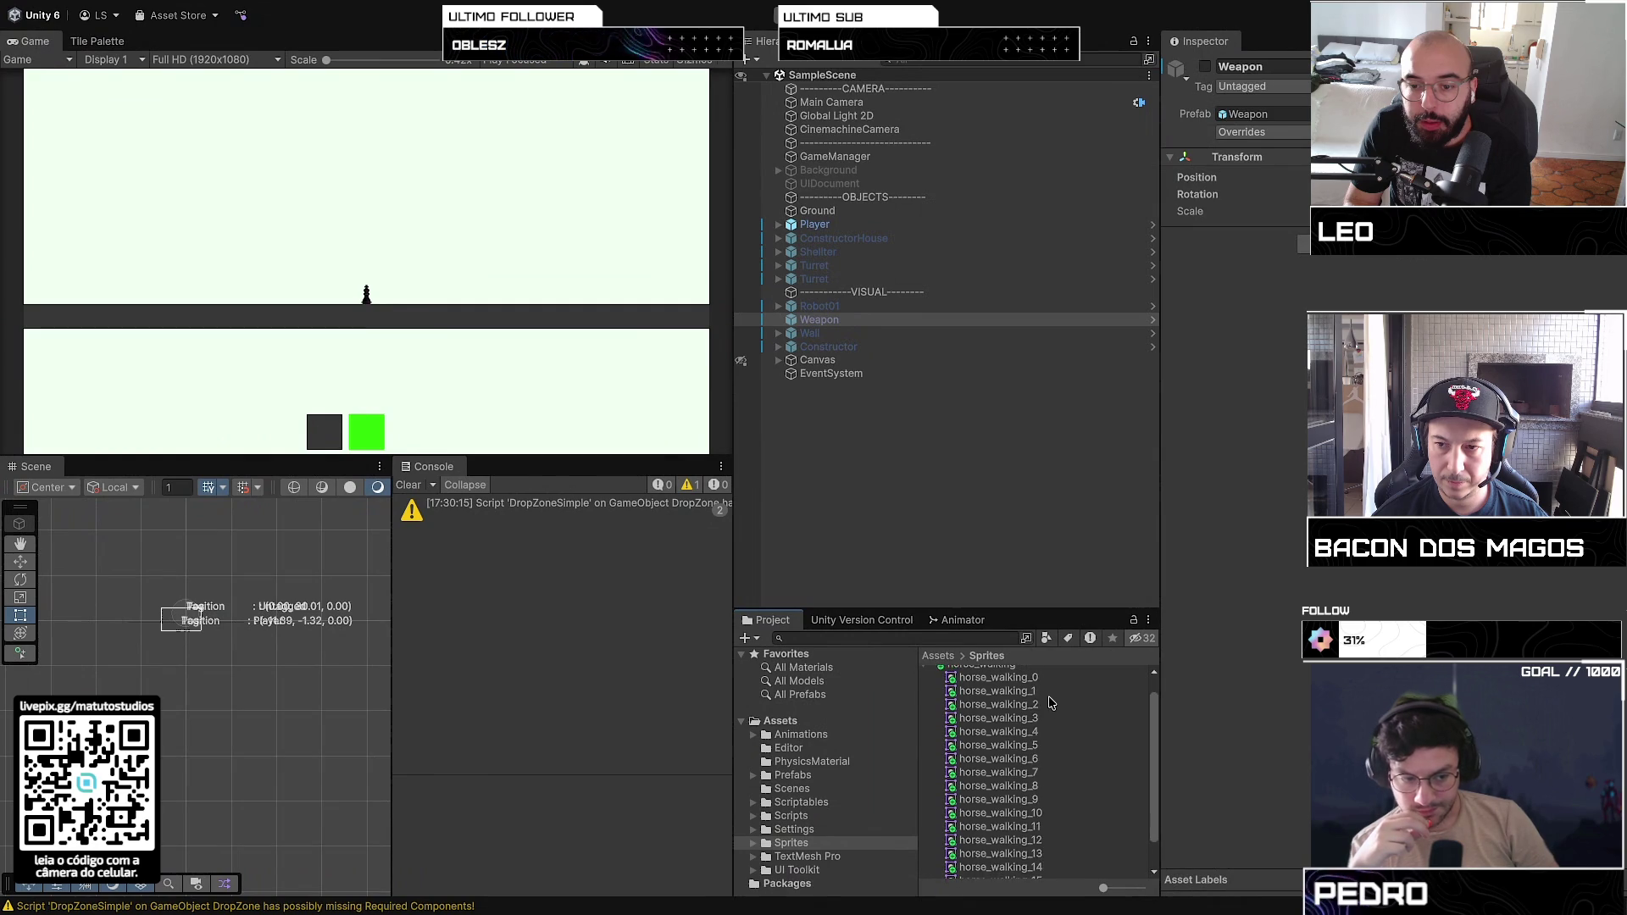
Step: Open the Player animator controller from Assets/Animations/Player and select its Walking state
click(874, 736)
click(975, 672)
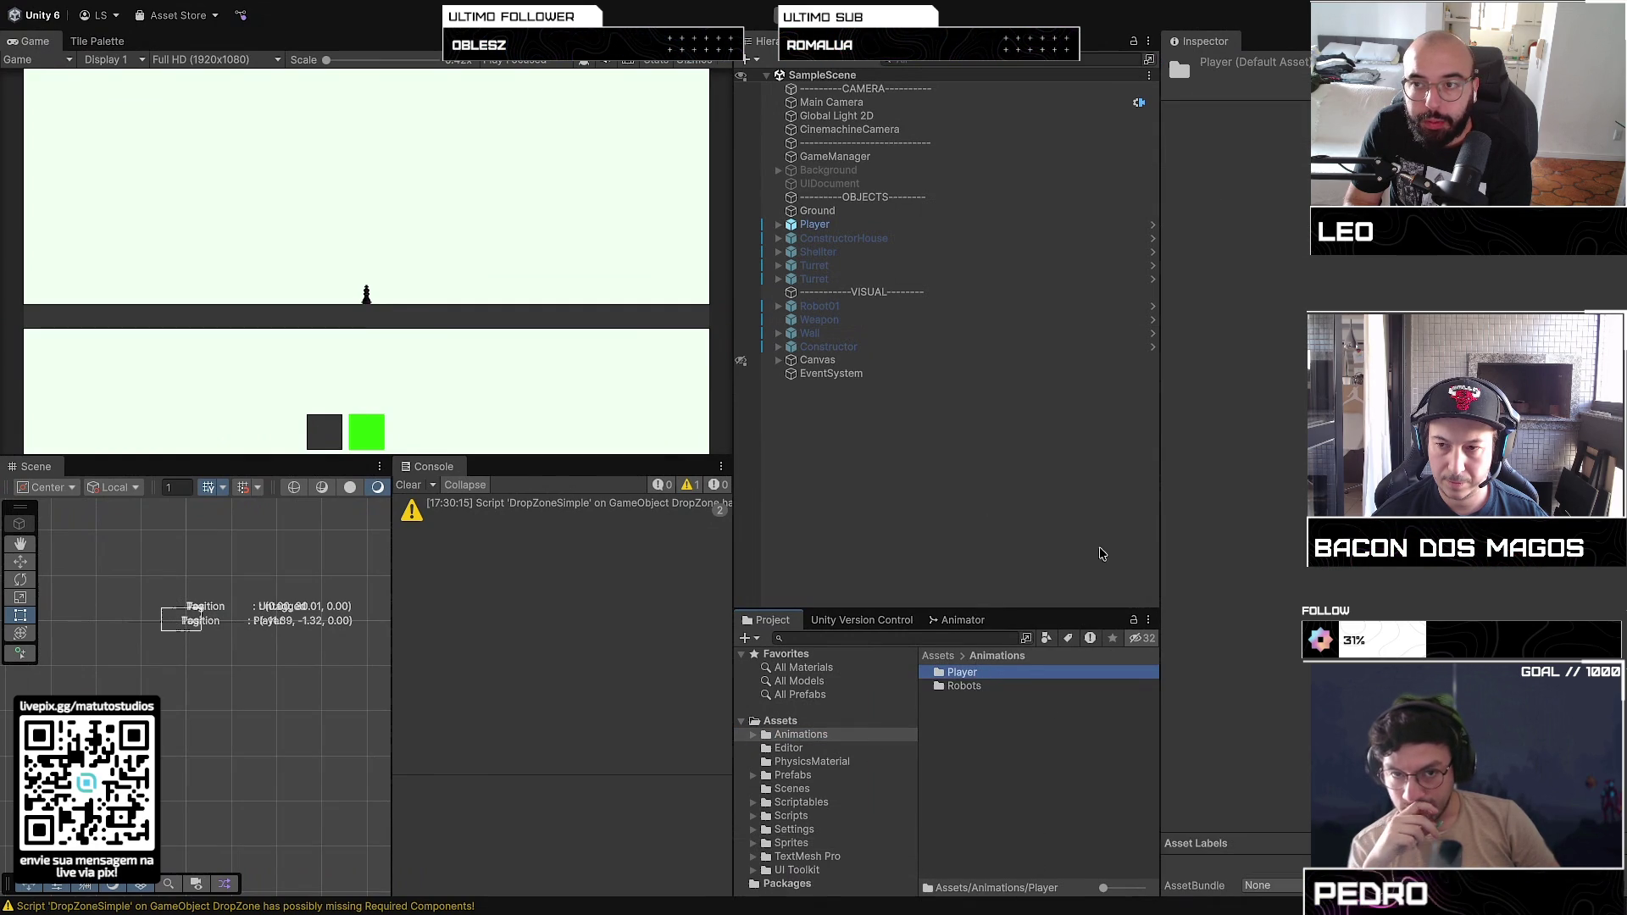
double_click(971, 675)
click(938, 676)
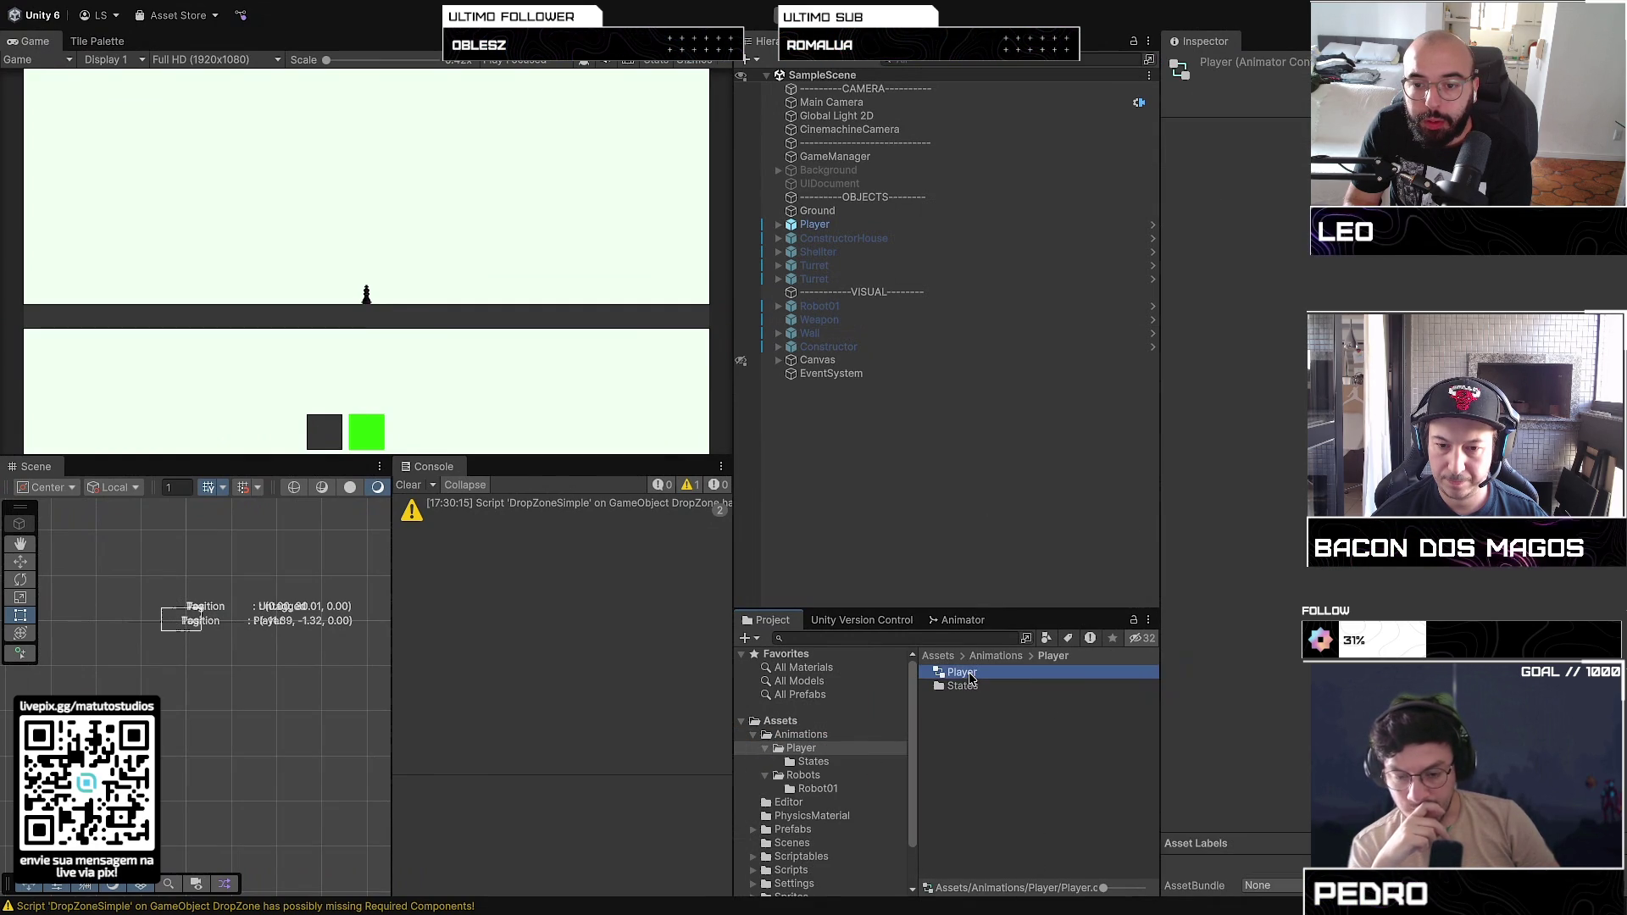
click(938, 676)
double_click(938, 677)
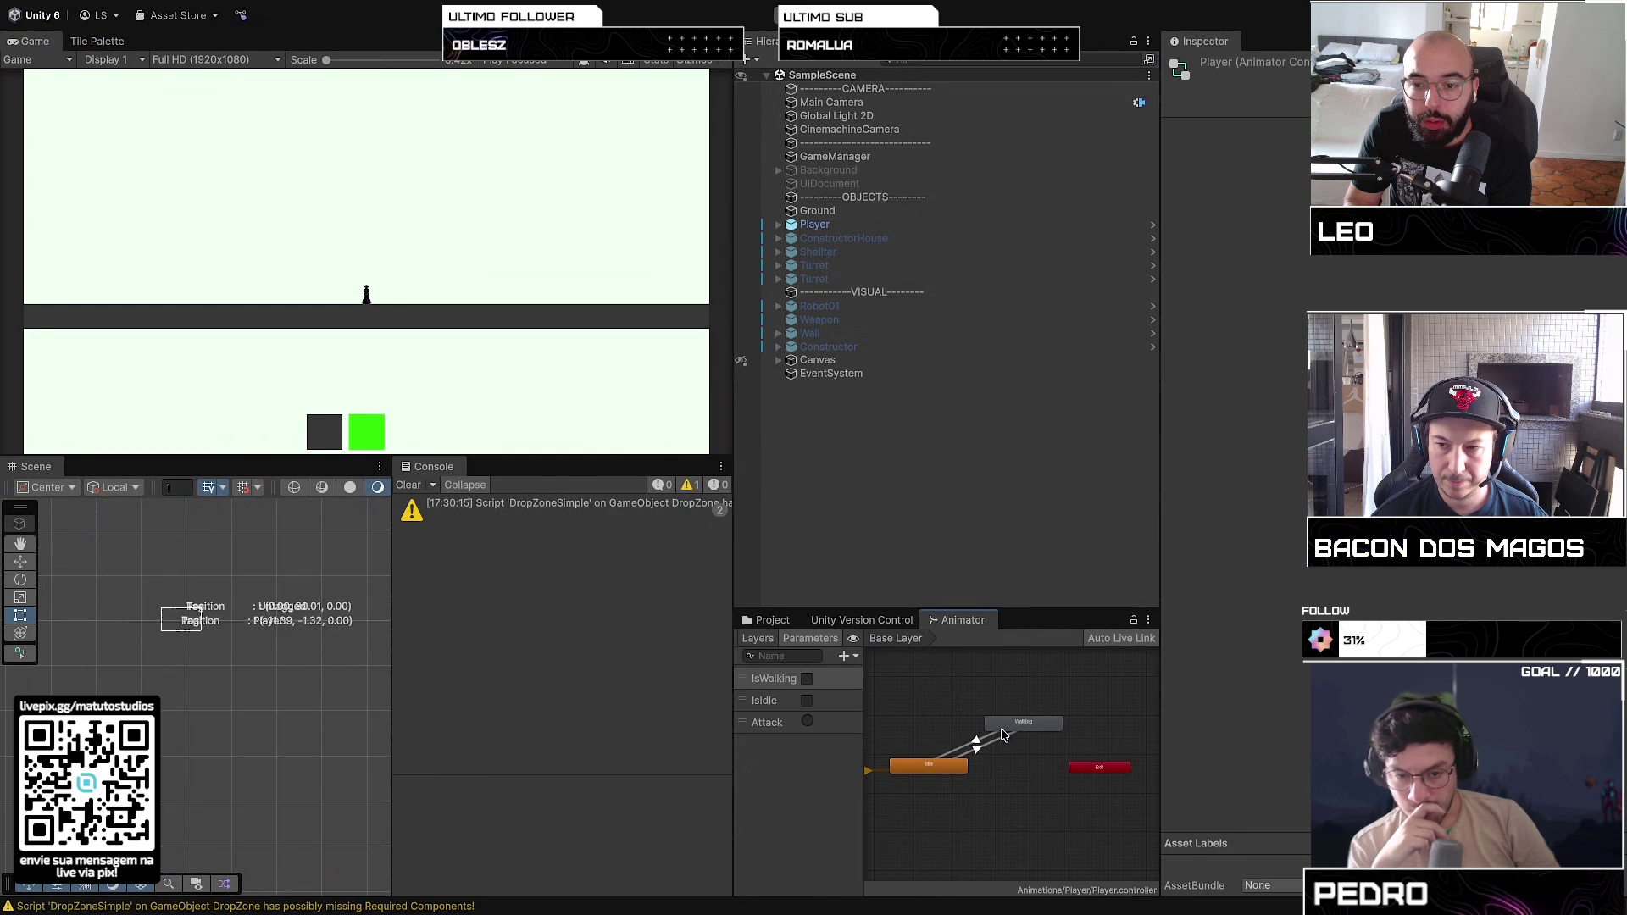
click(1027, 729)
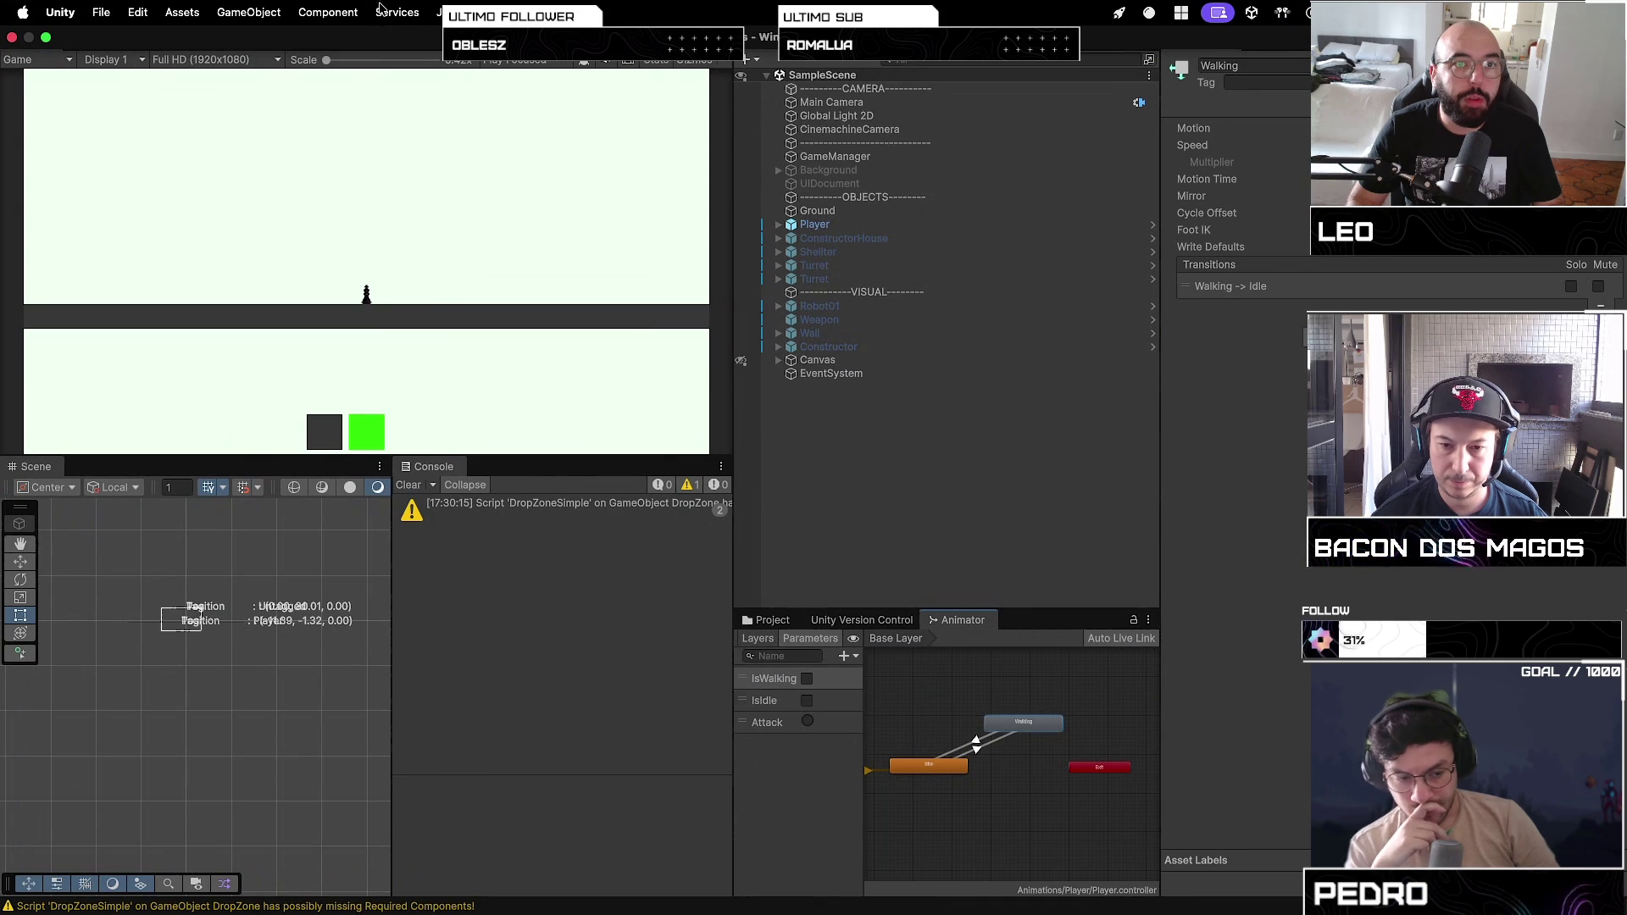
Step: Open the Animation editor from Window > Animation and dock it into the editor layout
click(419, 11)
mouse_move(315, 14)
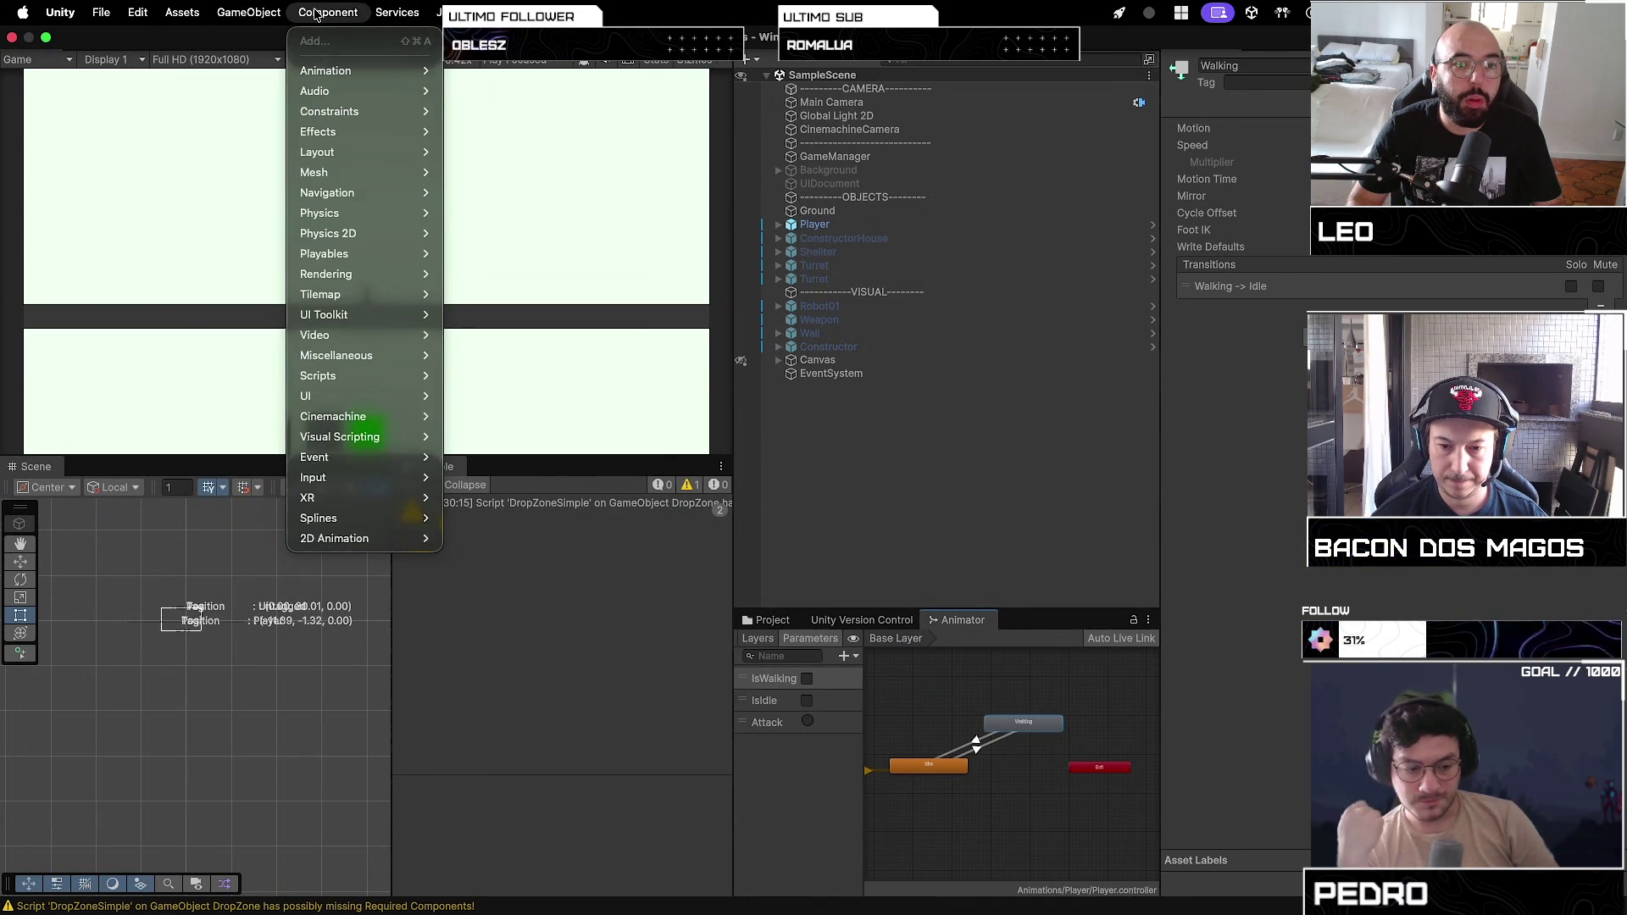
mouse_move(361, 75)
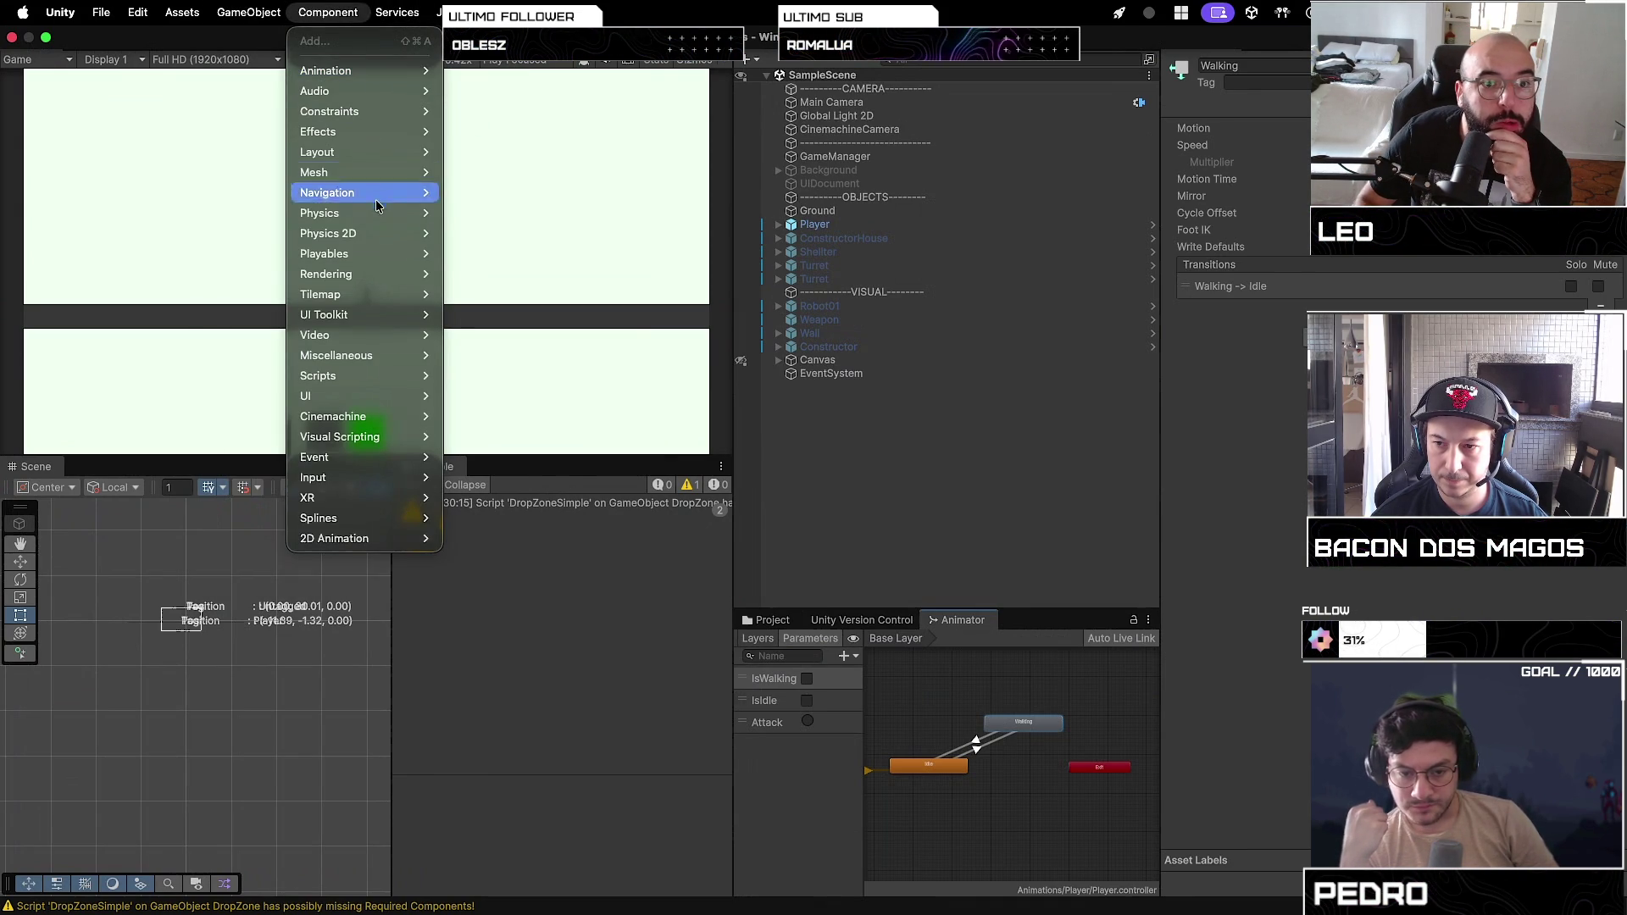
mouse_move(488, 12)
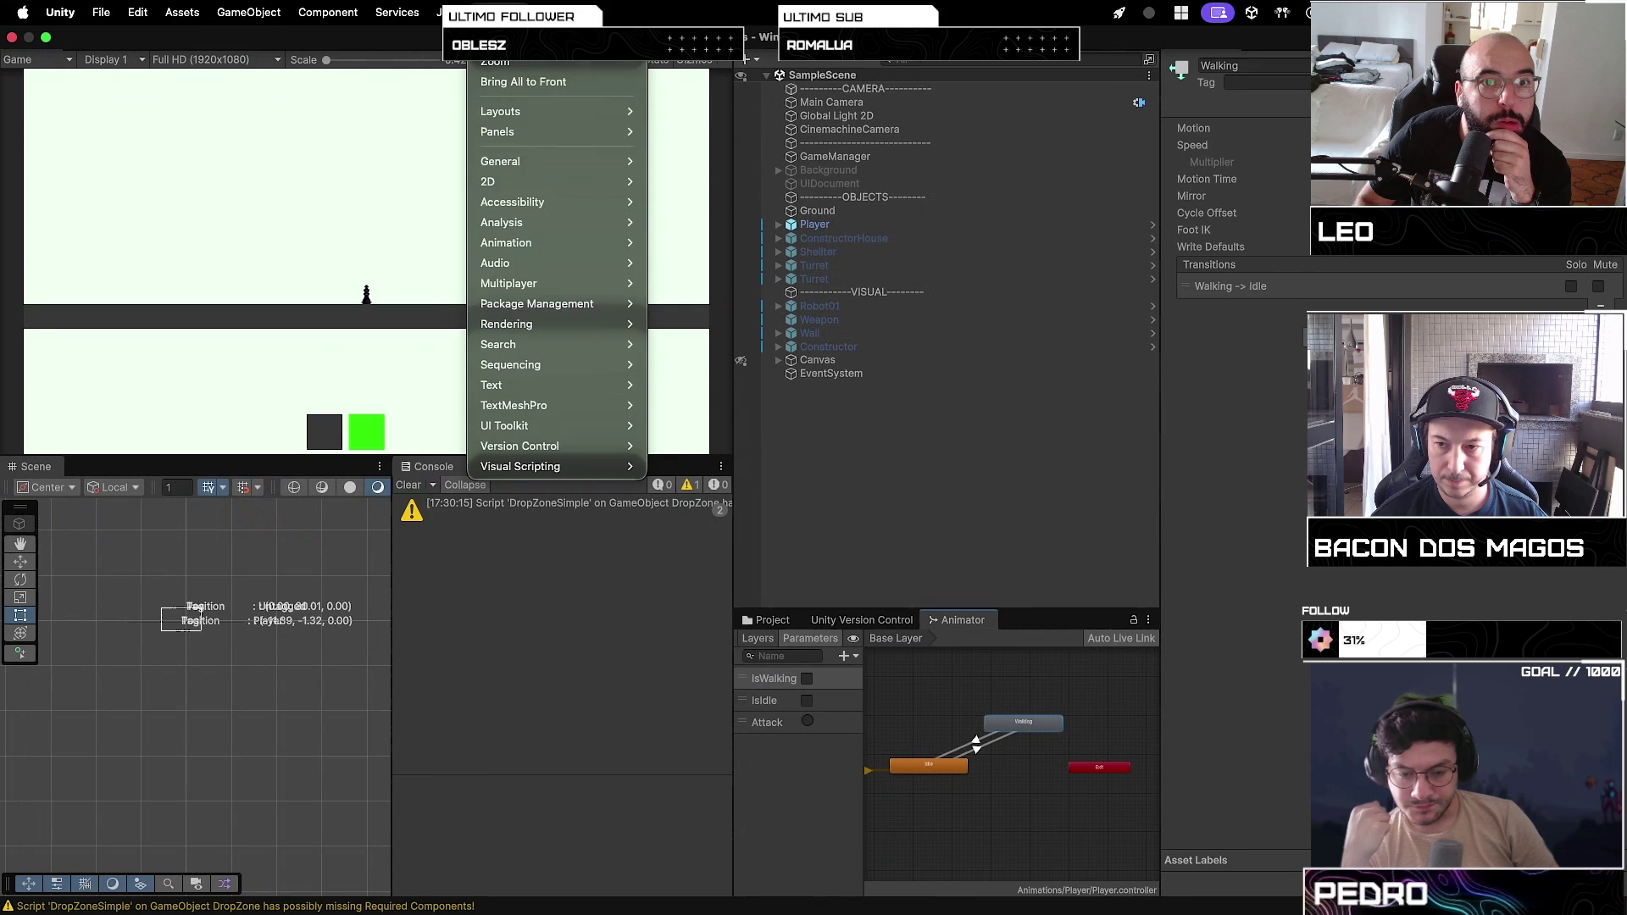
mouse_move(570, 243)
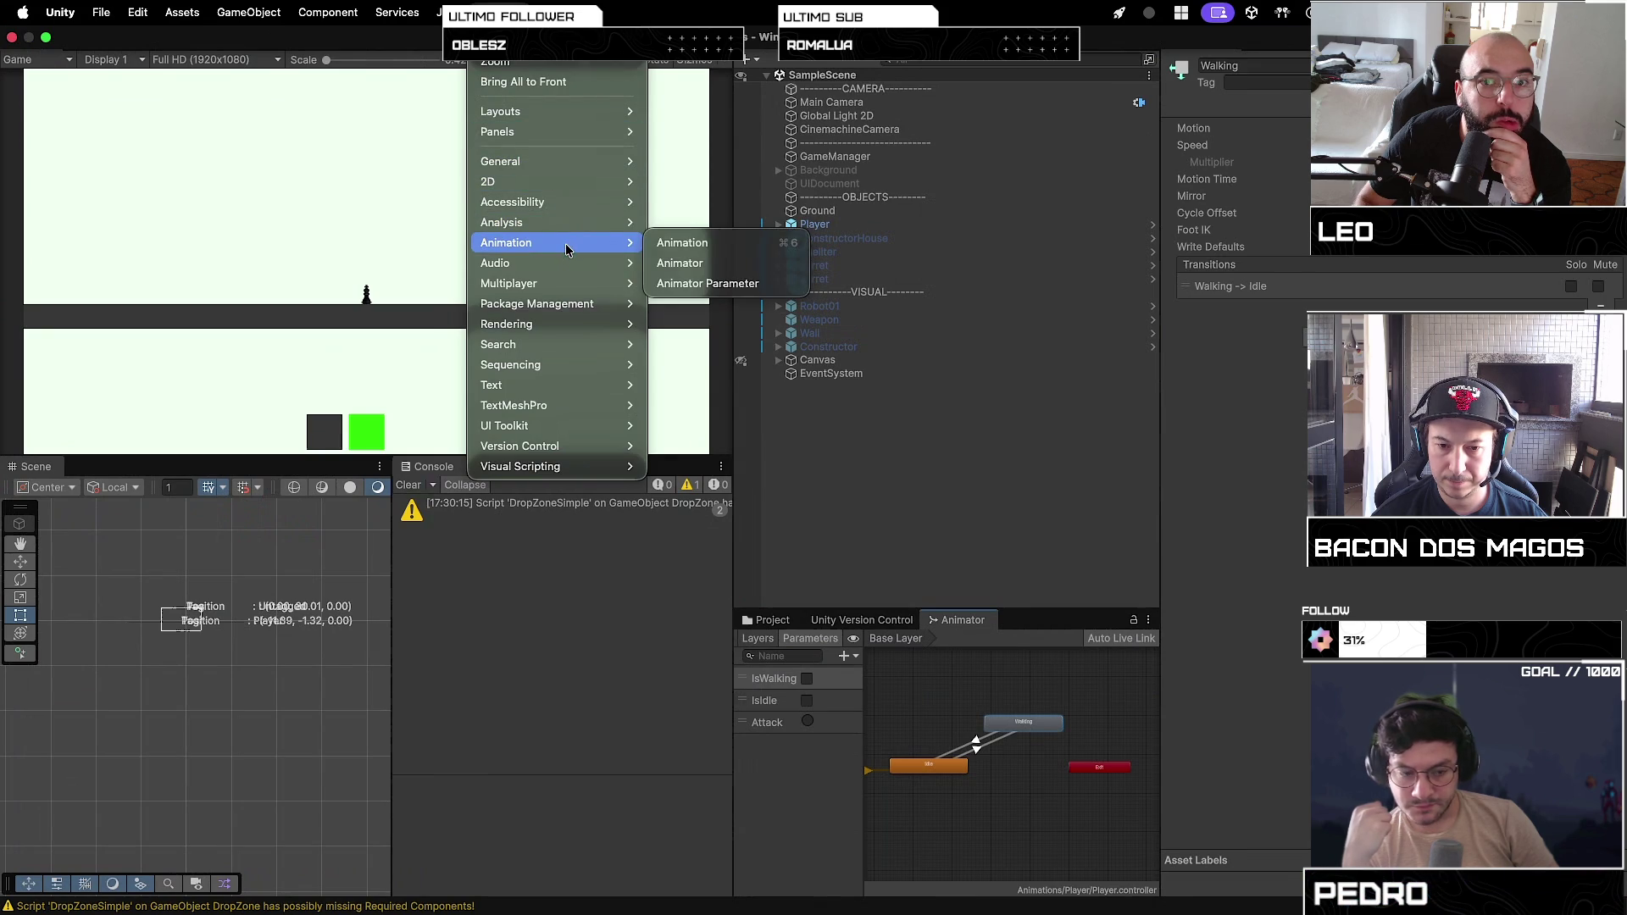
click(682, 243)
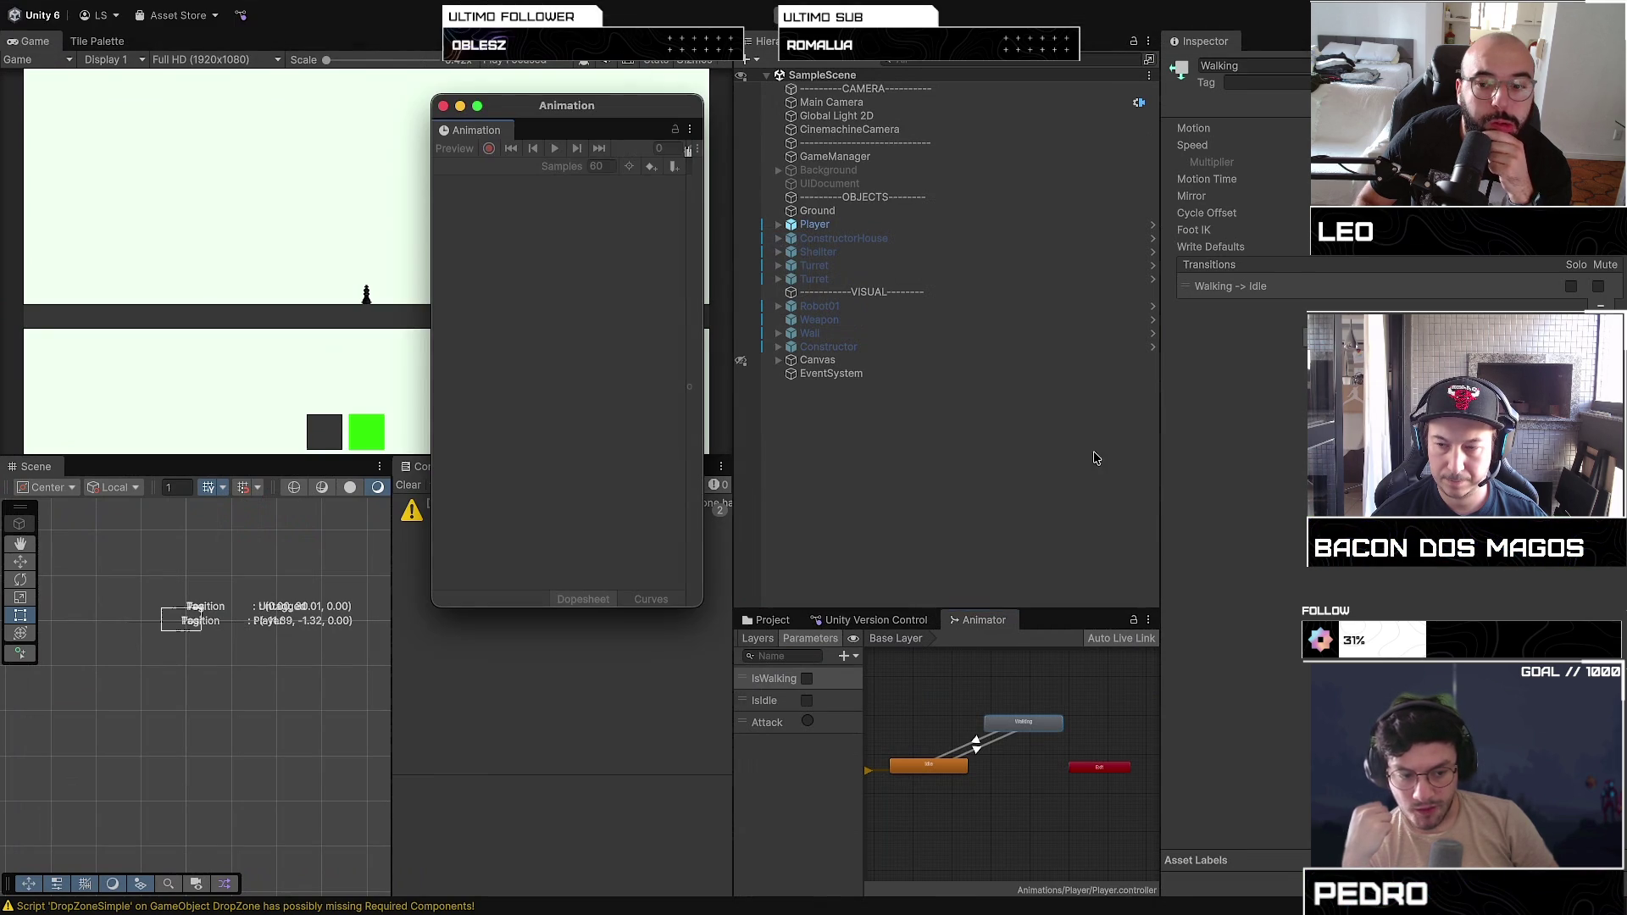
drag(471, 140, 1042, 570)
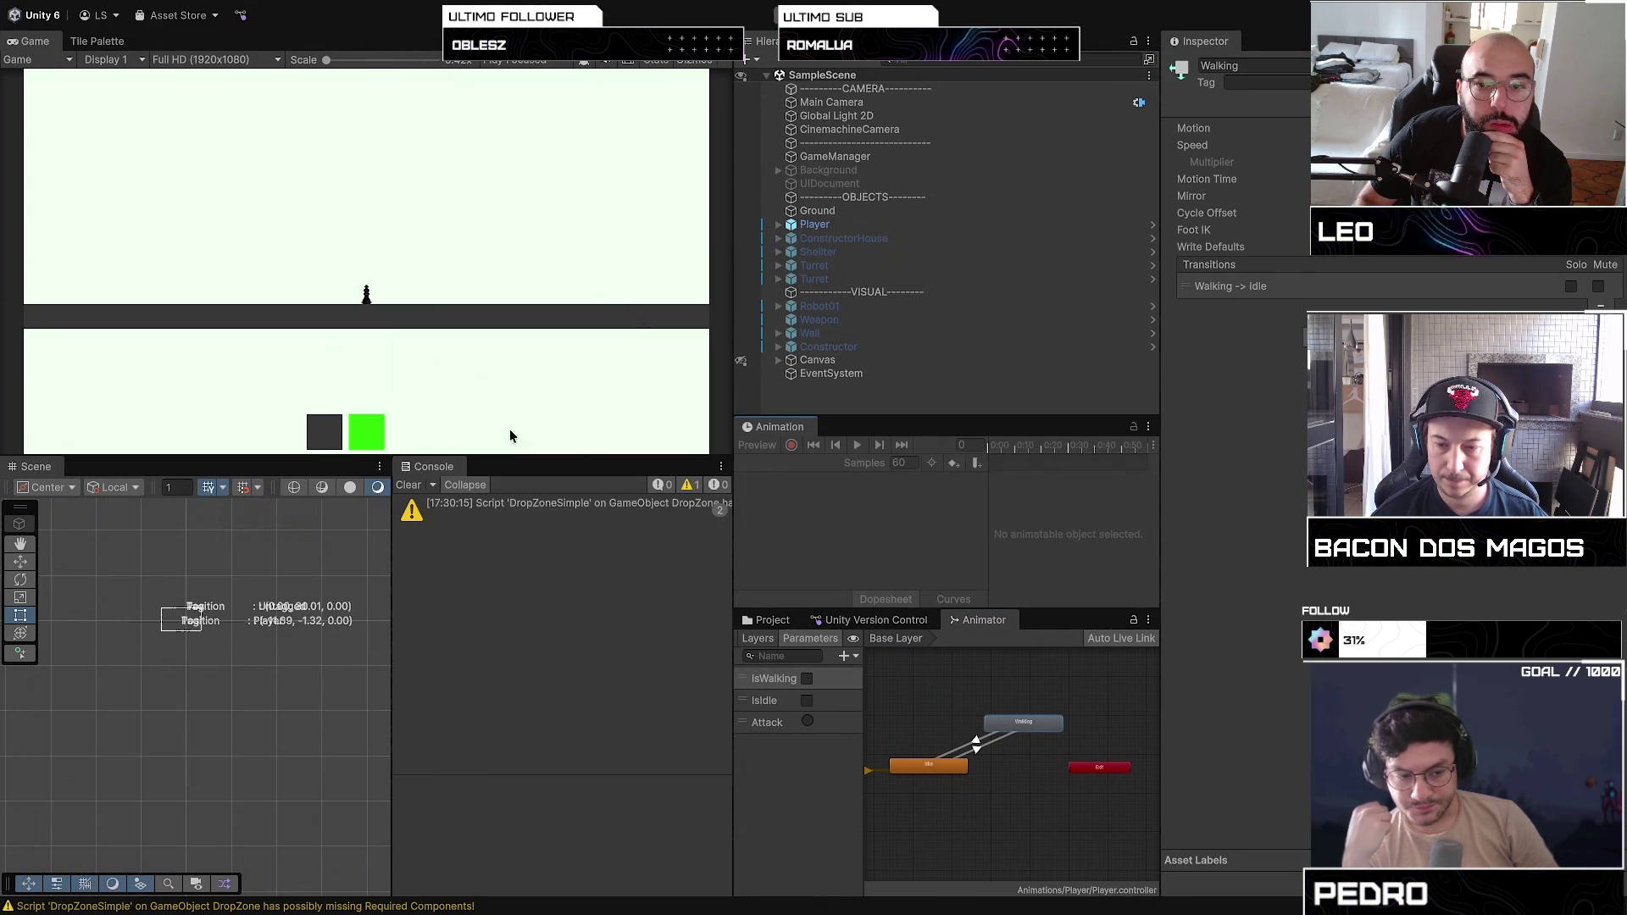
Step: Tab the Animation editor beside the Animator, reshow the Animator graph and widen its panel
drag(784, 417, 785, 398)
mouse_move(885, 600)
mouse_down()
mouse_move(1044, 637)
mouse_move(1079, 615)
mouse_up()
click(967, 526)
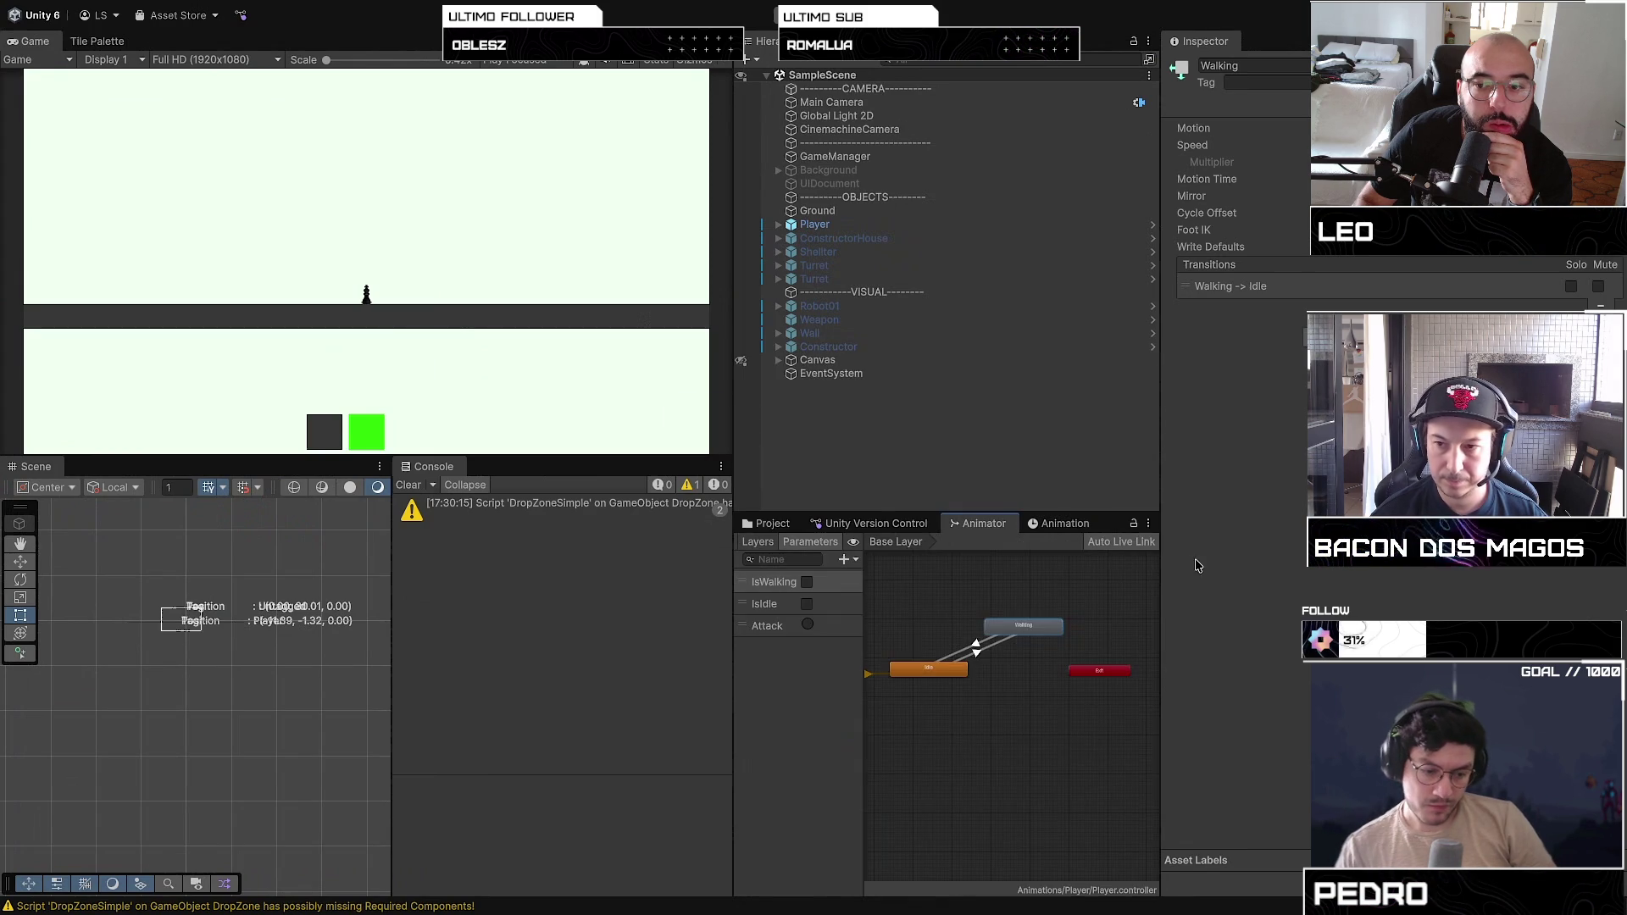
drag(1160, 560, 1427, 562)
mouse_move(734, 584)
mouse_down()
mouse_move(648, 586)
mouse_move(713, 582)
mouse_up()
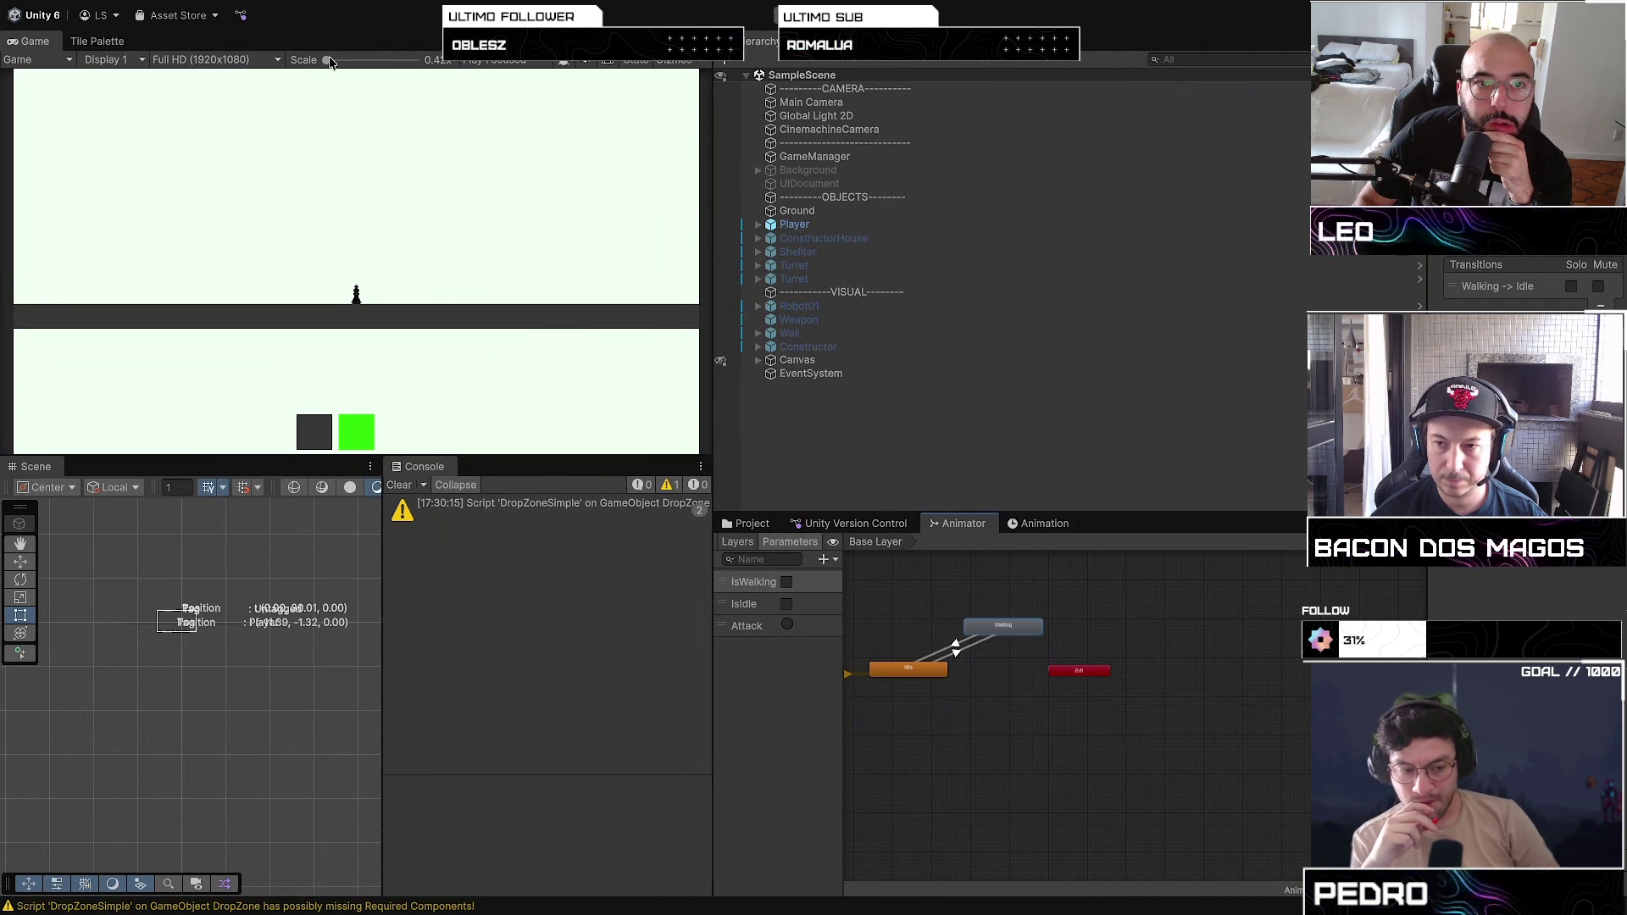
Step: Dock the Animation editor below the Scene view, widen that column and select the Idle state
mouse_move(323, 58)
mouse_down()
mouse_move(365, 62)
mouse_move(281, 64)
mouse_up()
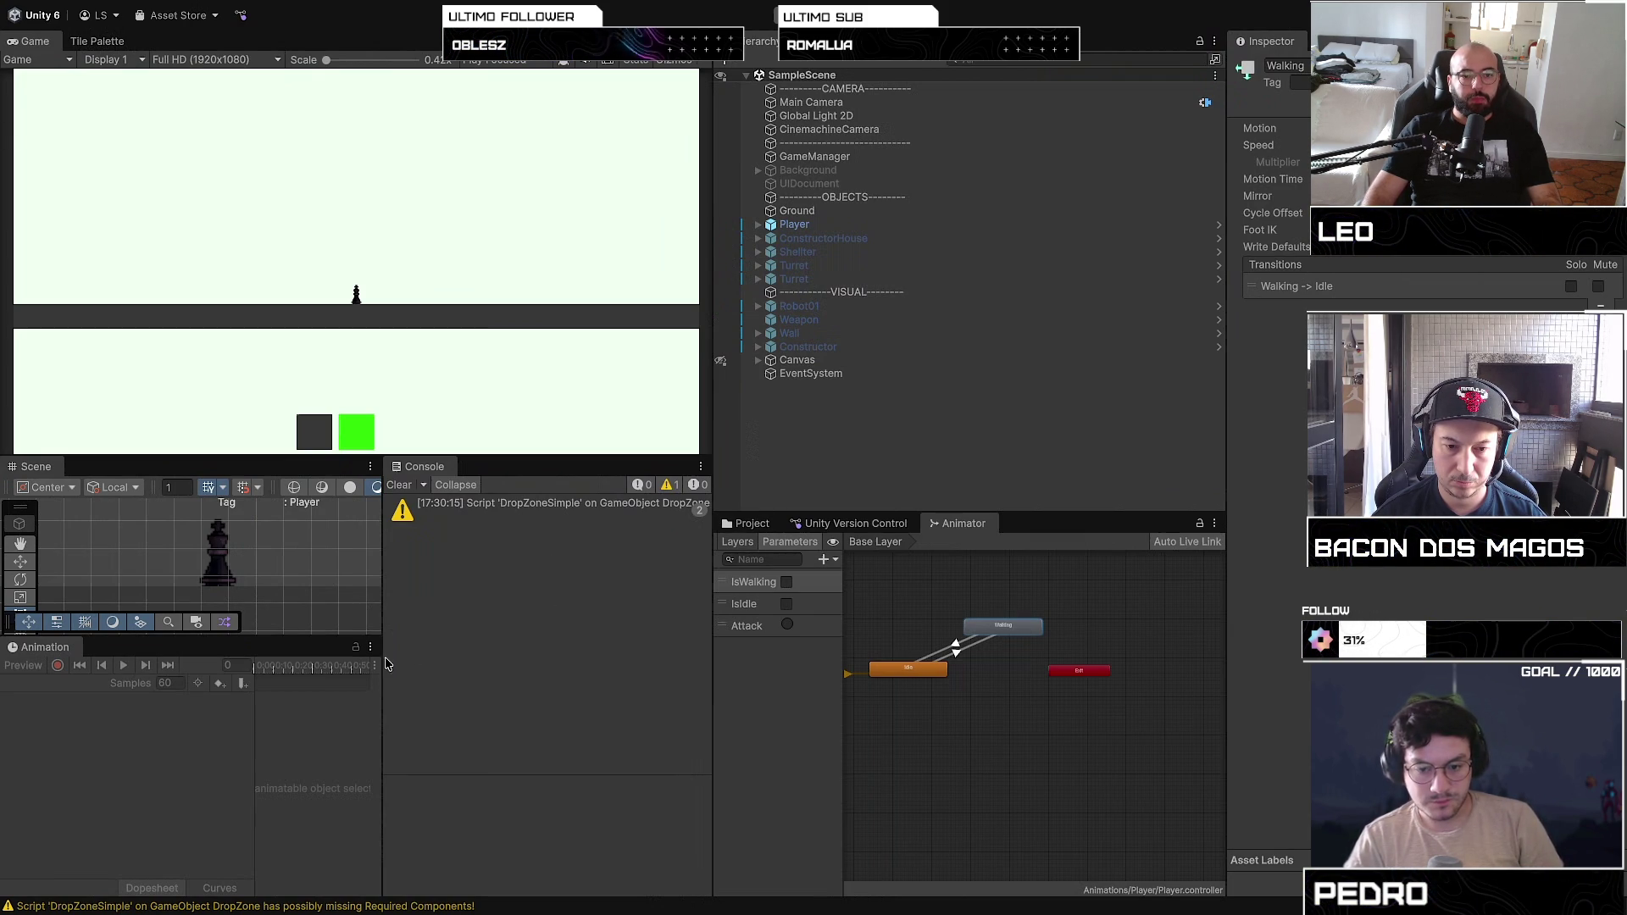
mouse_move(382, 680)
mouse_down()
mouse_move(627, 678)
mouse_move(577, 678)
mouse_up()
click(917, 679)
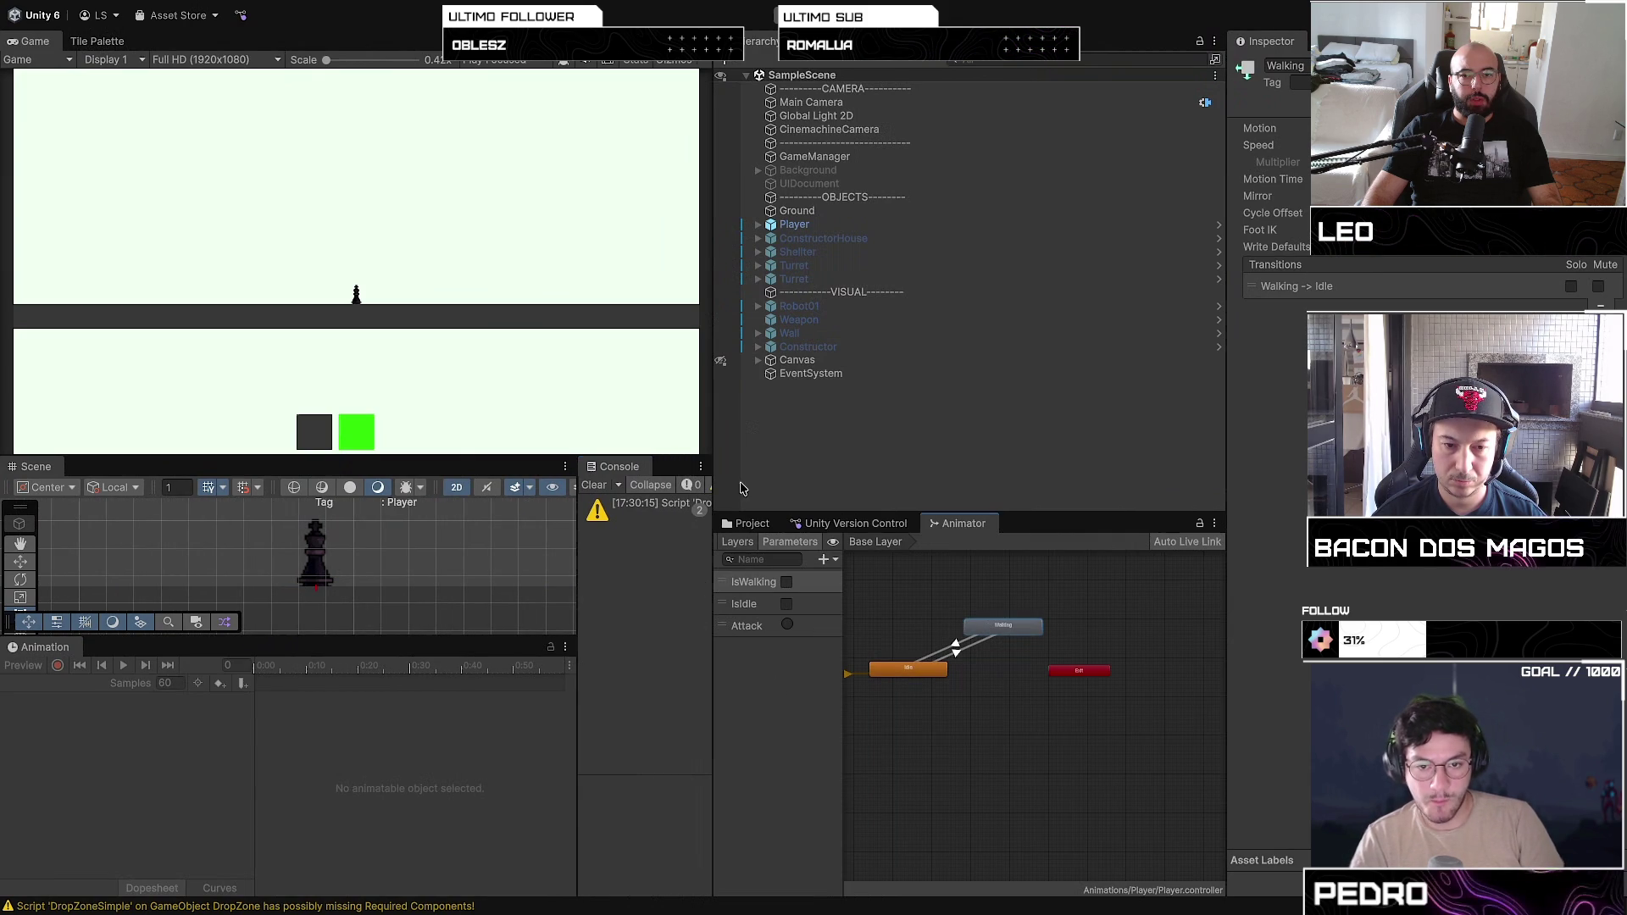
click(747, 523)
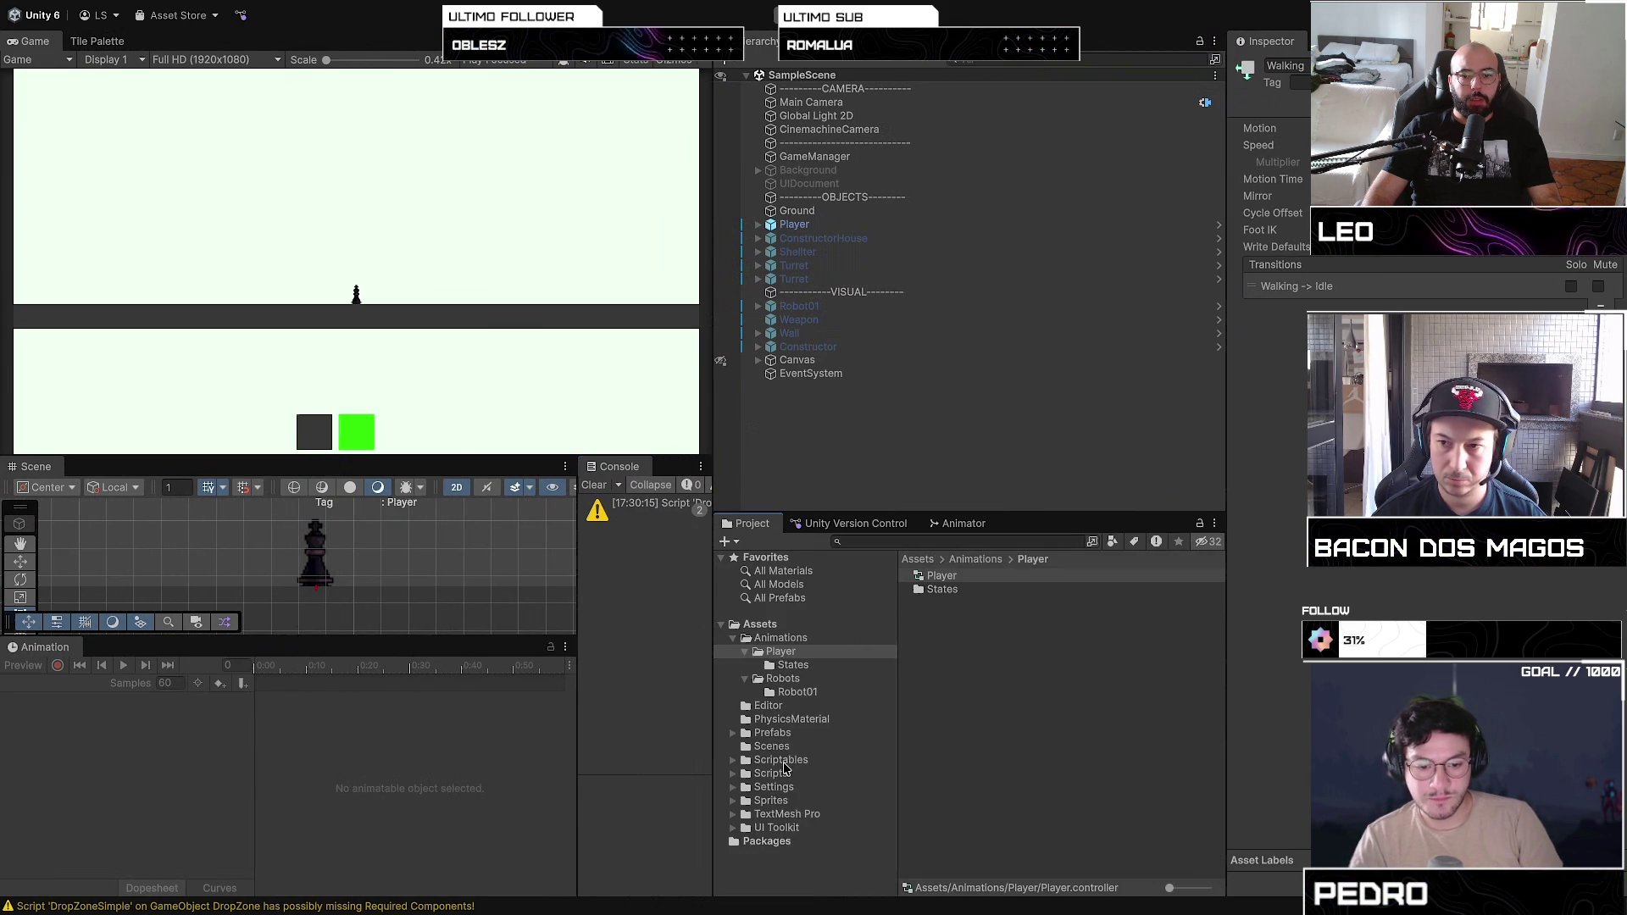
Step: Step through the horse_walking frames in the Sprites folder, then select the Player in the scene
click(771, 800)
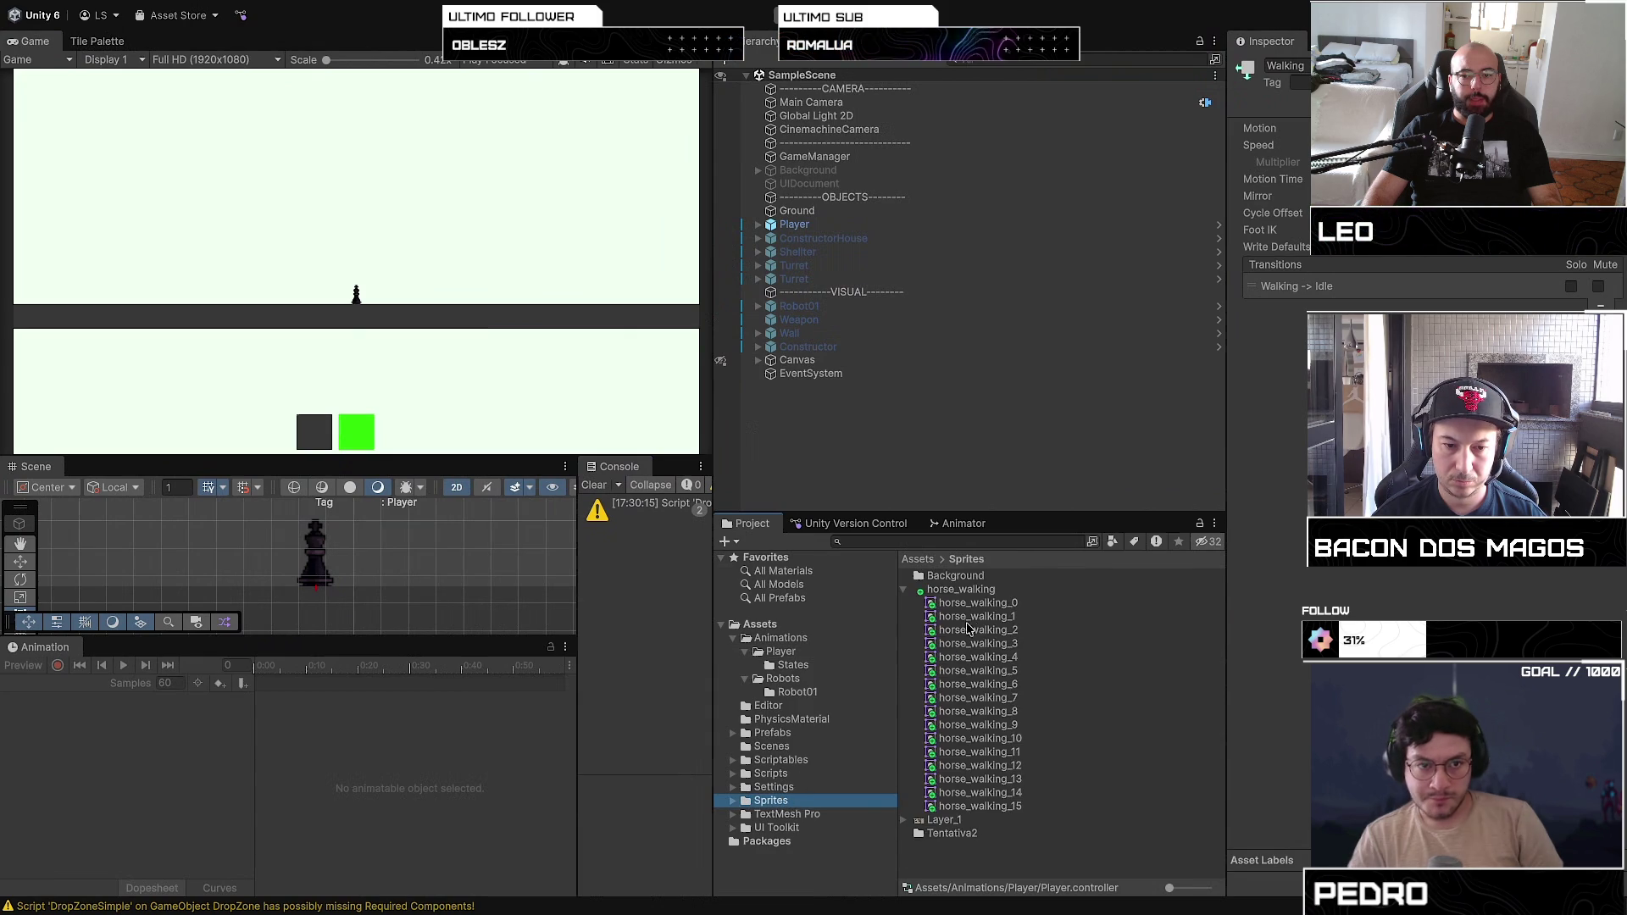
click(977, 602)
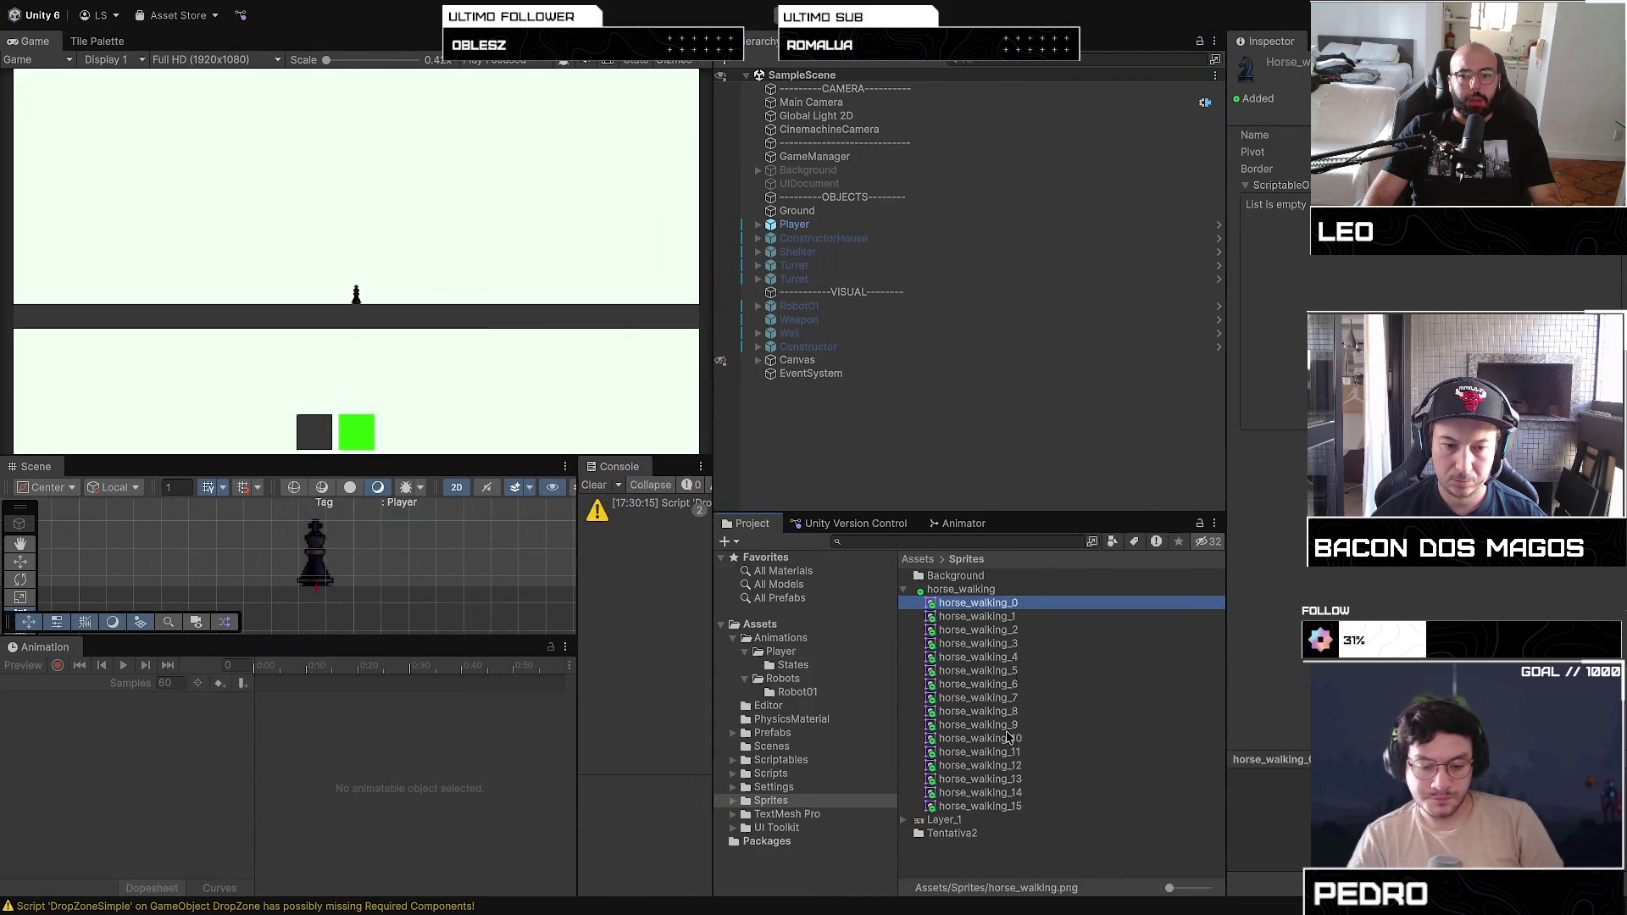
key(Down)
key(Down)
key(Down)
key(Down)
key(Down)
key(Down)
key(Up)
key(Up)
key(Up)
key(Up)
key(Up)
key(Up)
key(Down)
key(Down)
key(Down)
key(Down)
key(Down)
key(Down)
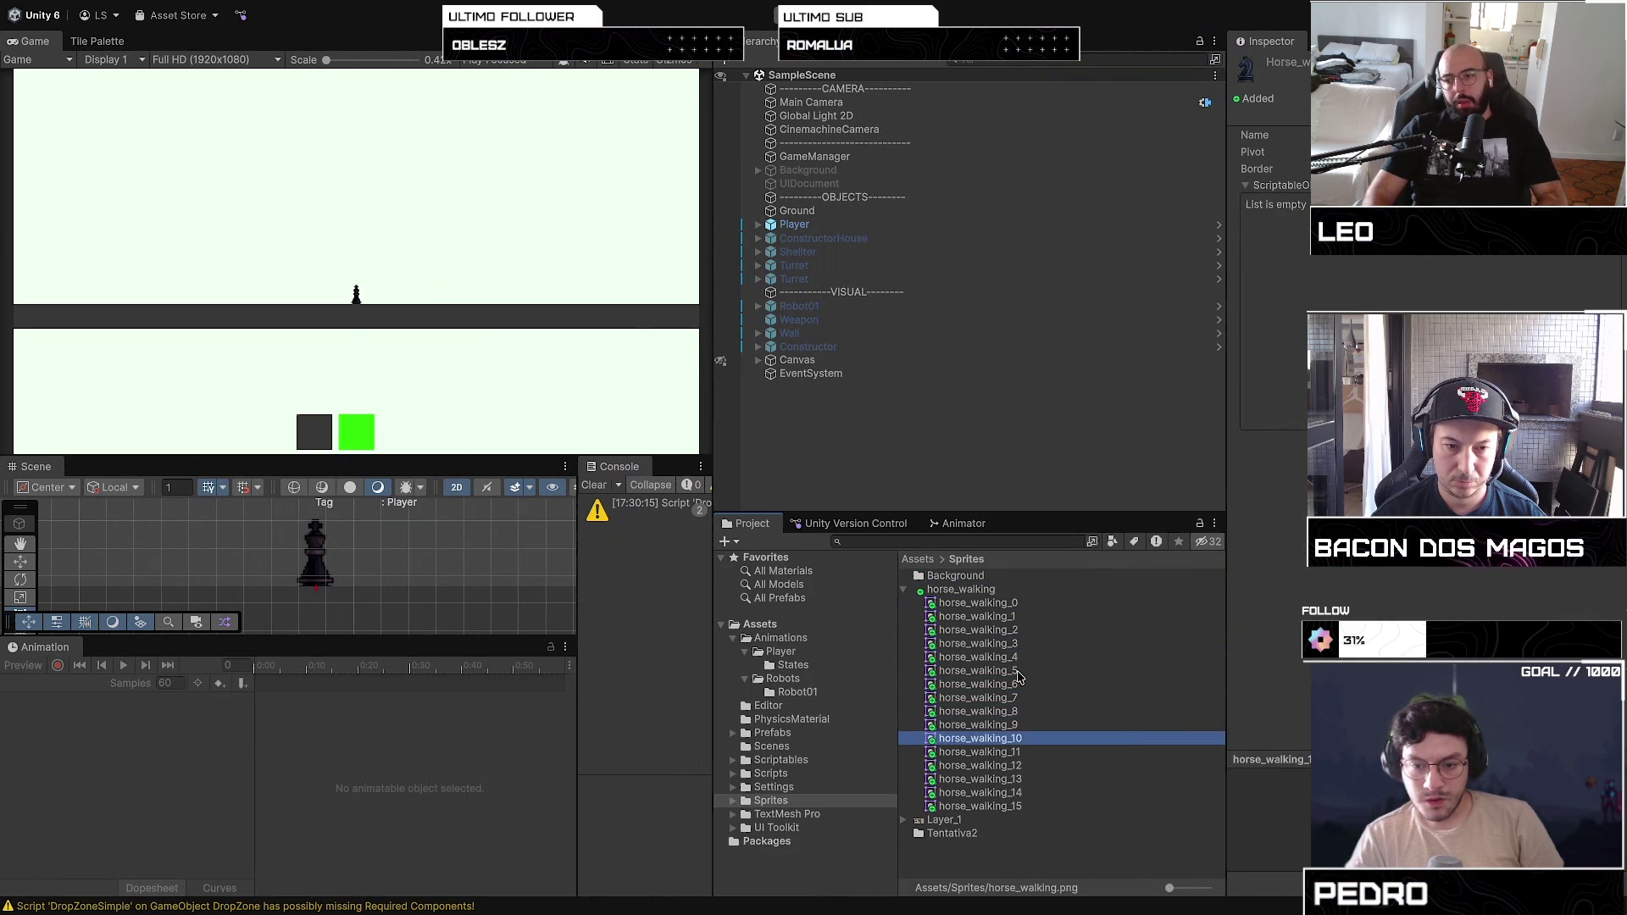
key(Down)
key(Up)
key(Up)
key(Up)
key(Up)
key(Up)
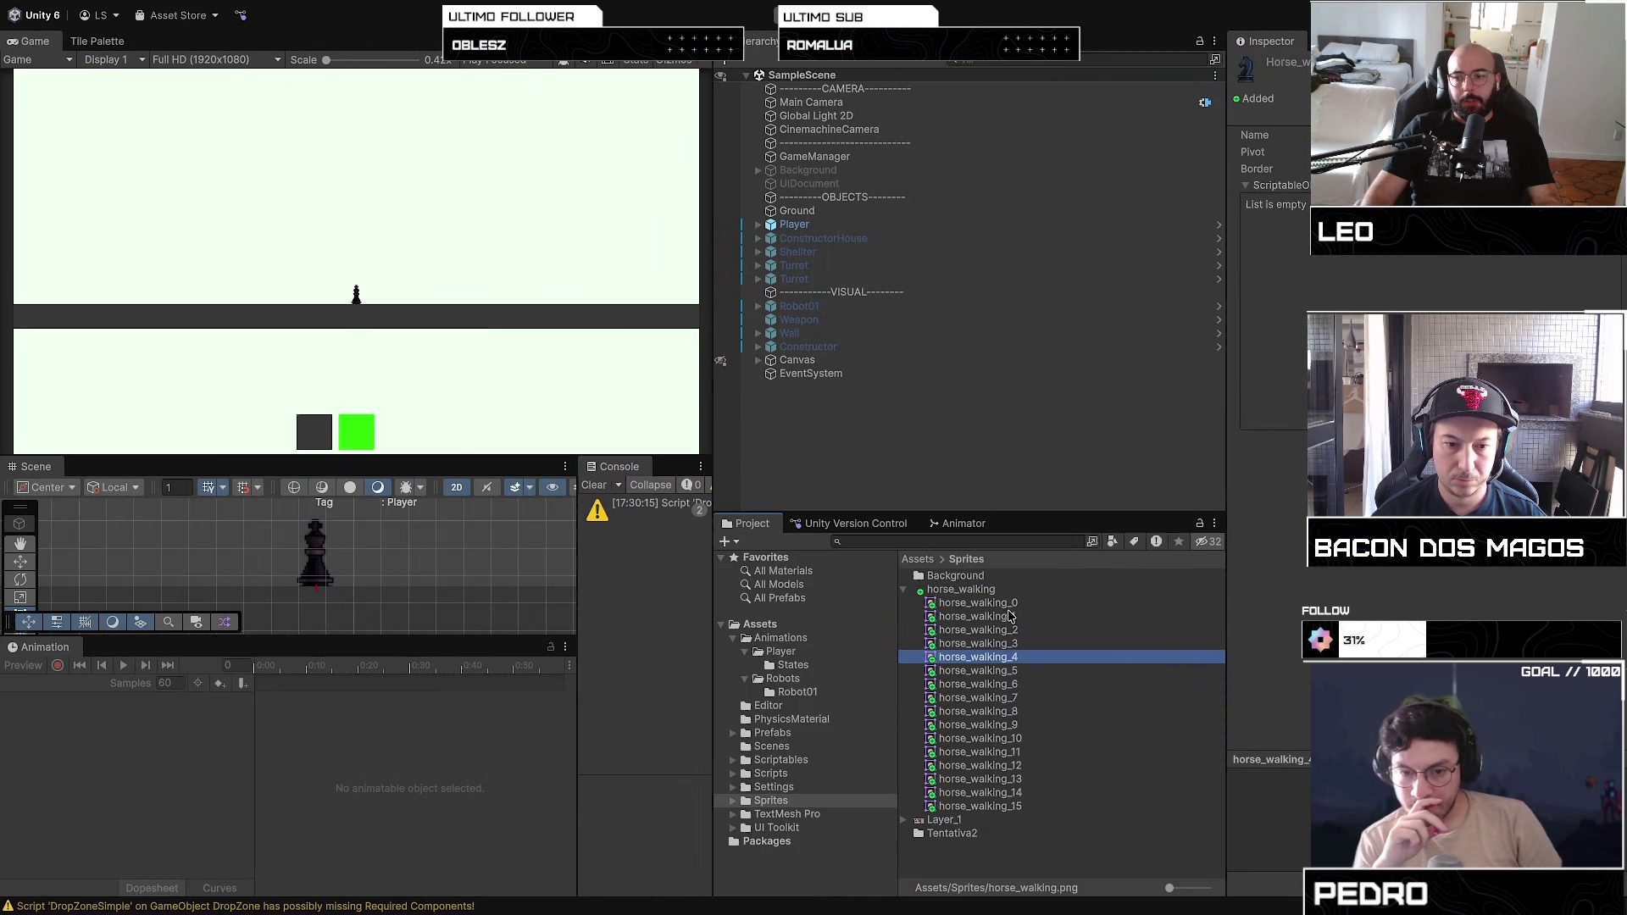
key(Up)
key(Up)
key(Up)
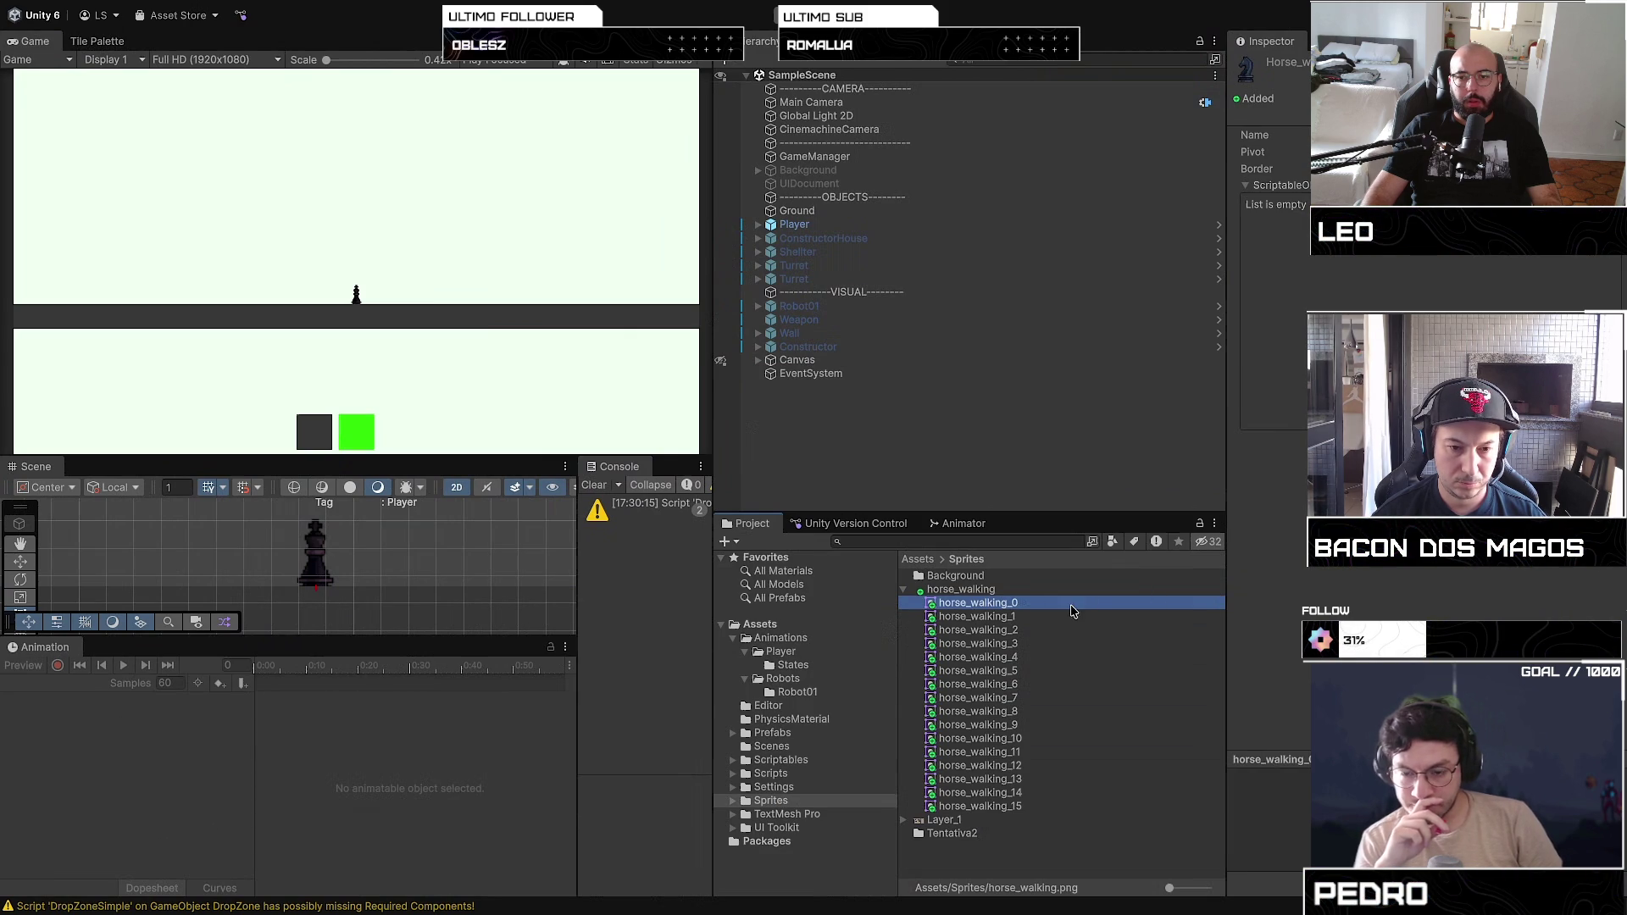
click(195, 712)
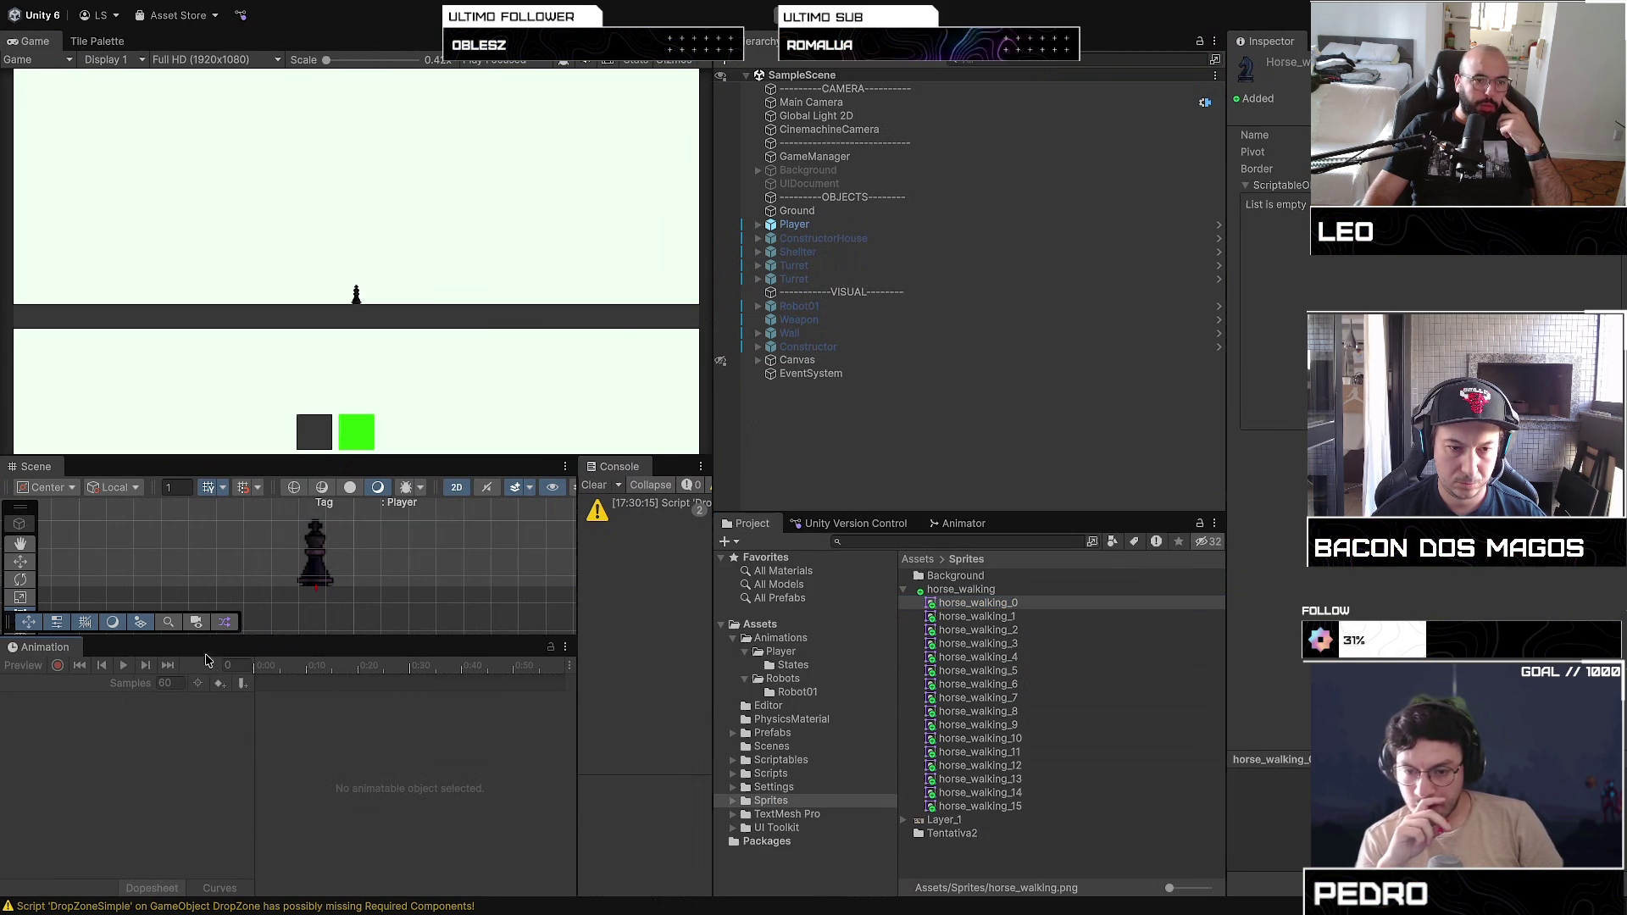
click(311, 560)
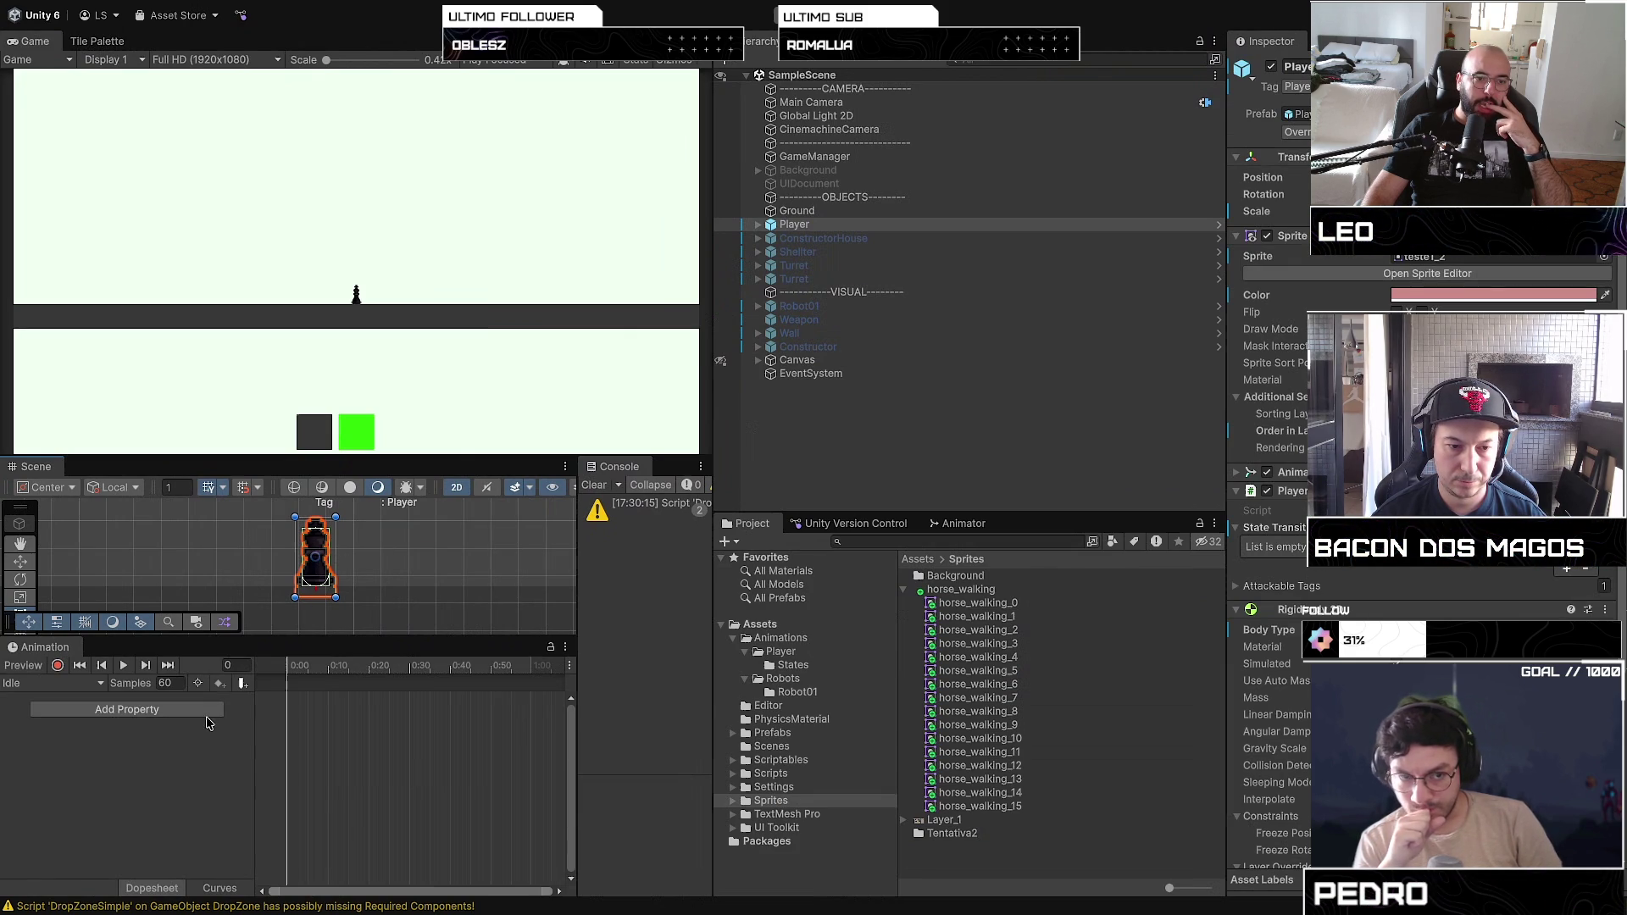
Step: Open the Player prefab and switch the Animation editor to the Walking clip
click(60, 683)
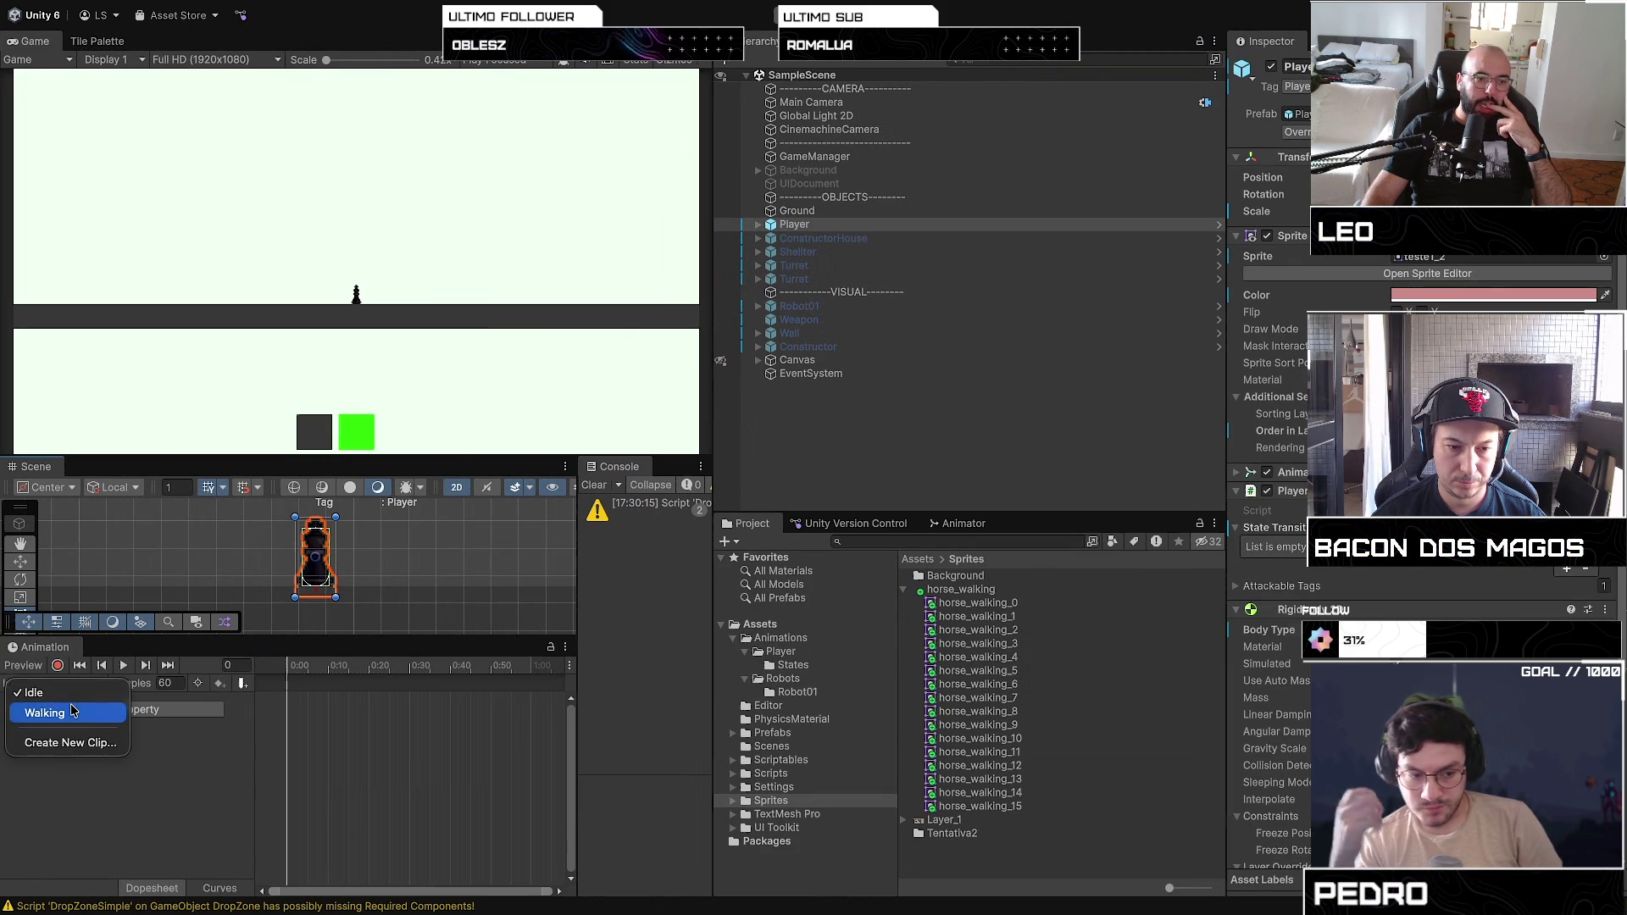
click(44, 712)
click(974, 603)
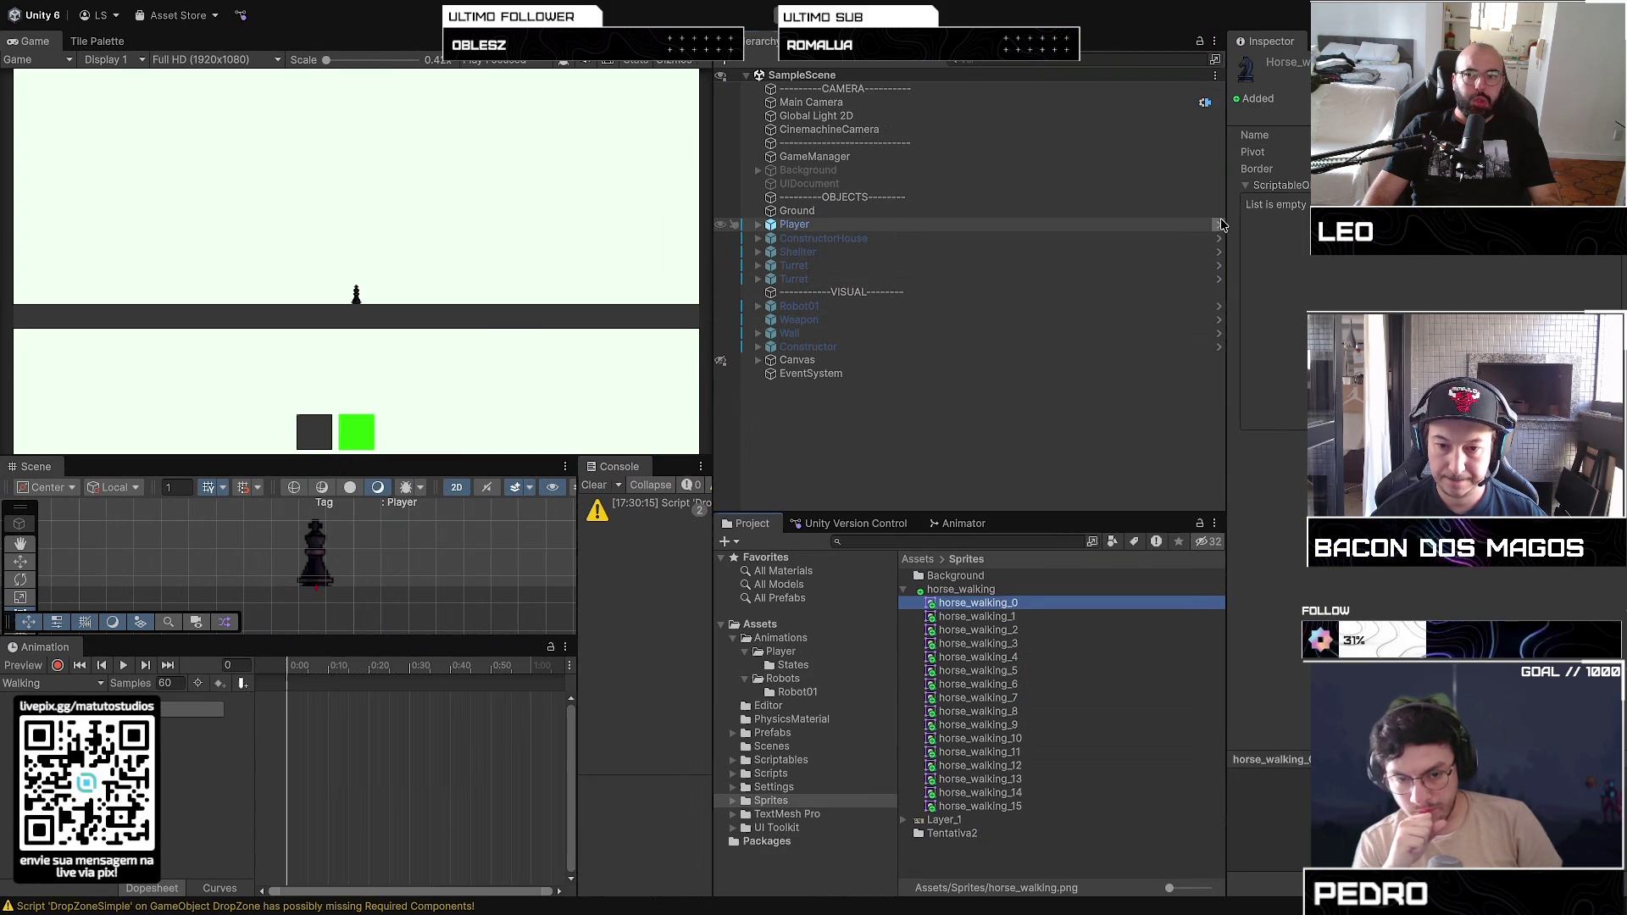
double_click(861, 226)
click(55, 683)
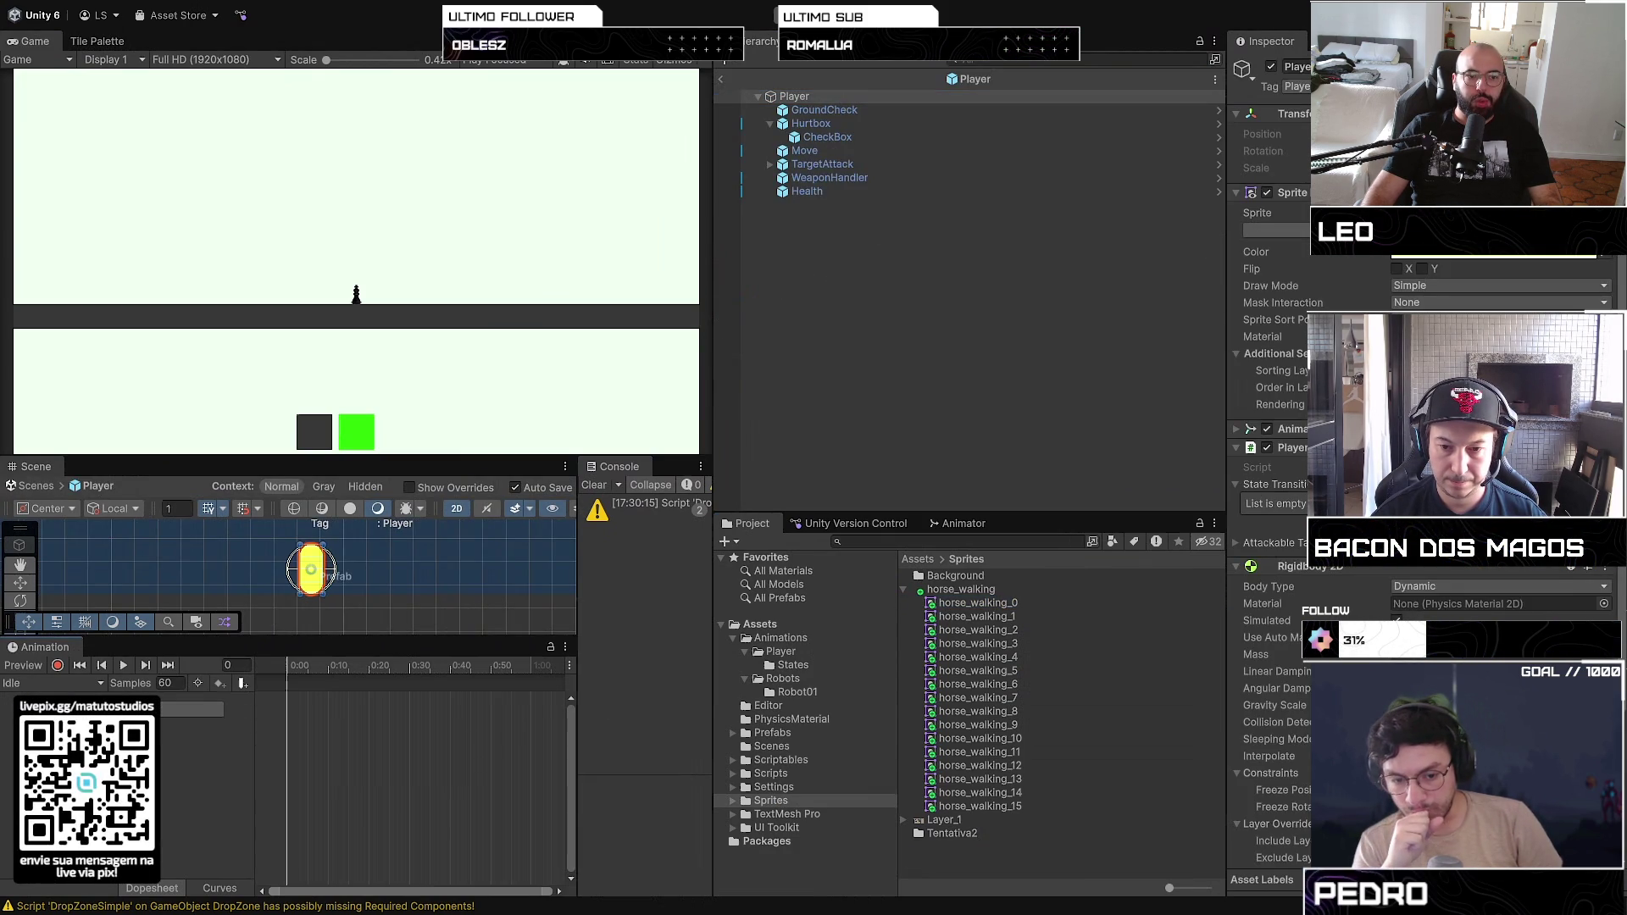
click(34, 706)
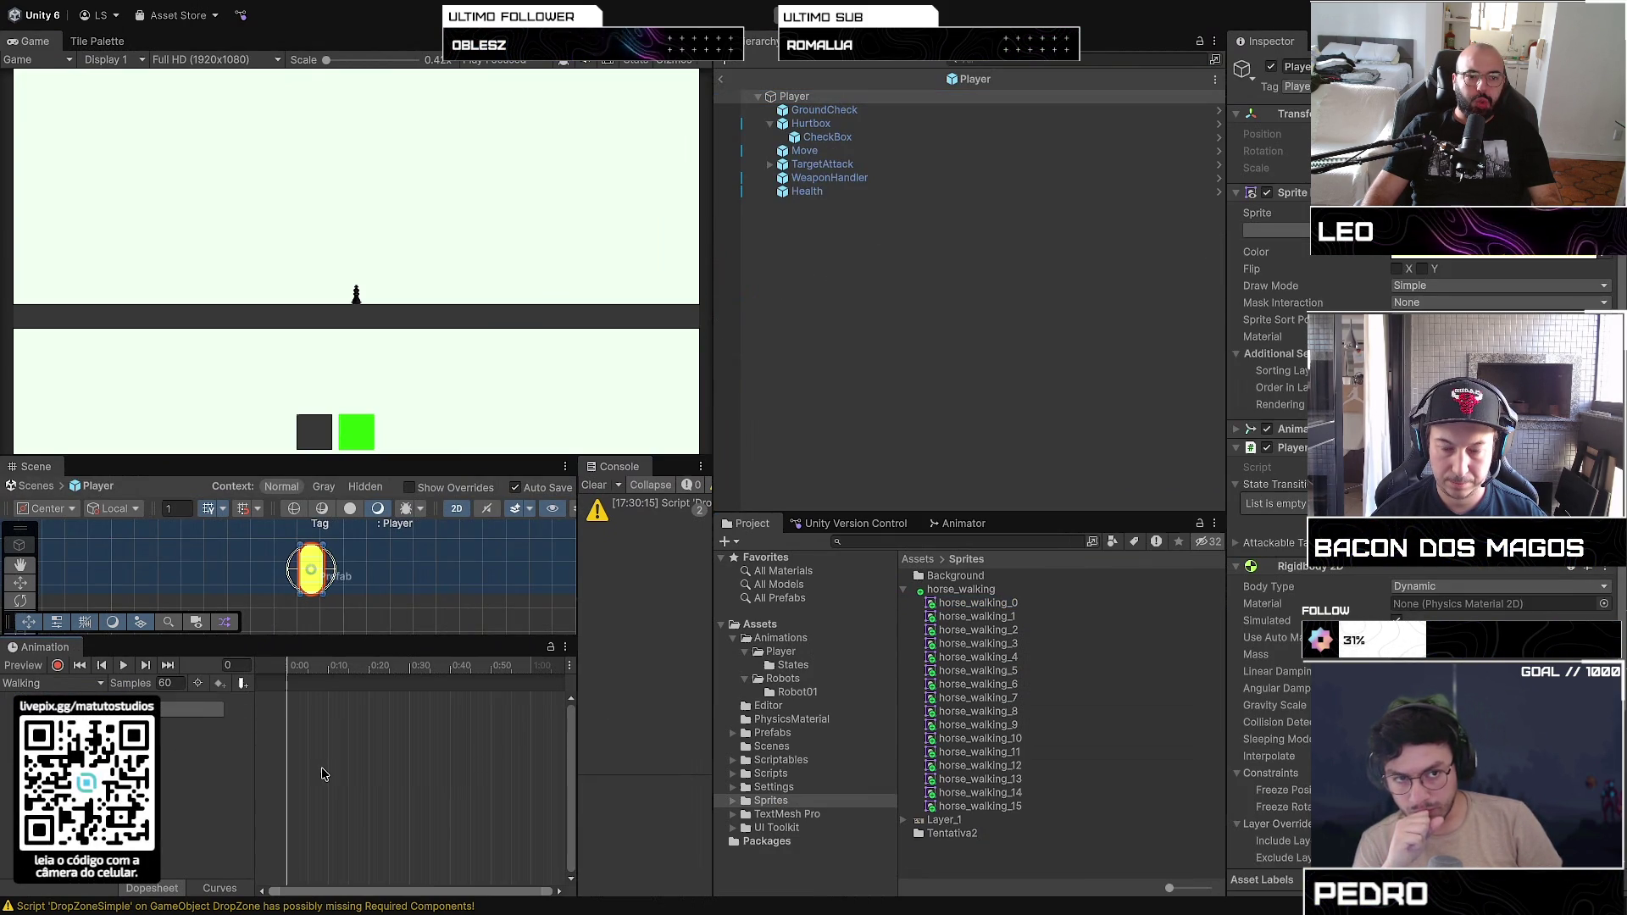
Step: Drag frames horse_walking_0 to horse_walking_8 onto the Walking timeline and play it back
click(975, 616)
click(1004, 602)
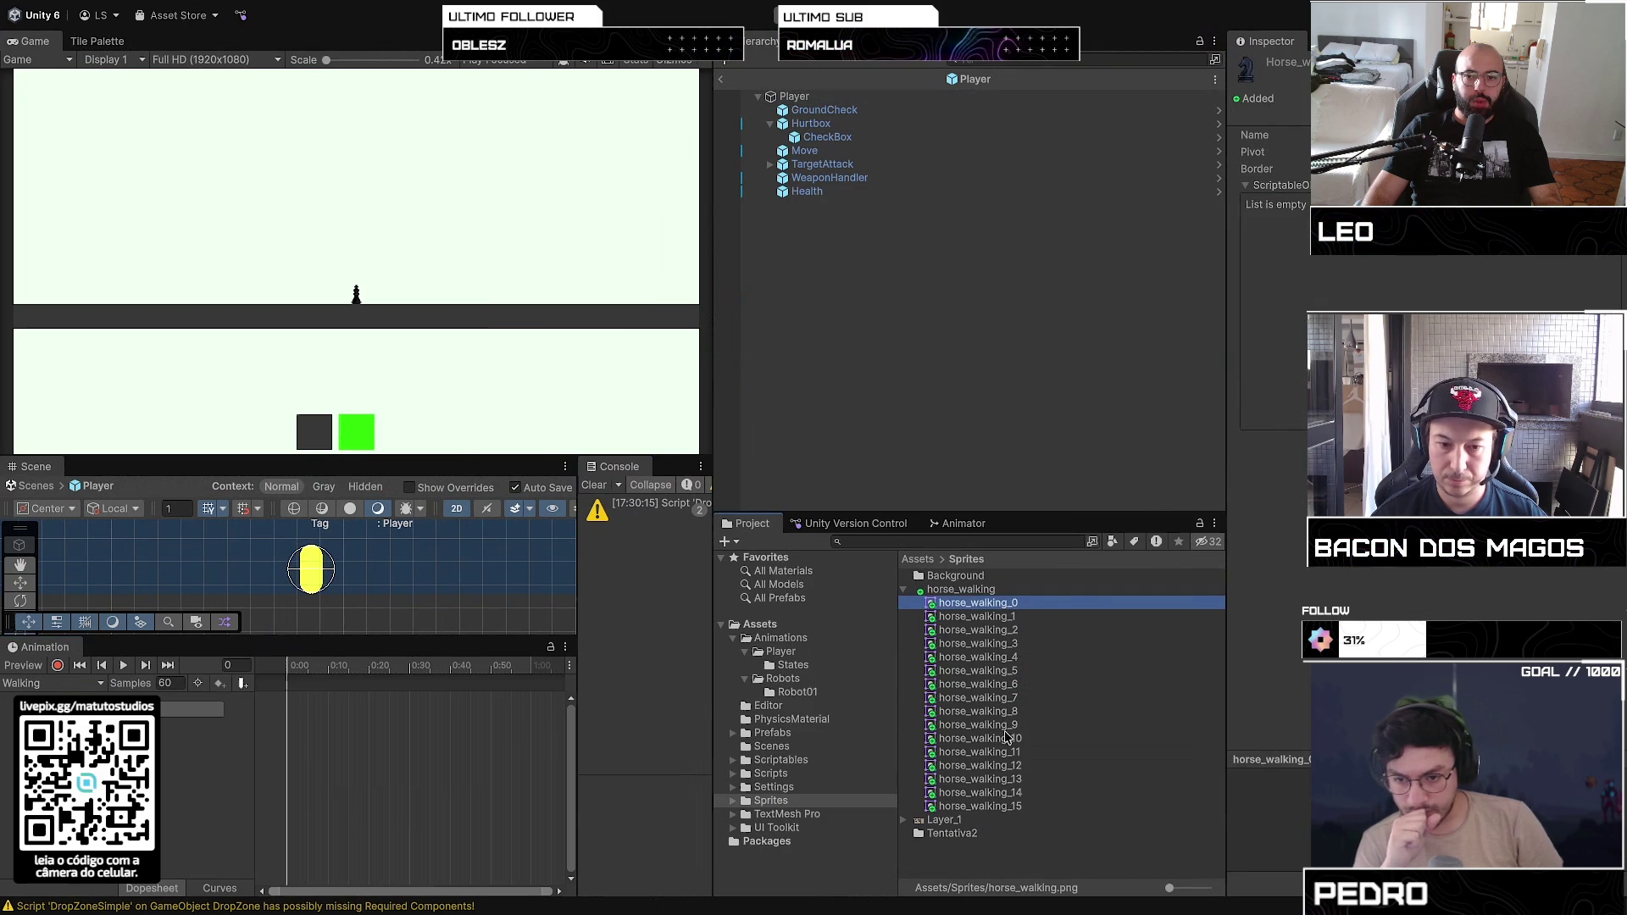
shift+click(1025, 710)
click(1027, 713)
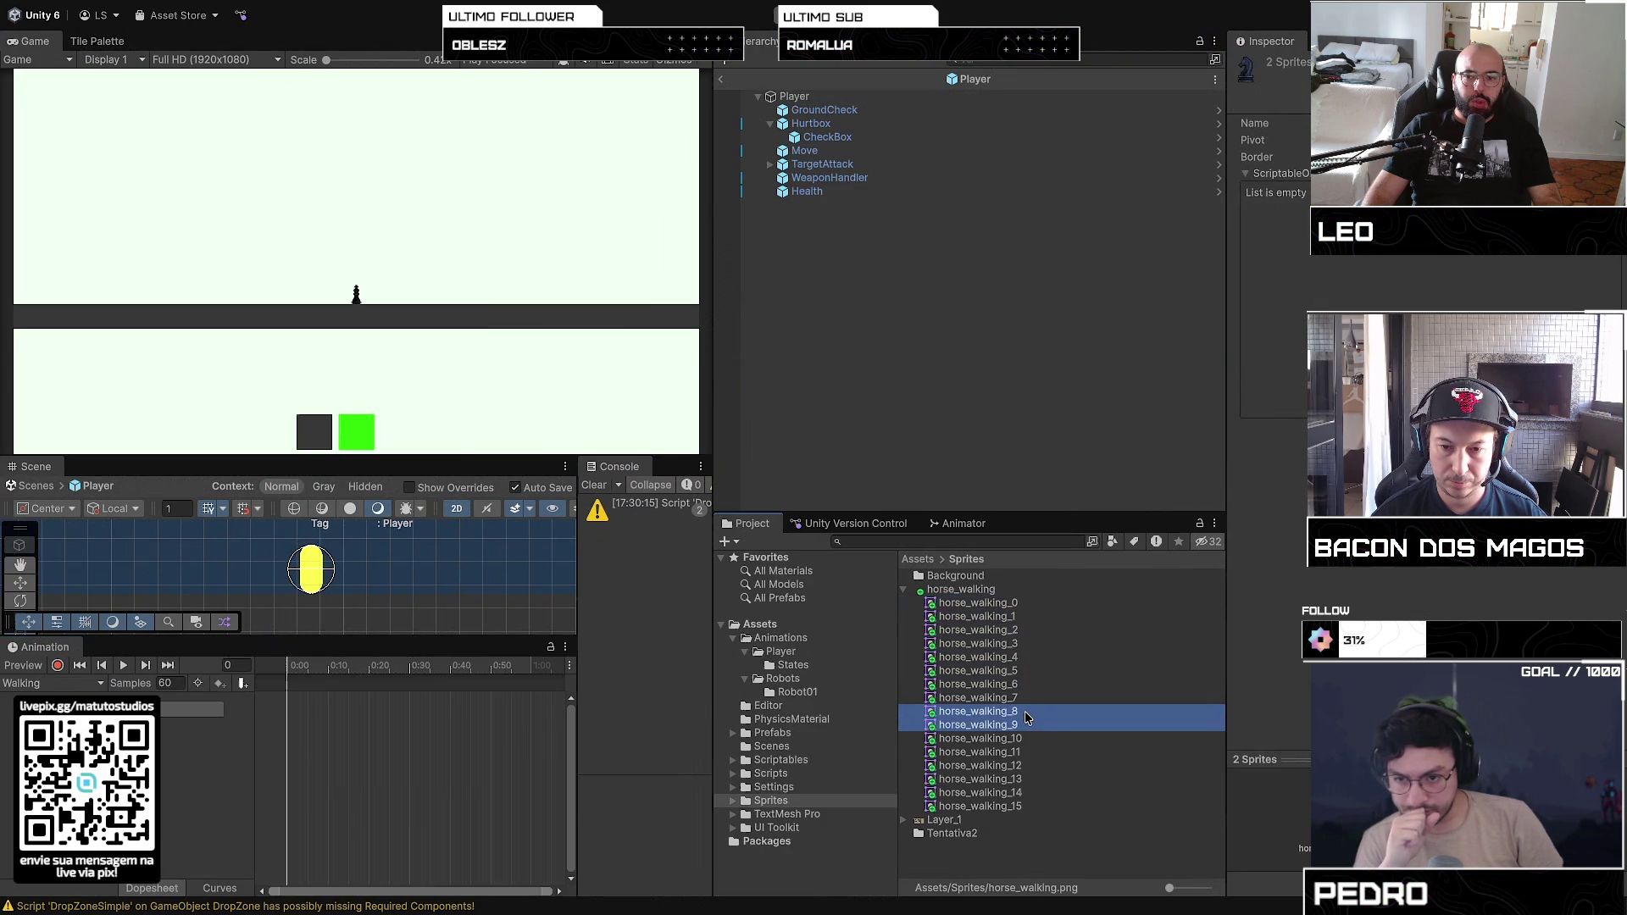
key(Home)
shift+click(993, 702)
shift+click(994, 710)
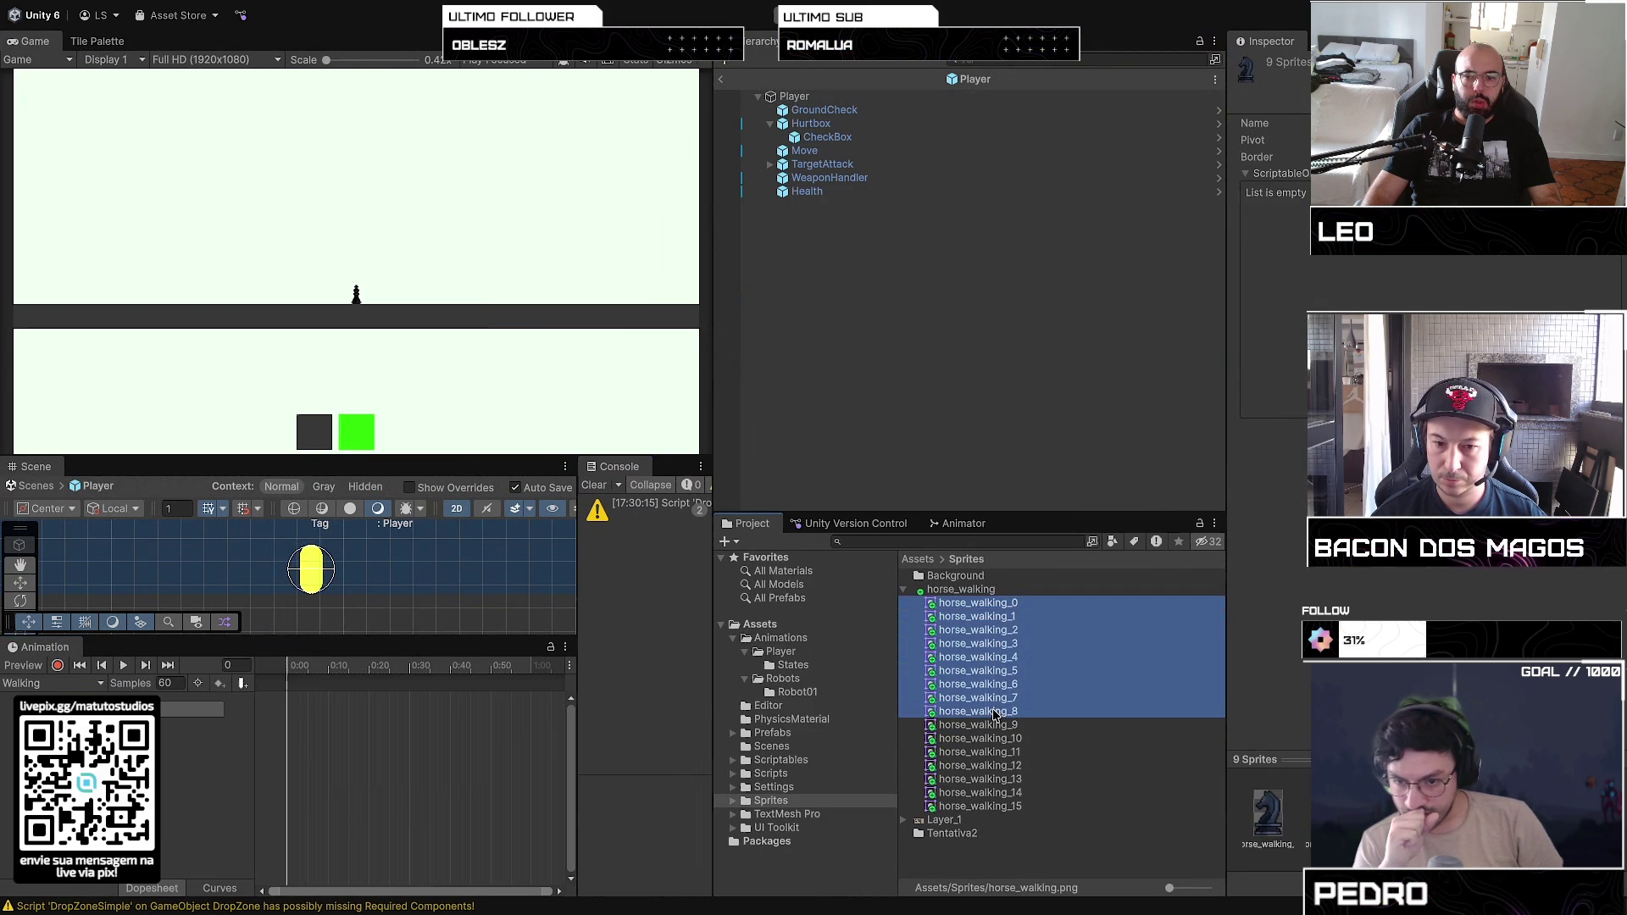
drag(995, 661, 282, 726)
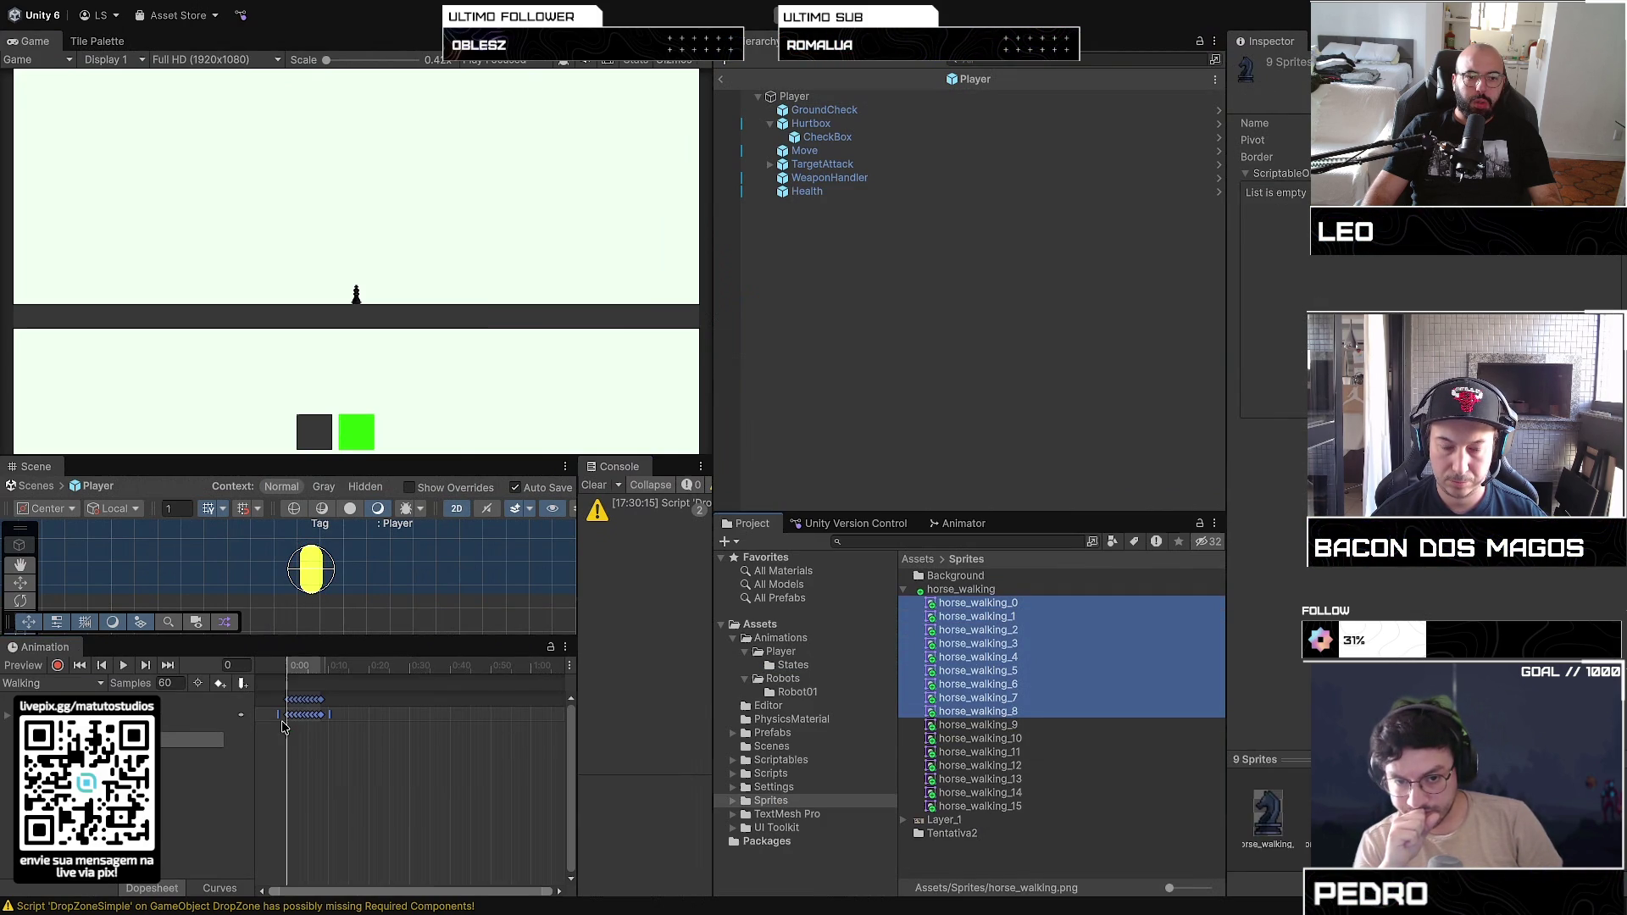
scroll(283, 730, up, 1)
scroll(283, 734, up, 2)
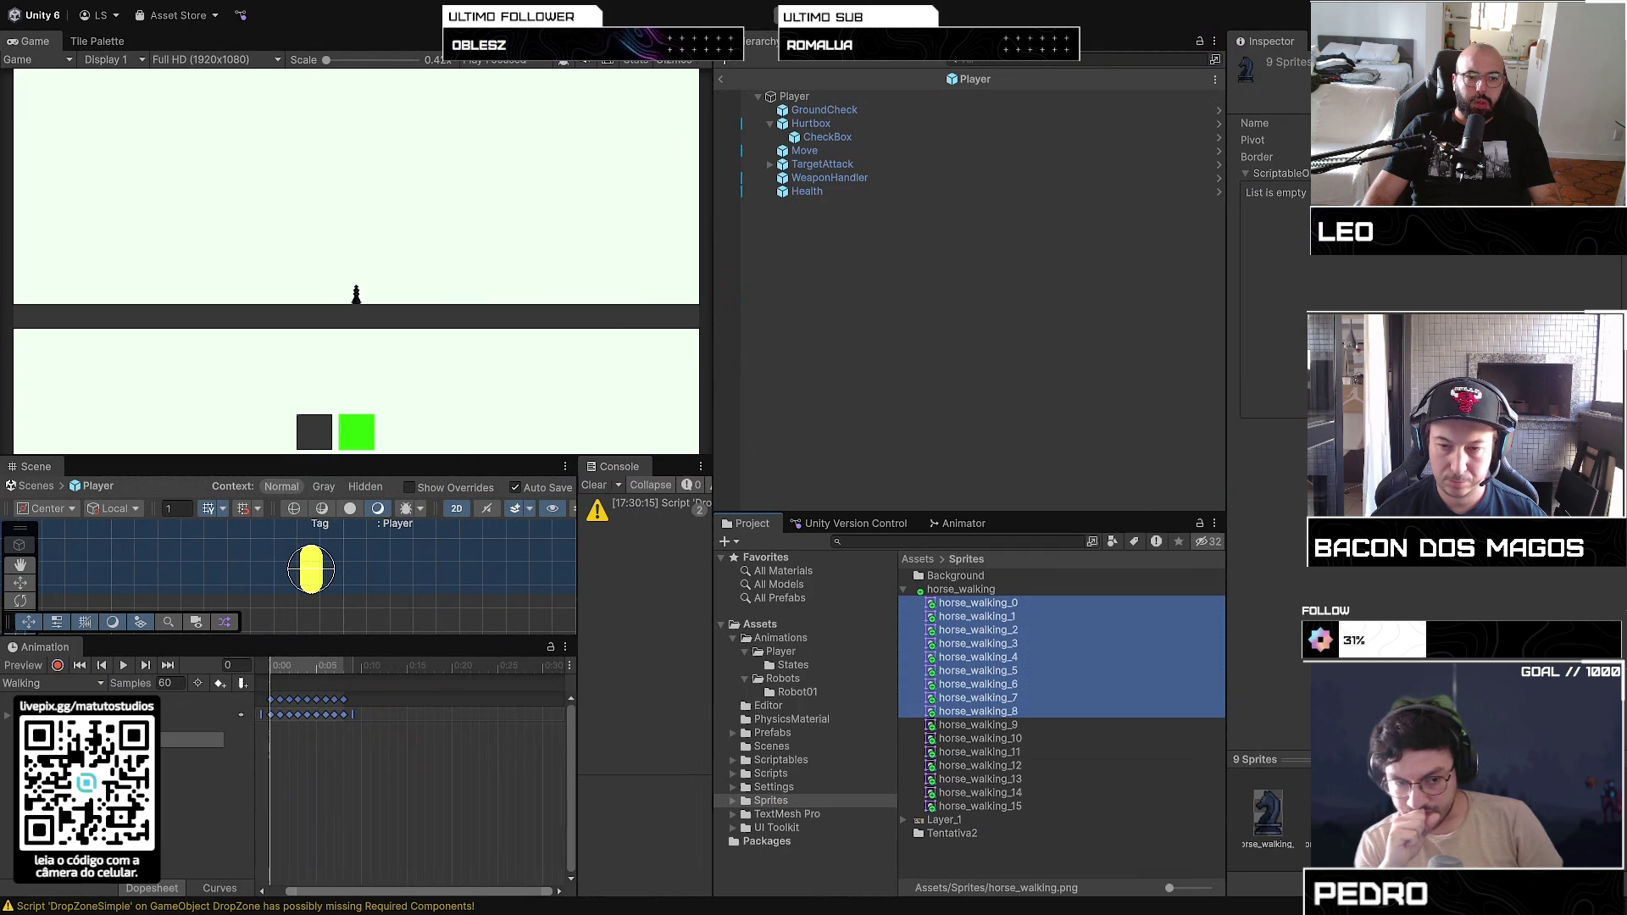
click(123, 666)
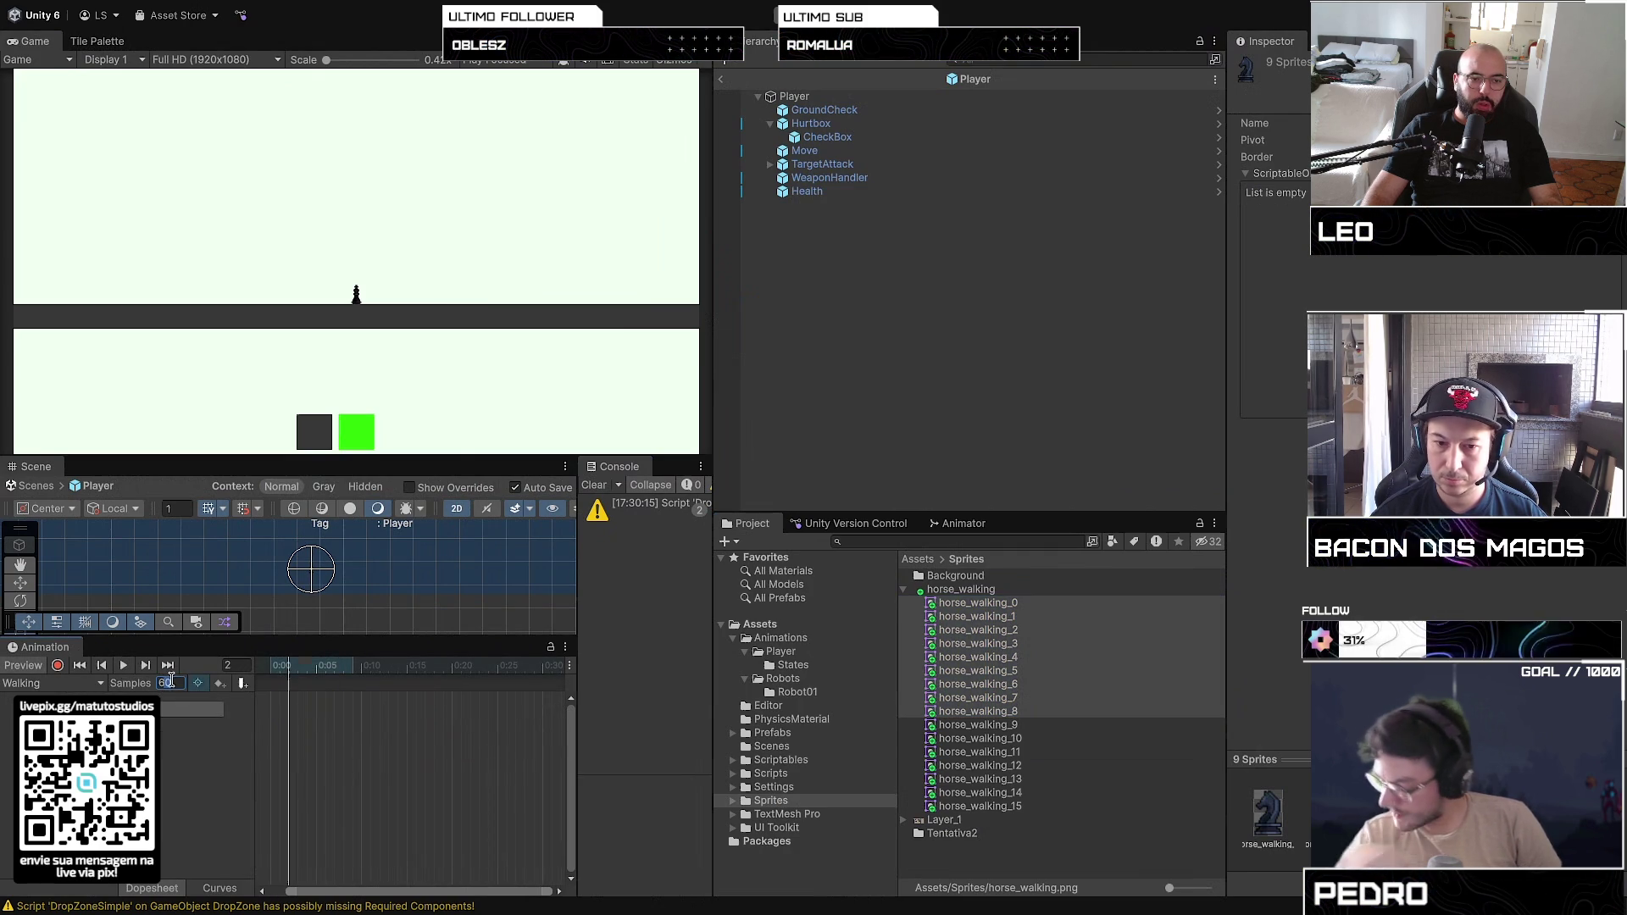
Step: Set the Walking clip to 10 samples and preview the walk cycle
text(10)
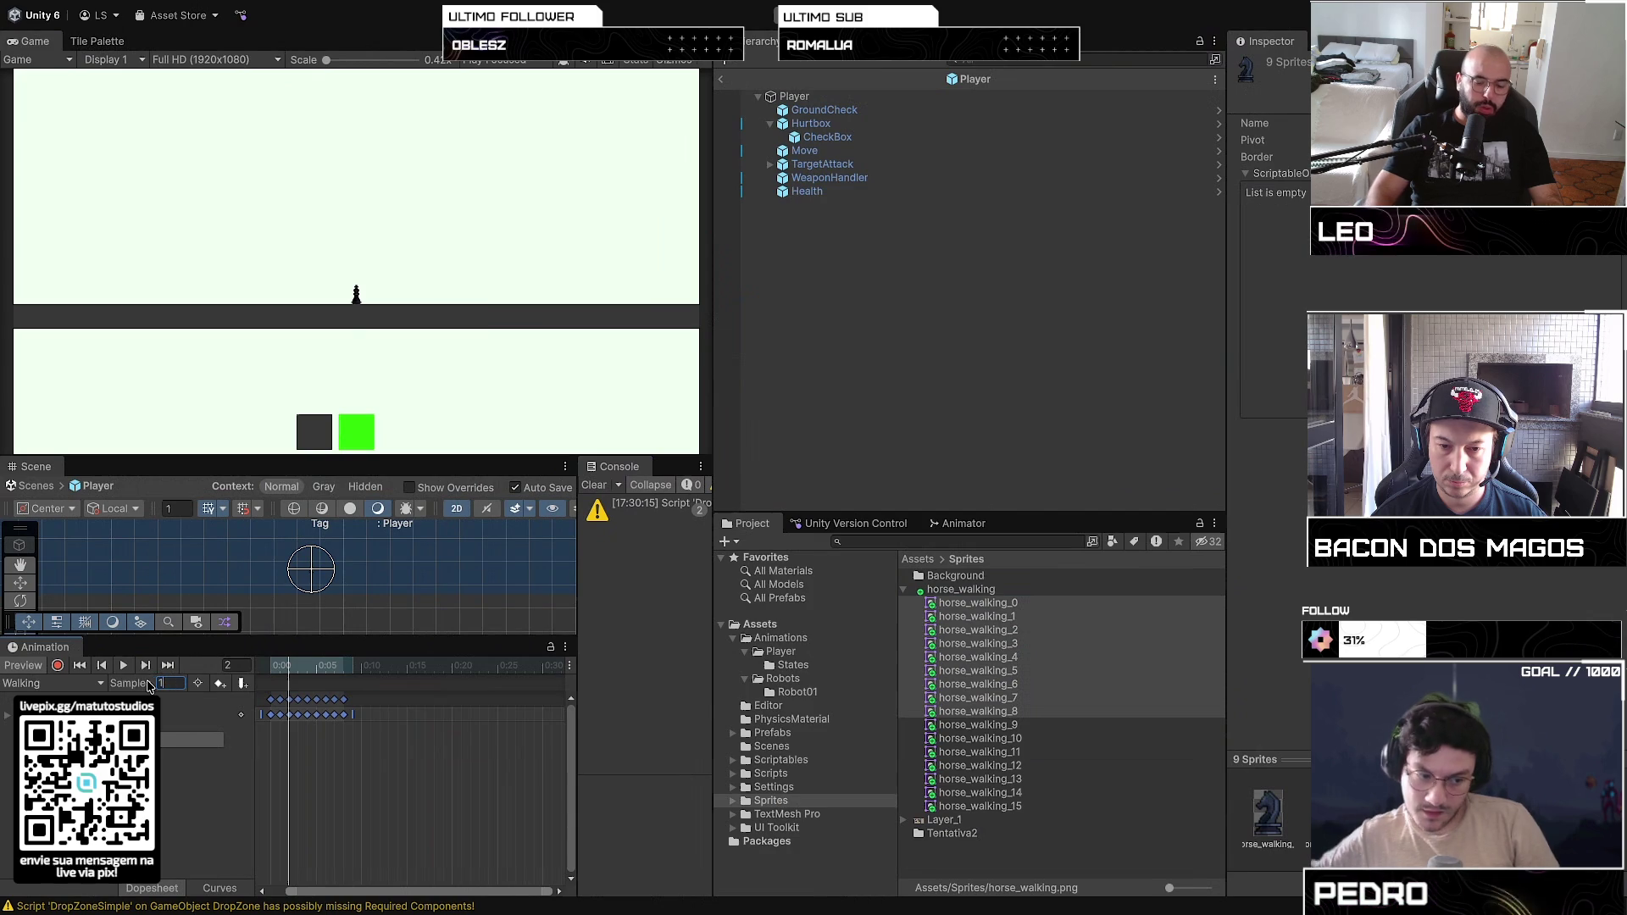
click(322, 742)
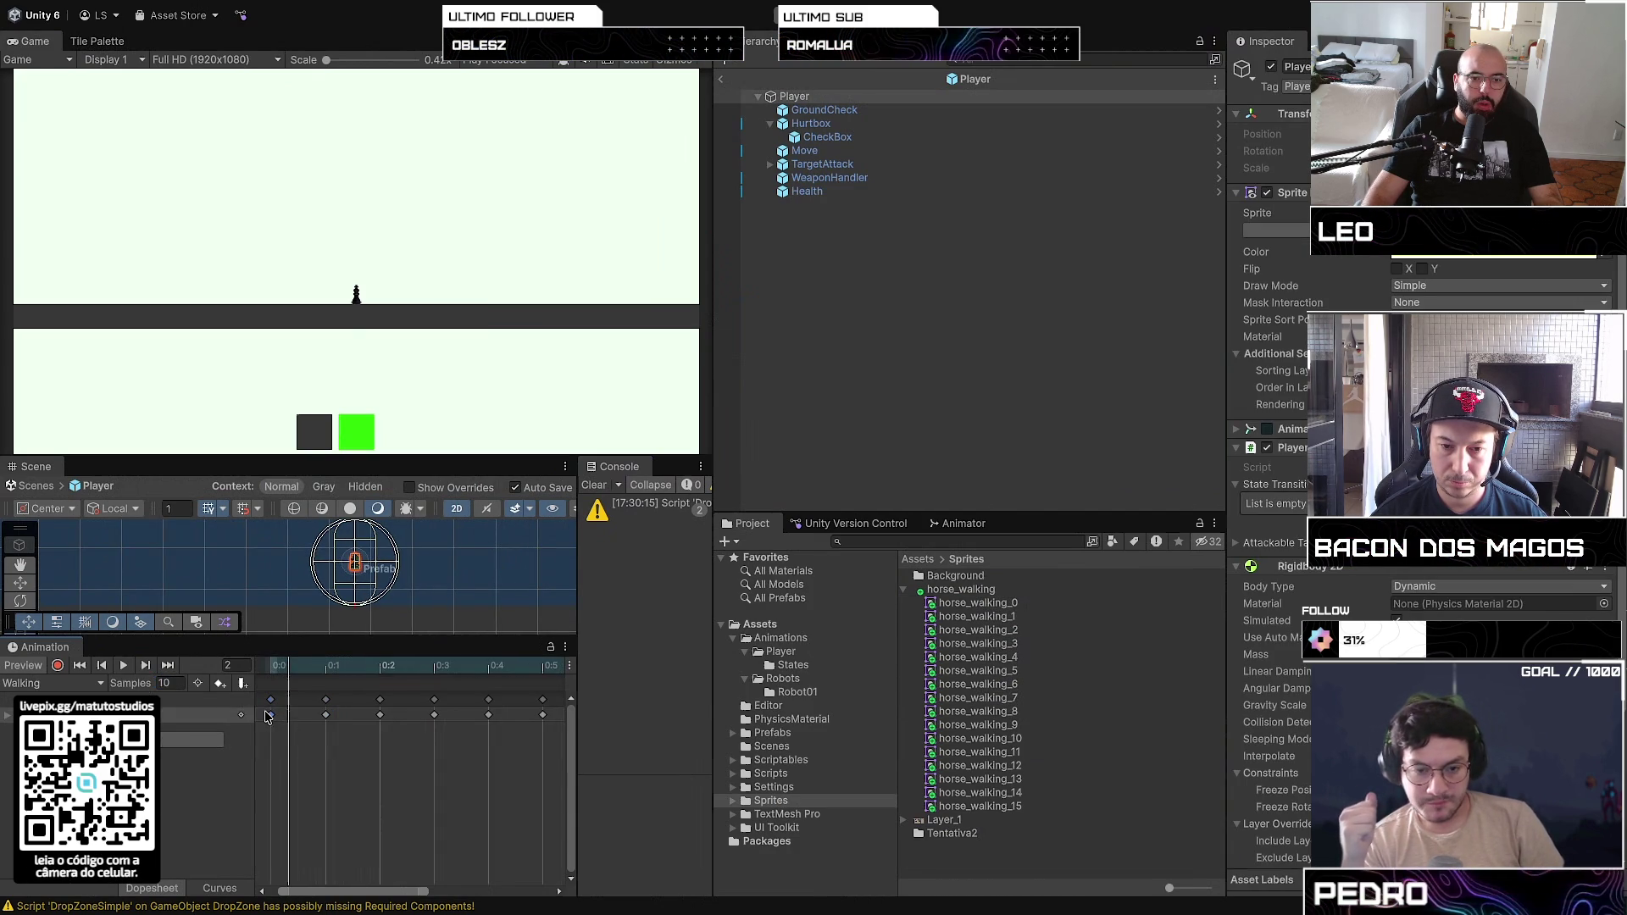
click(122, 666)
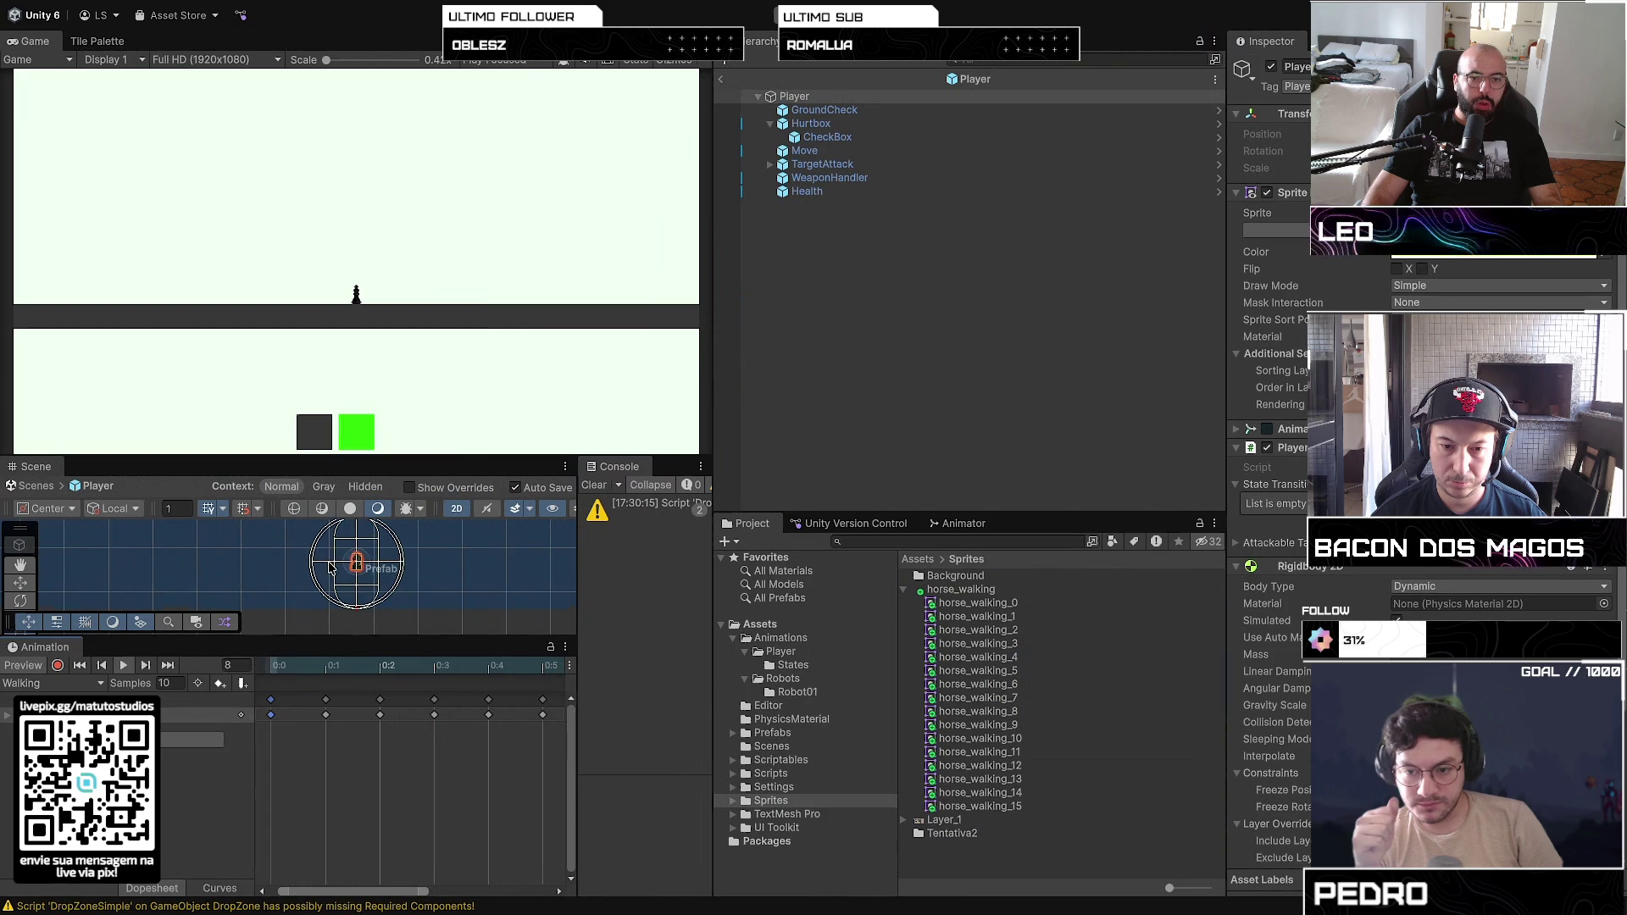
scroll(330, 564, up, 5)
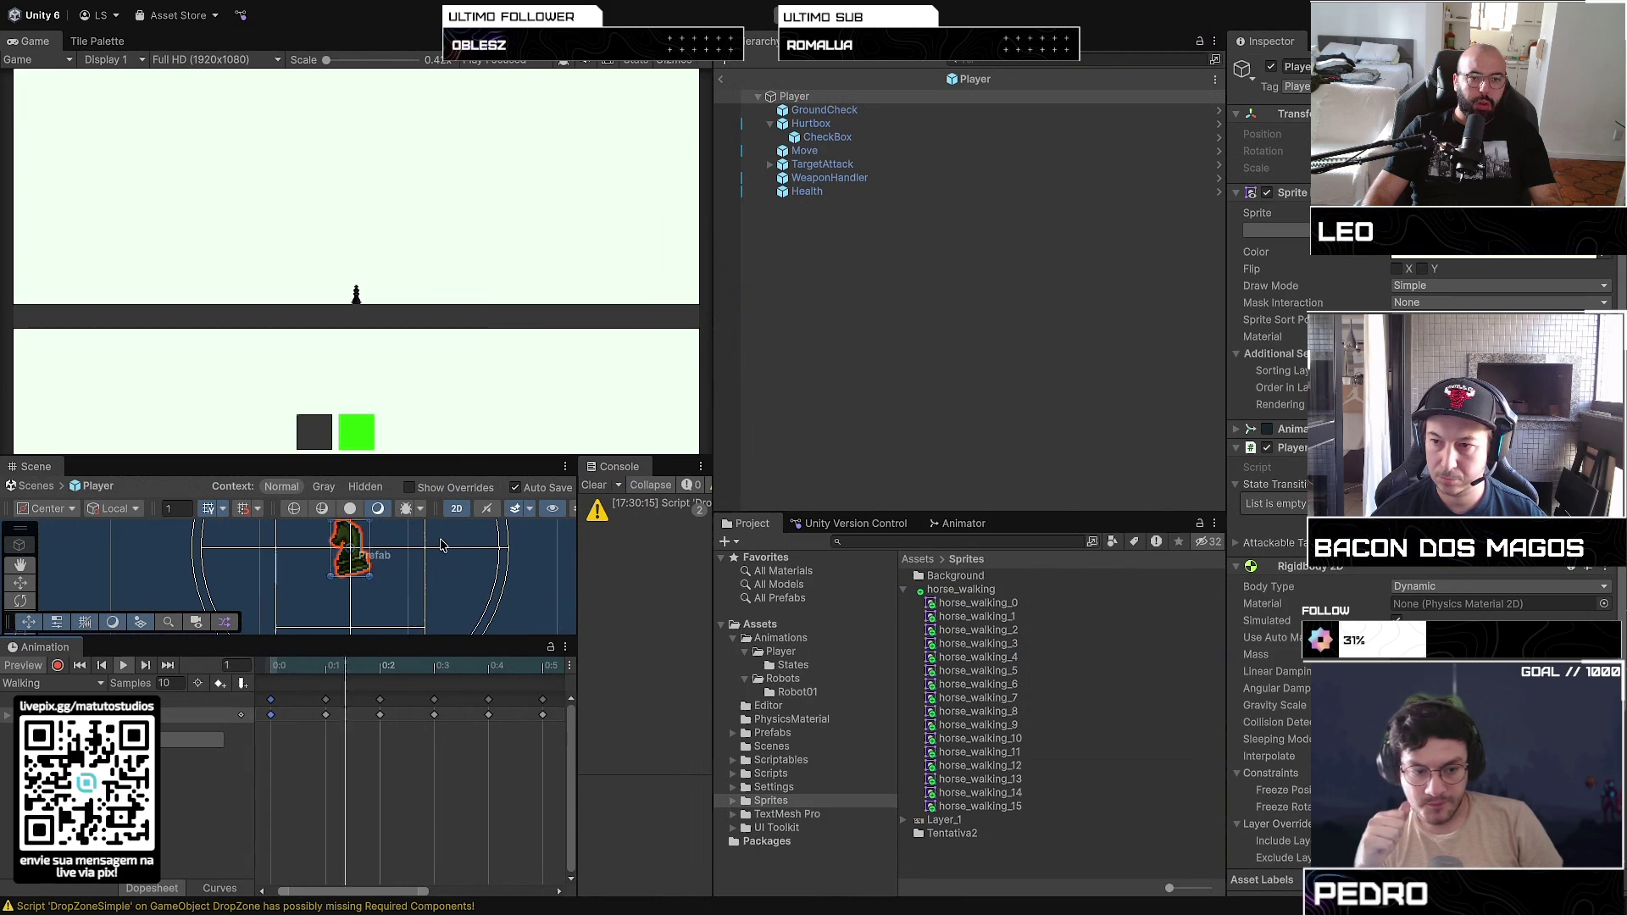
scroll(440, 545, down, 2)
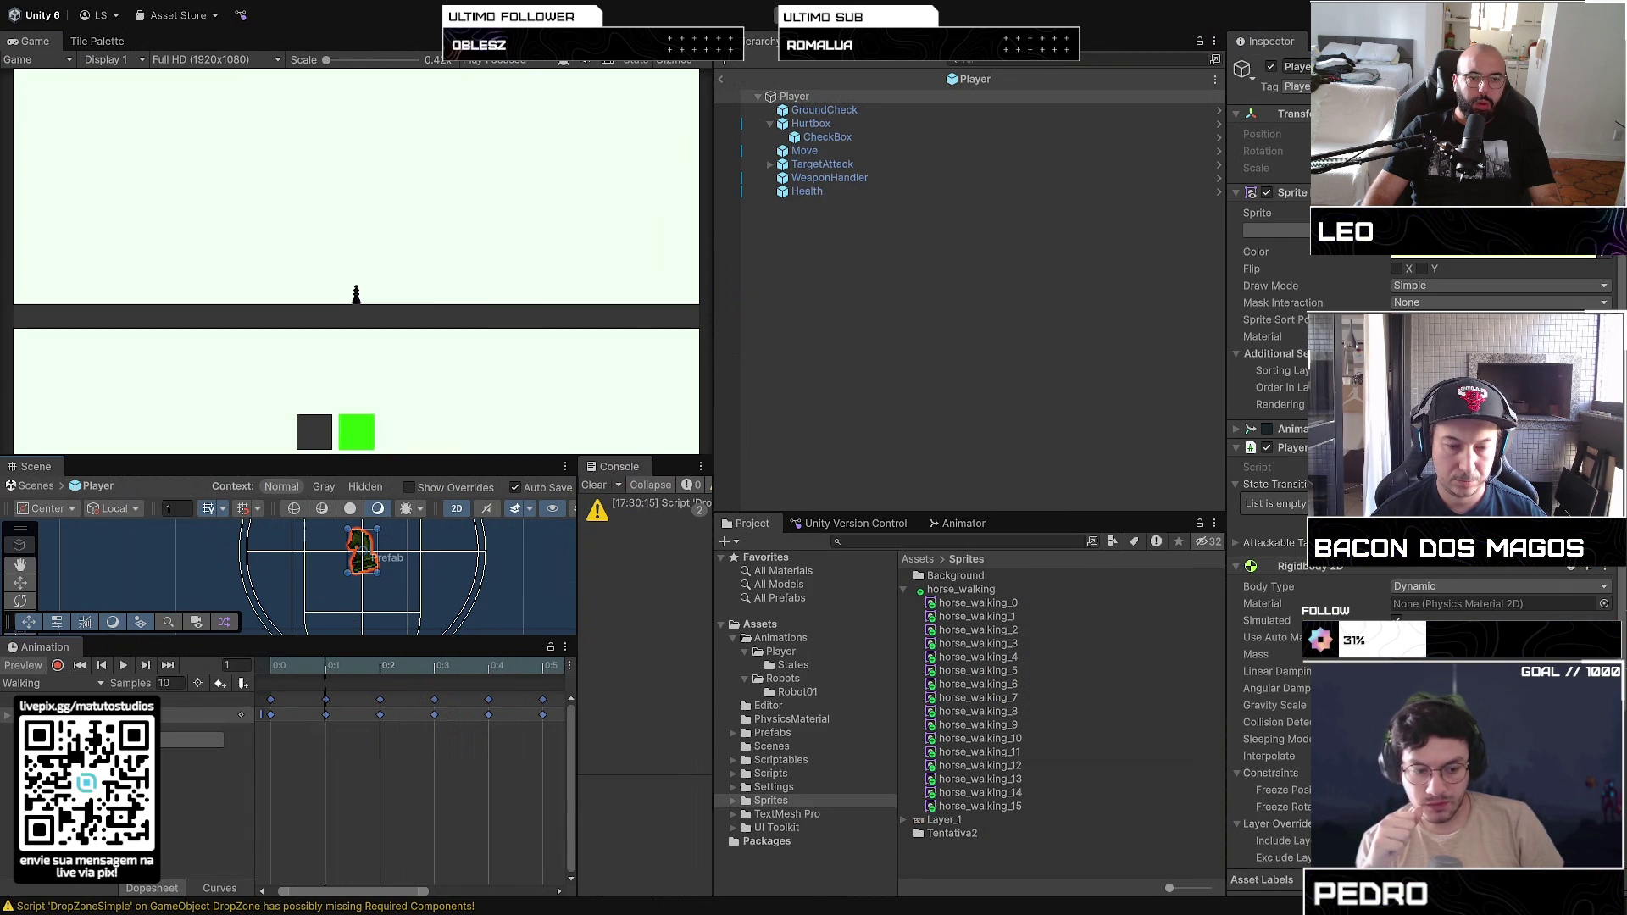
scroll(421, 558, down, 4)
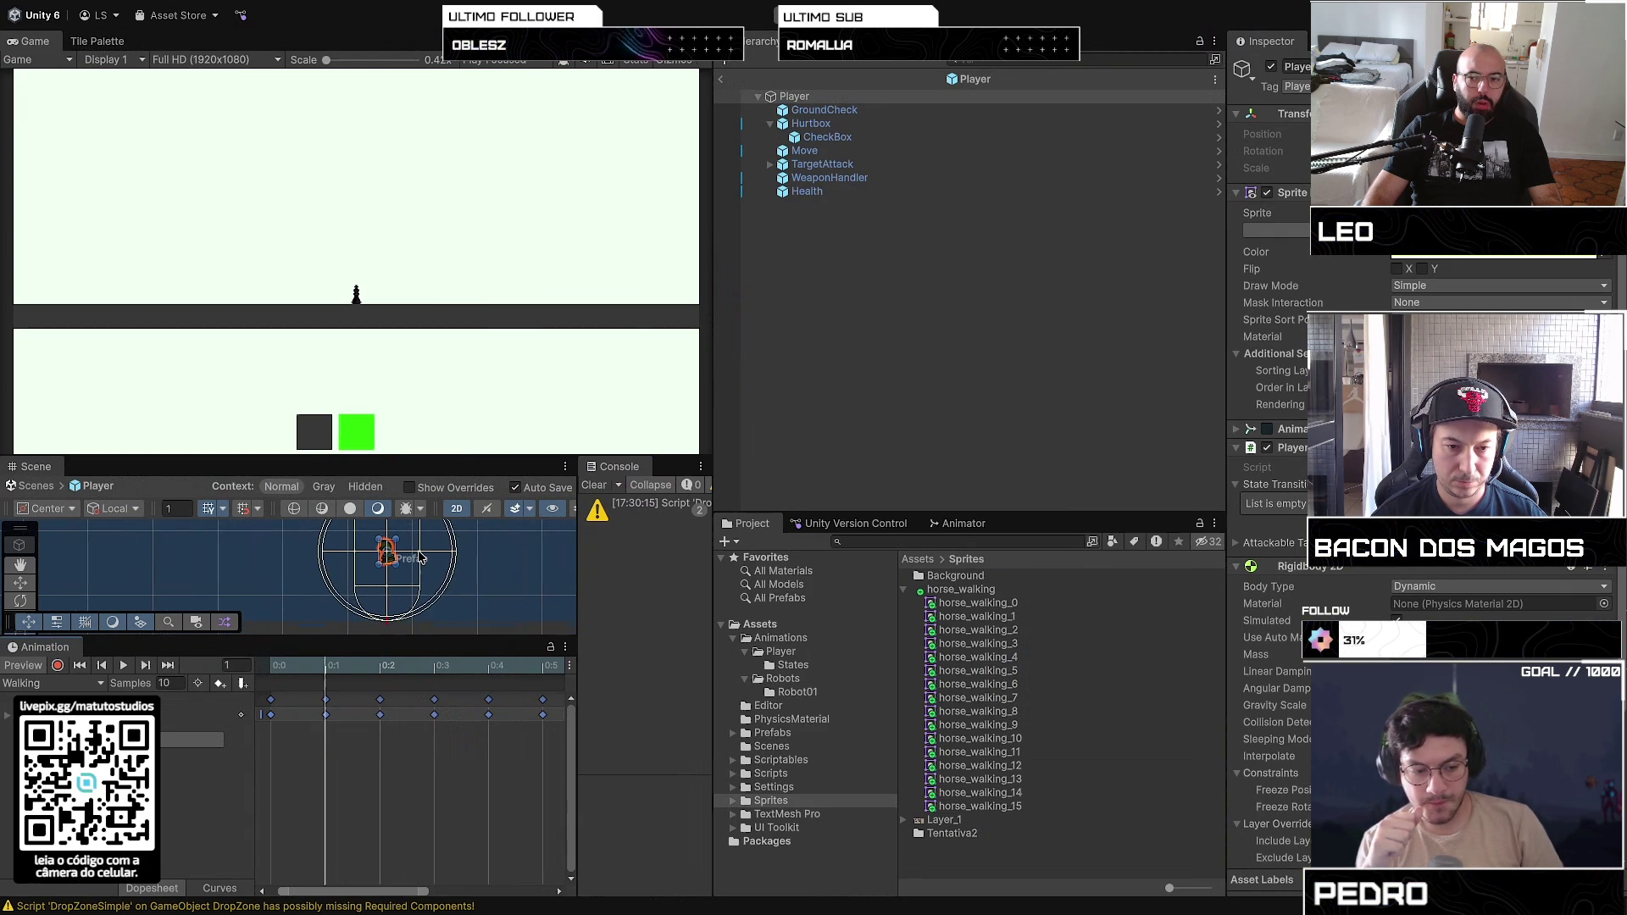
click(1119, 589)
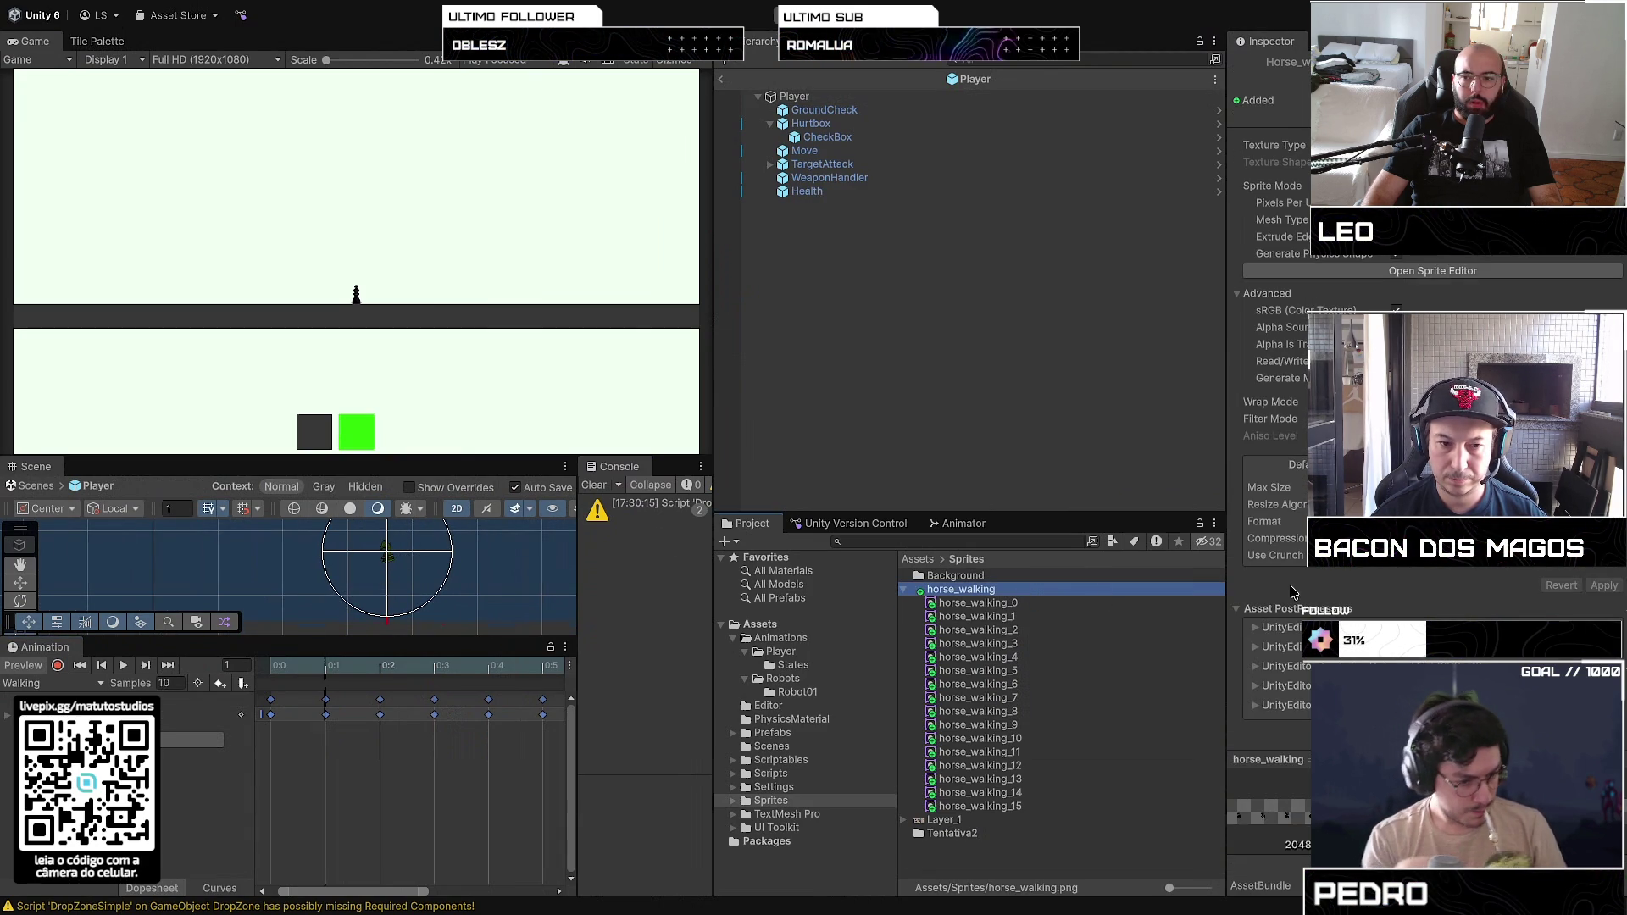
Step: Set the horse_walking Pixels Per Unit to 32, then 16, applying each change
click(1284, 210)
text(32)
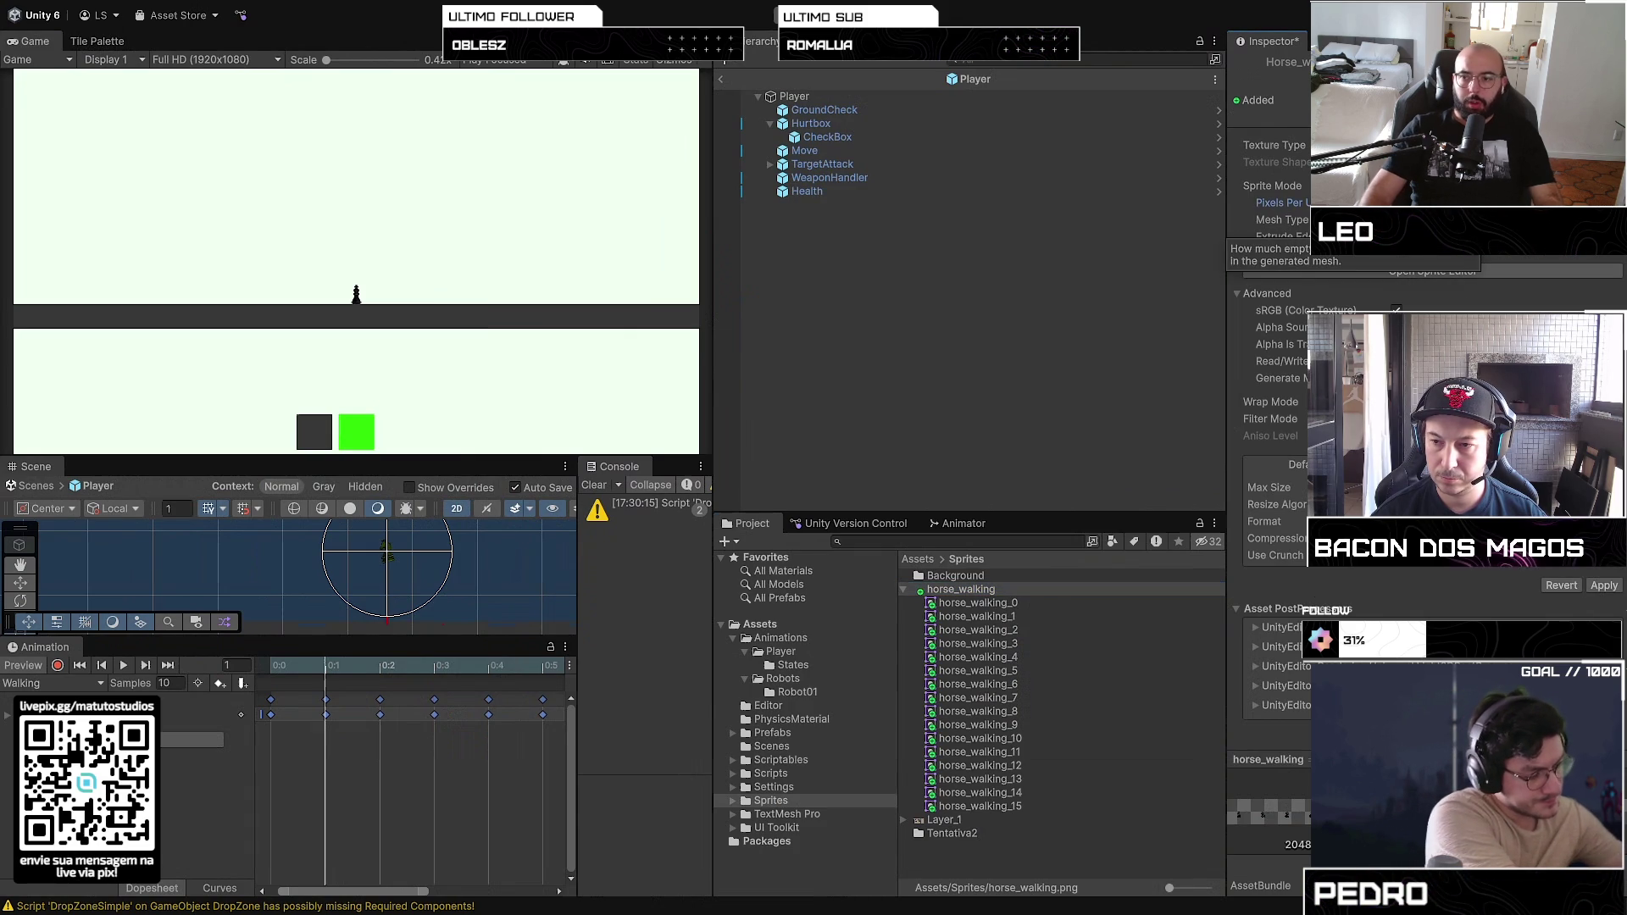
click(1595, 587)
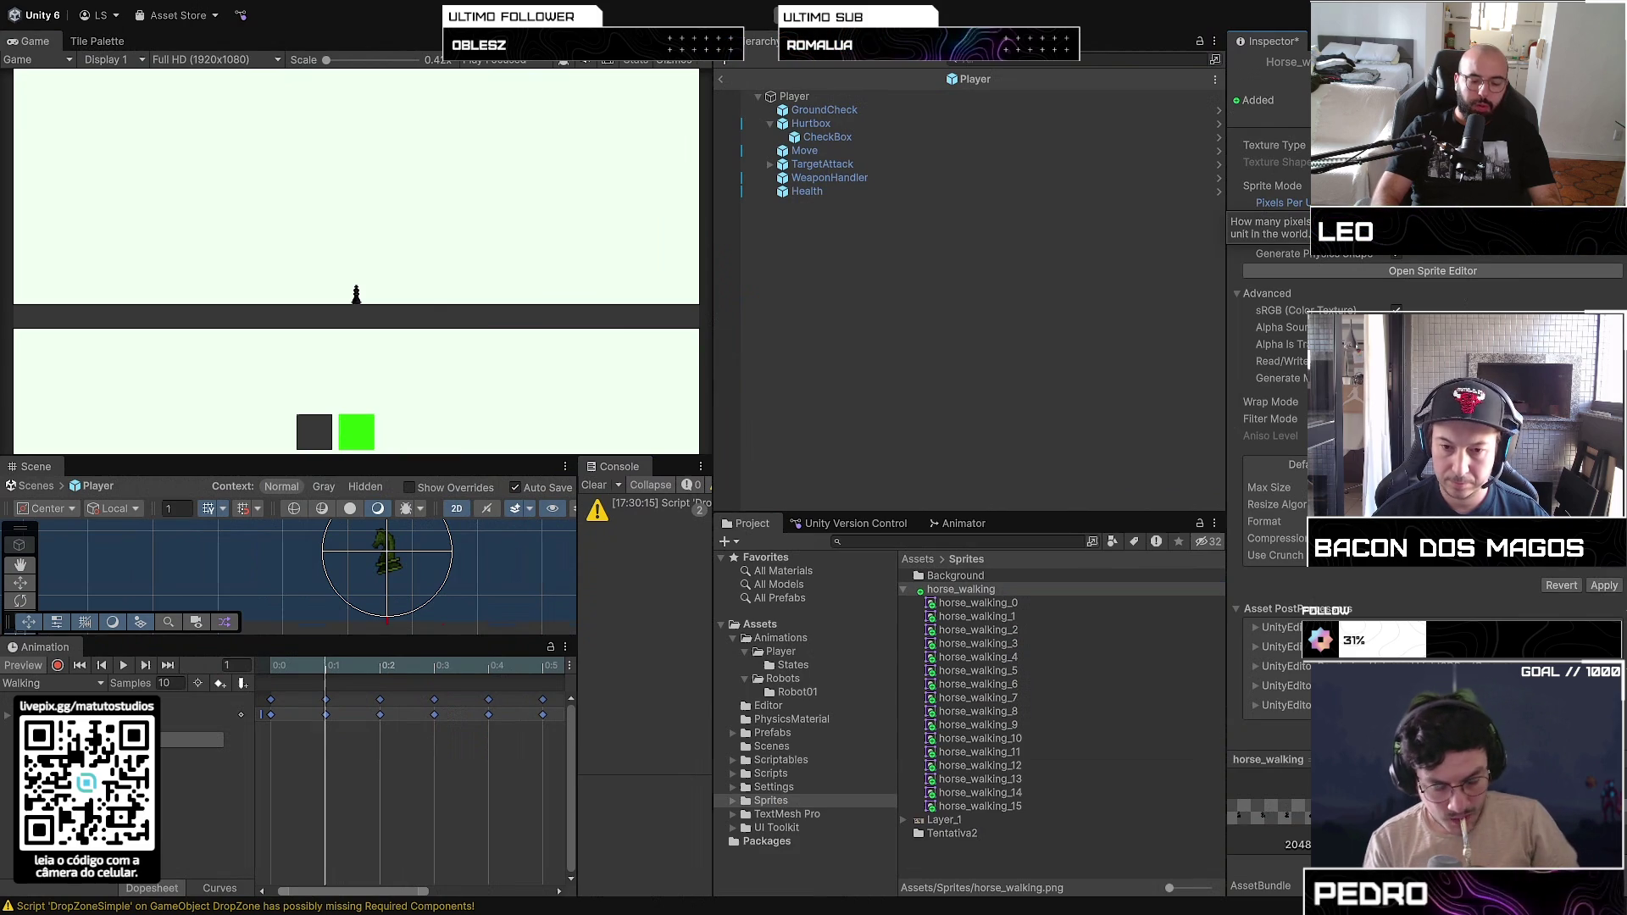
text(16)
click(1601, 585)
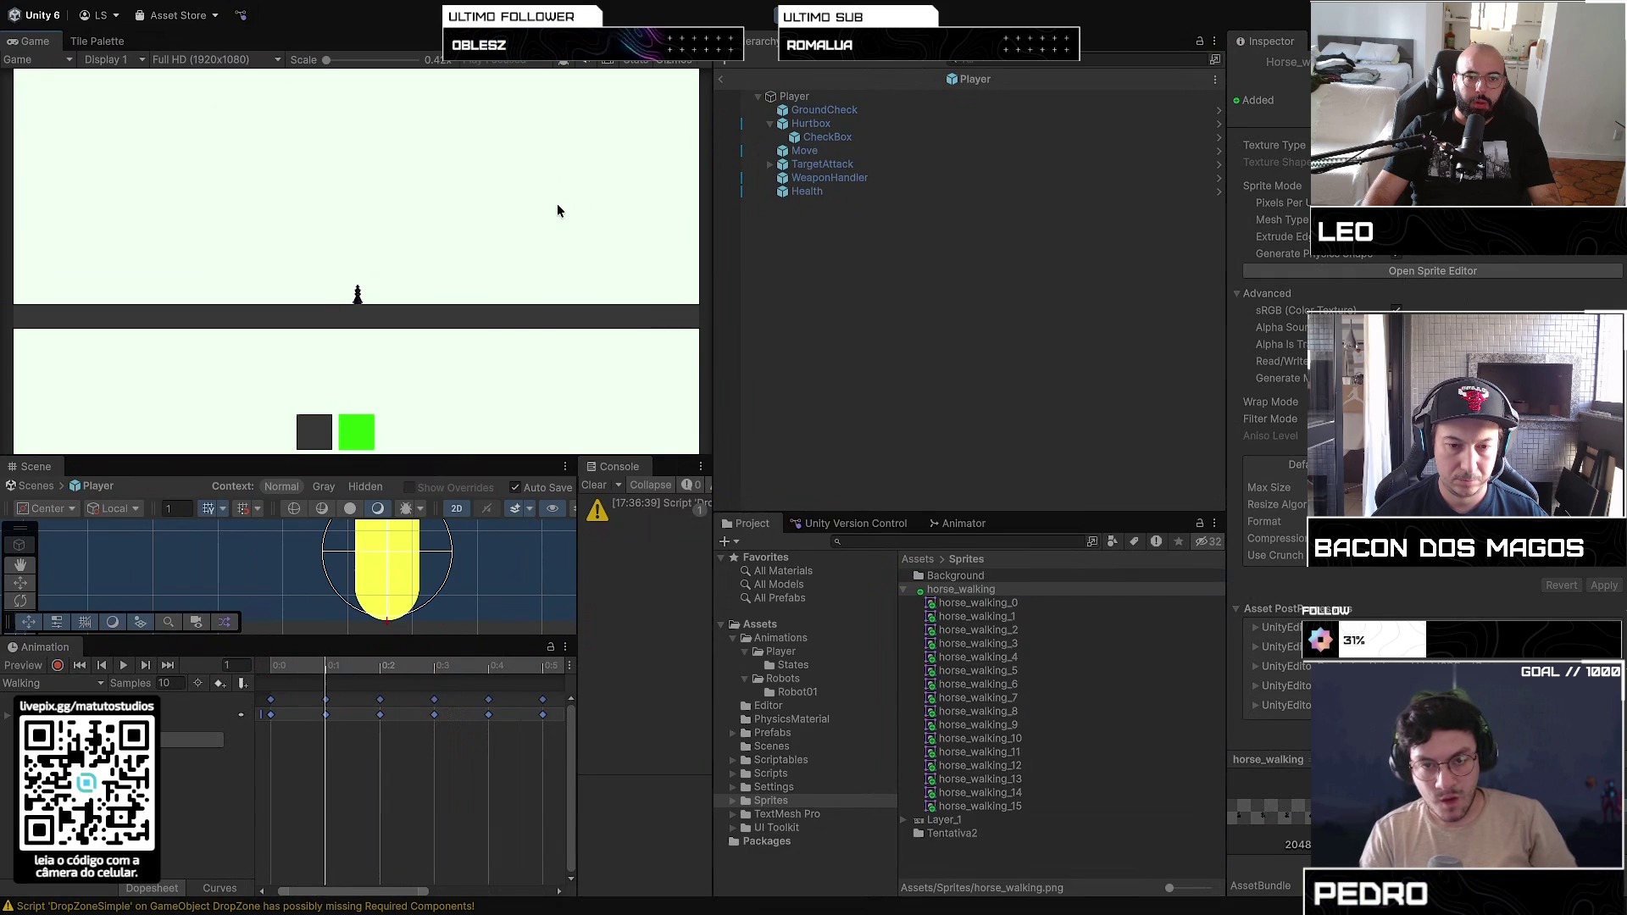
Step: Compare the horse_walking_0 sprite with the Player's components and view the image outside Unity
click(975, 643)
click(970, 602)
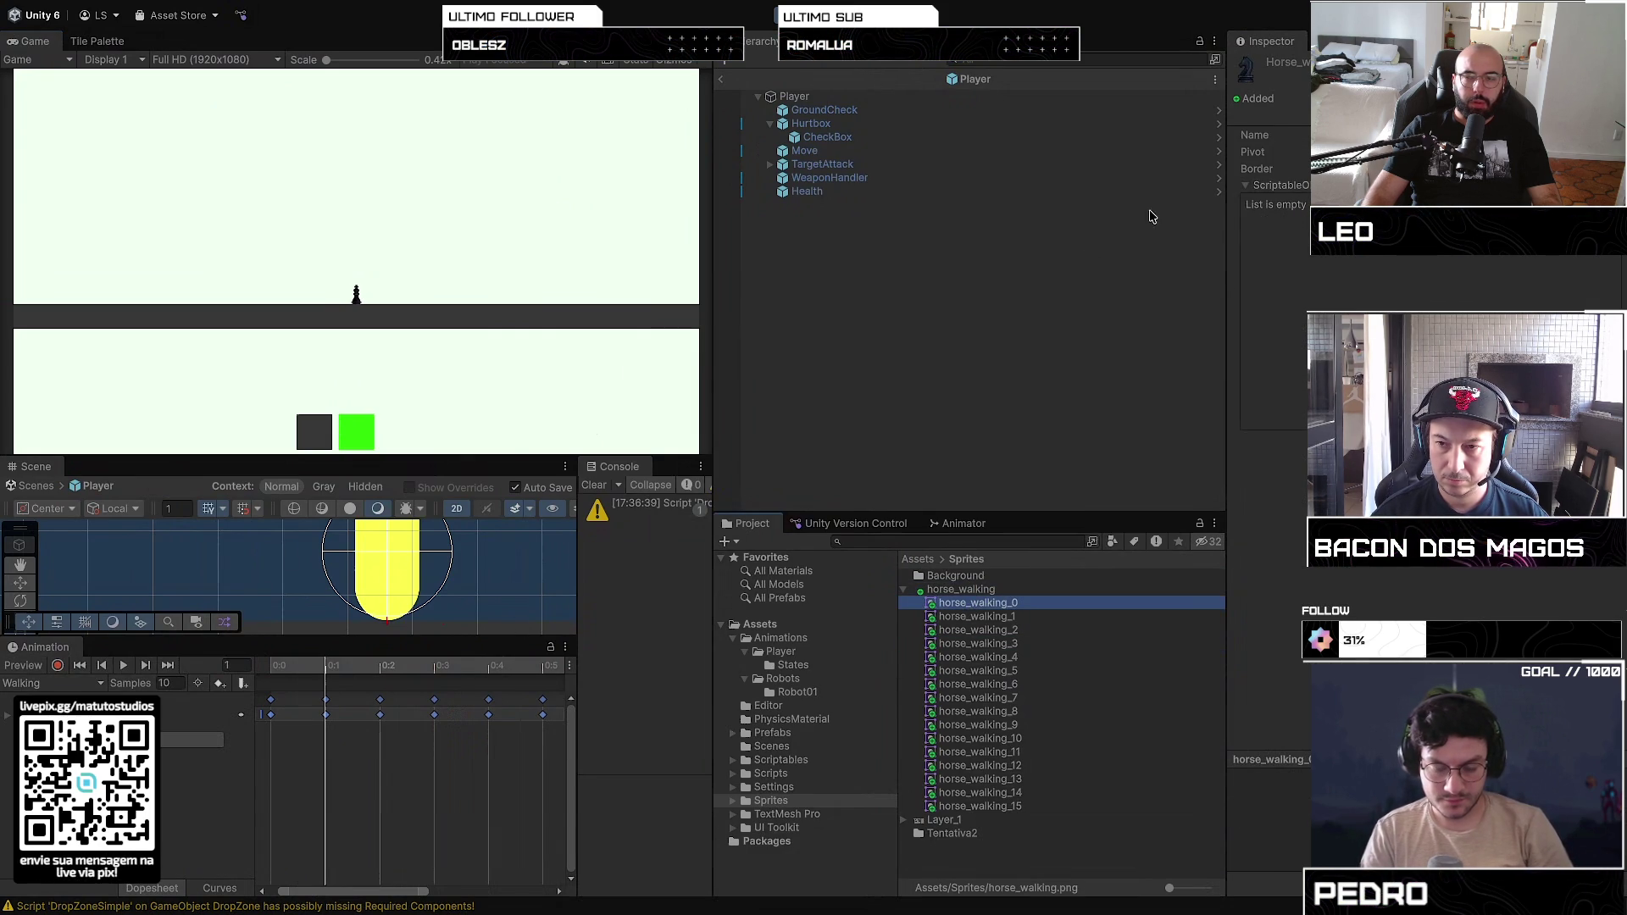
click(865, 98)
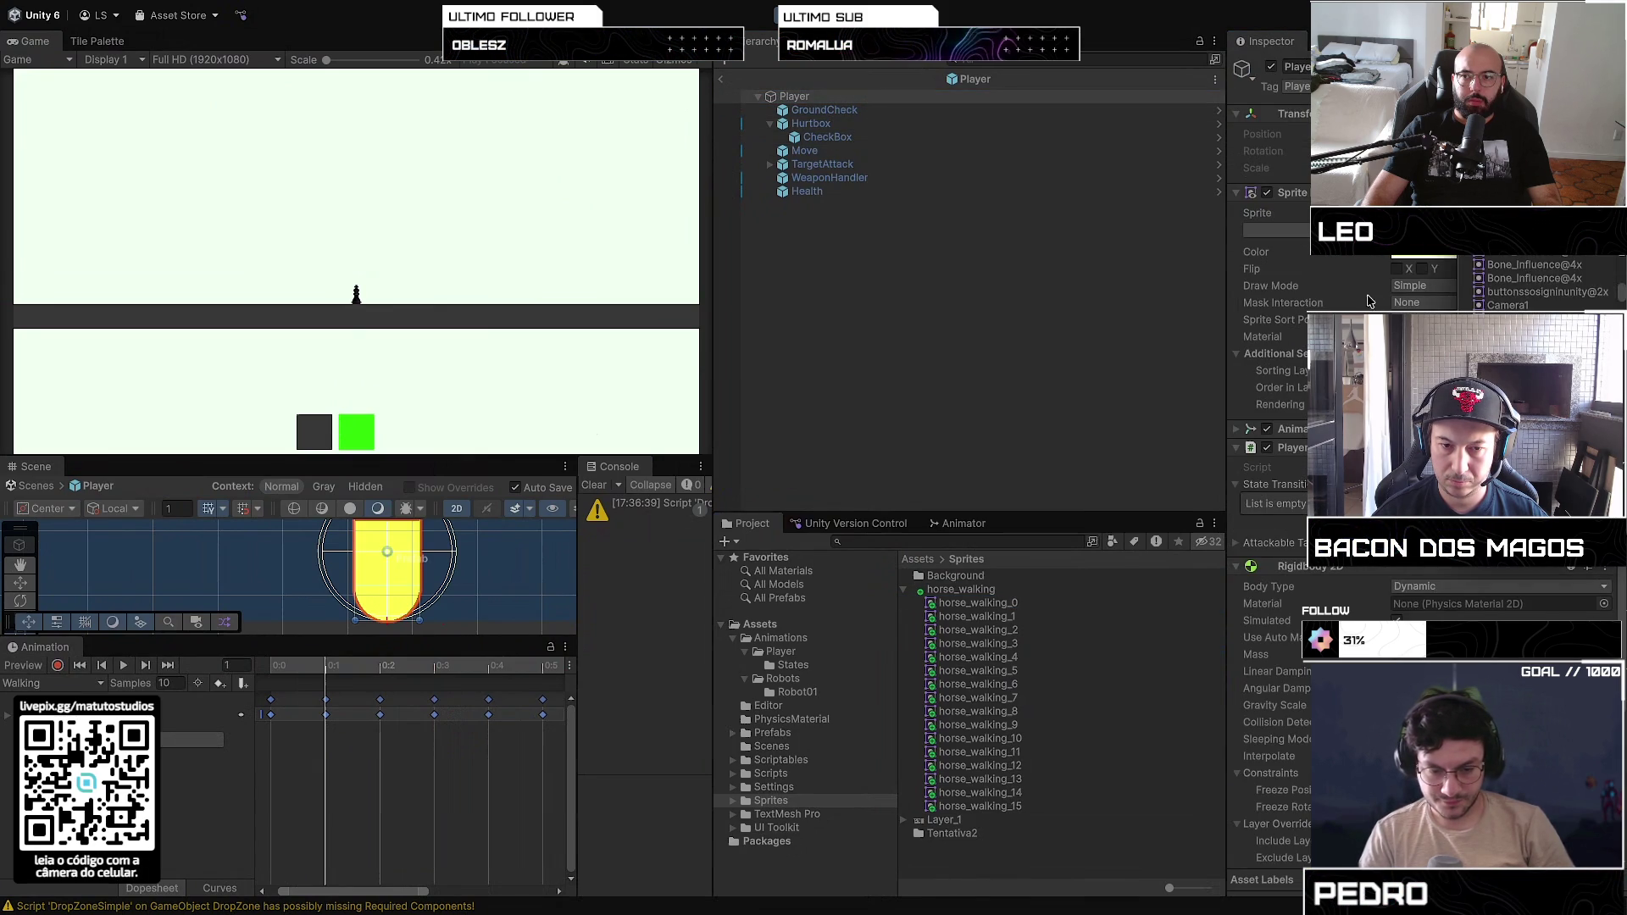
click(1008, 605)
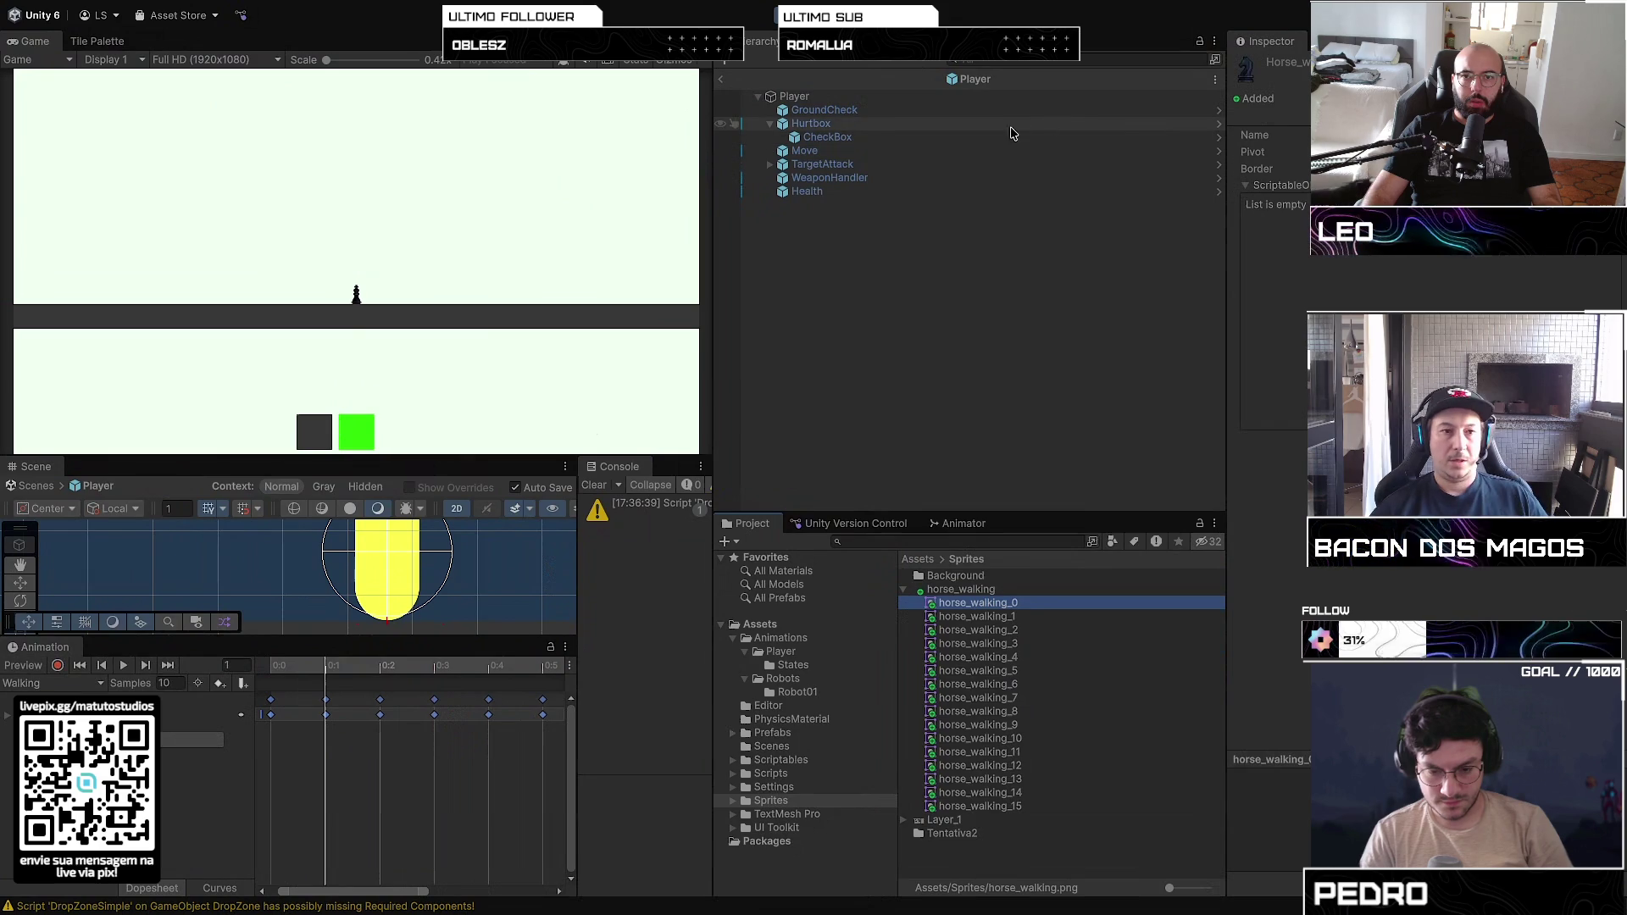
click(1007, 99)
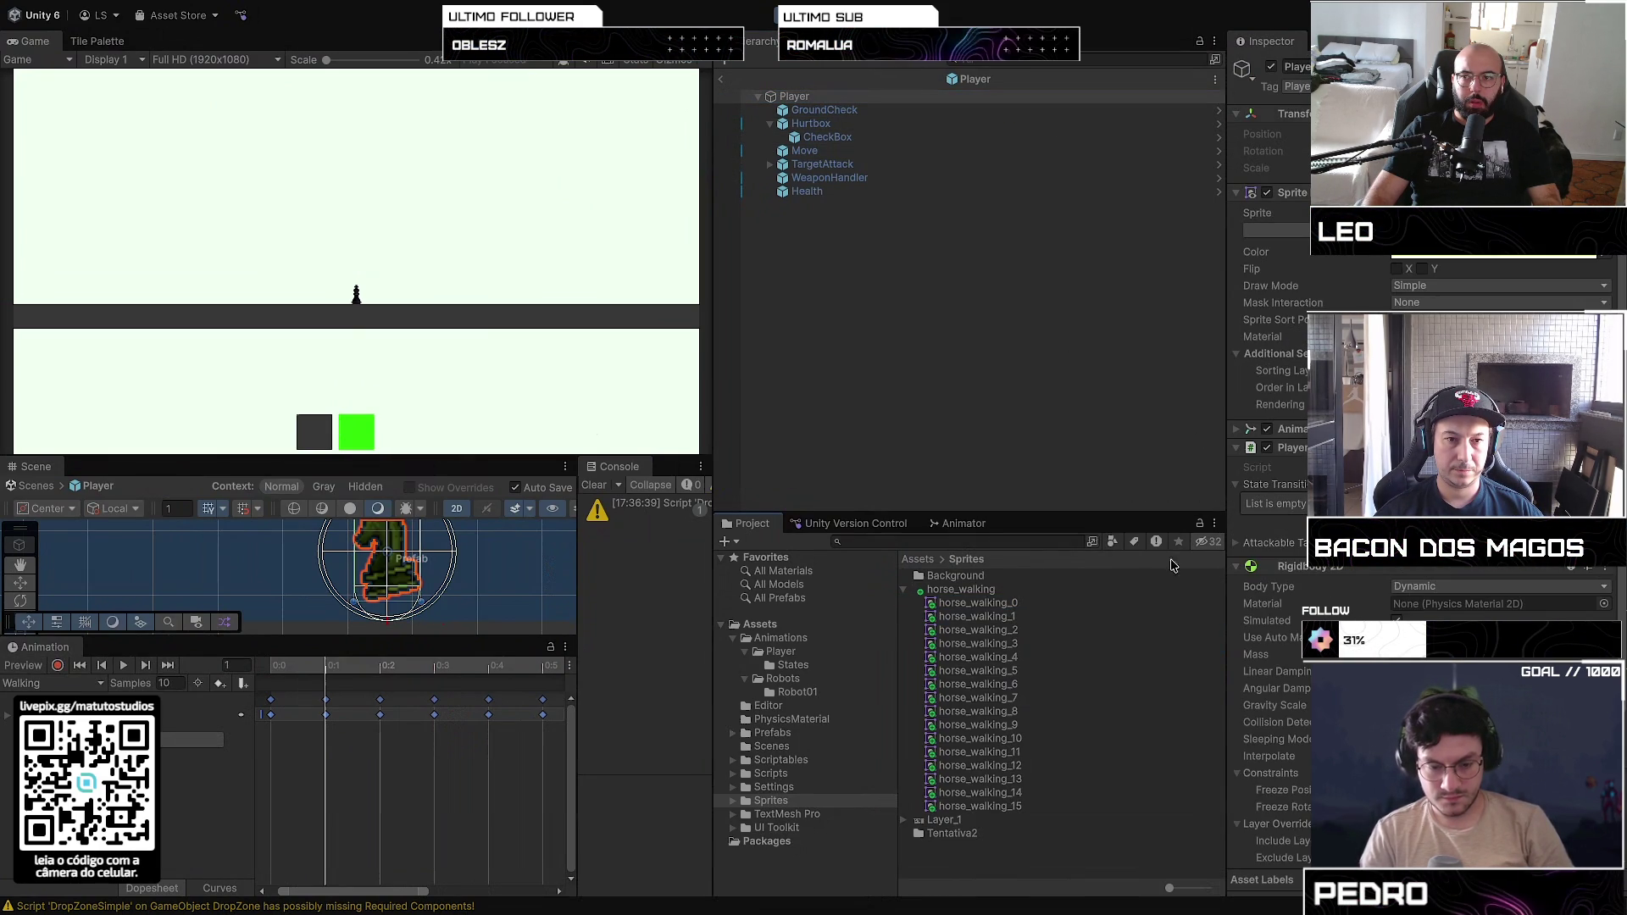
click(1000, 602)
double_click(1000, 601)
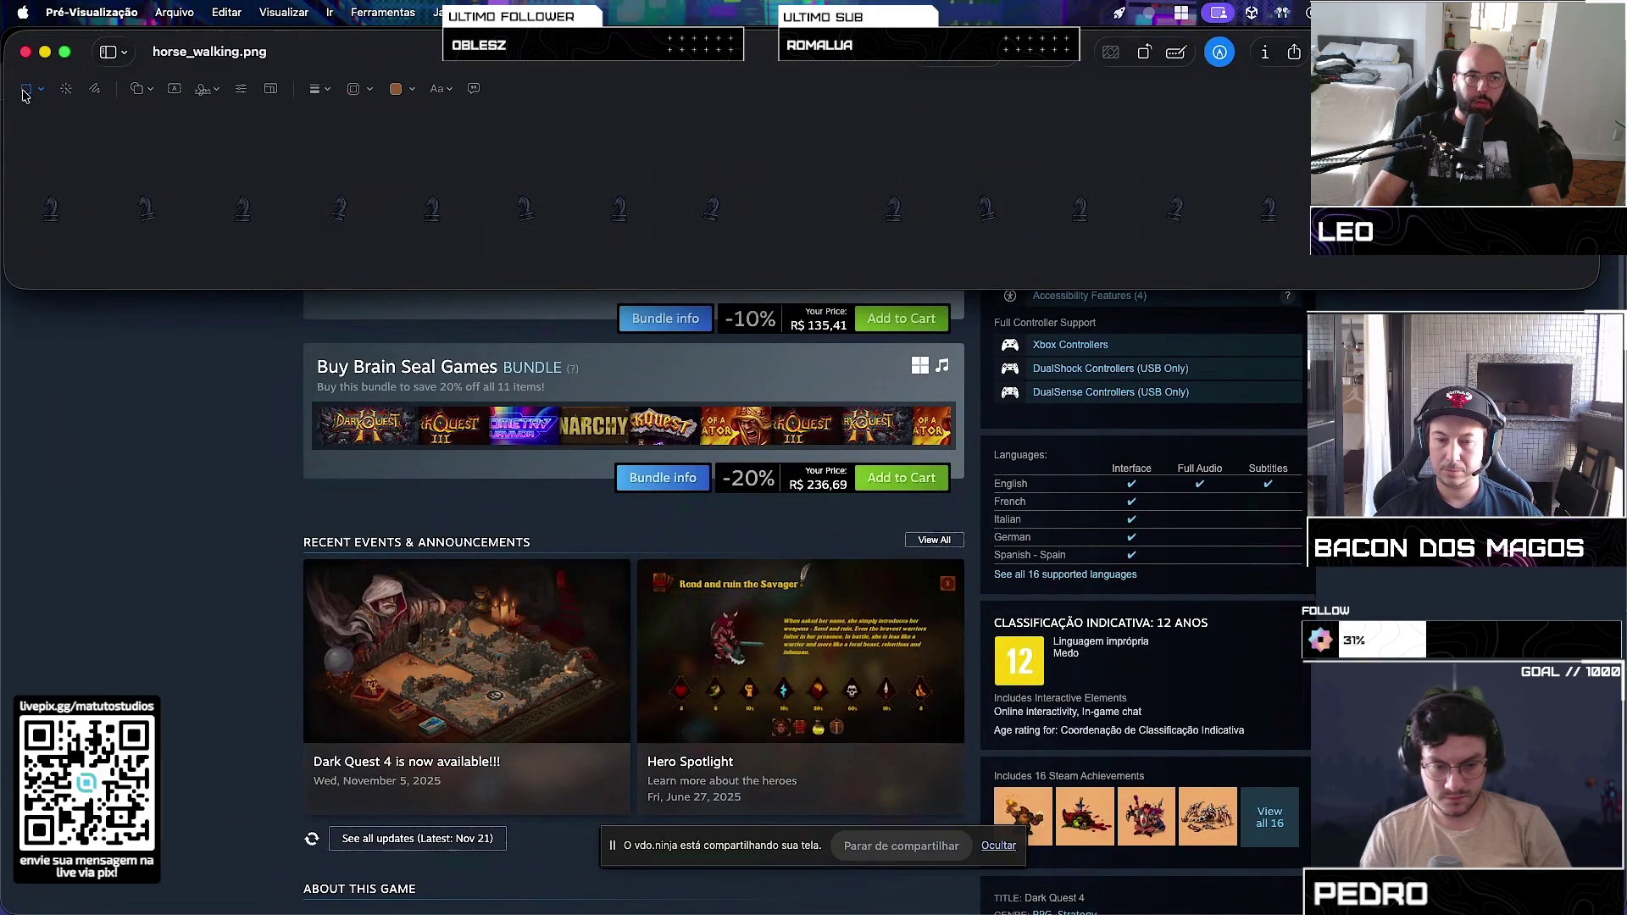
click(25, 52)
mouse_move(681, 284)
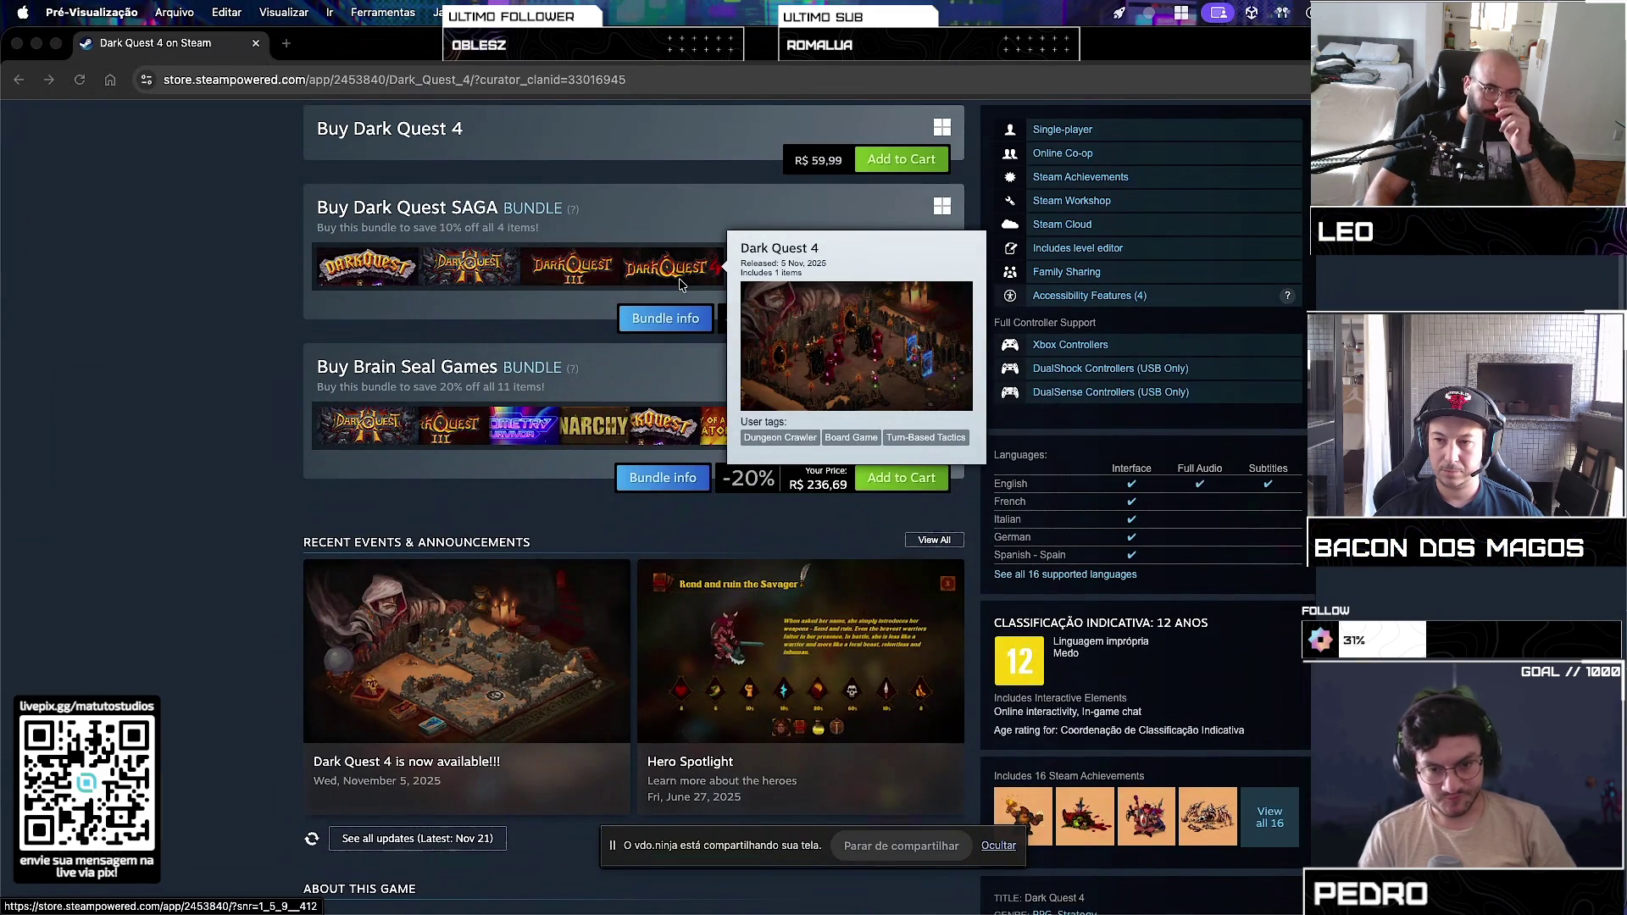
key(super+Tab)
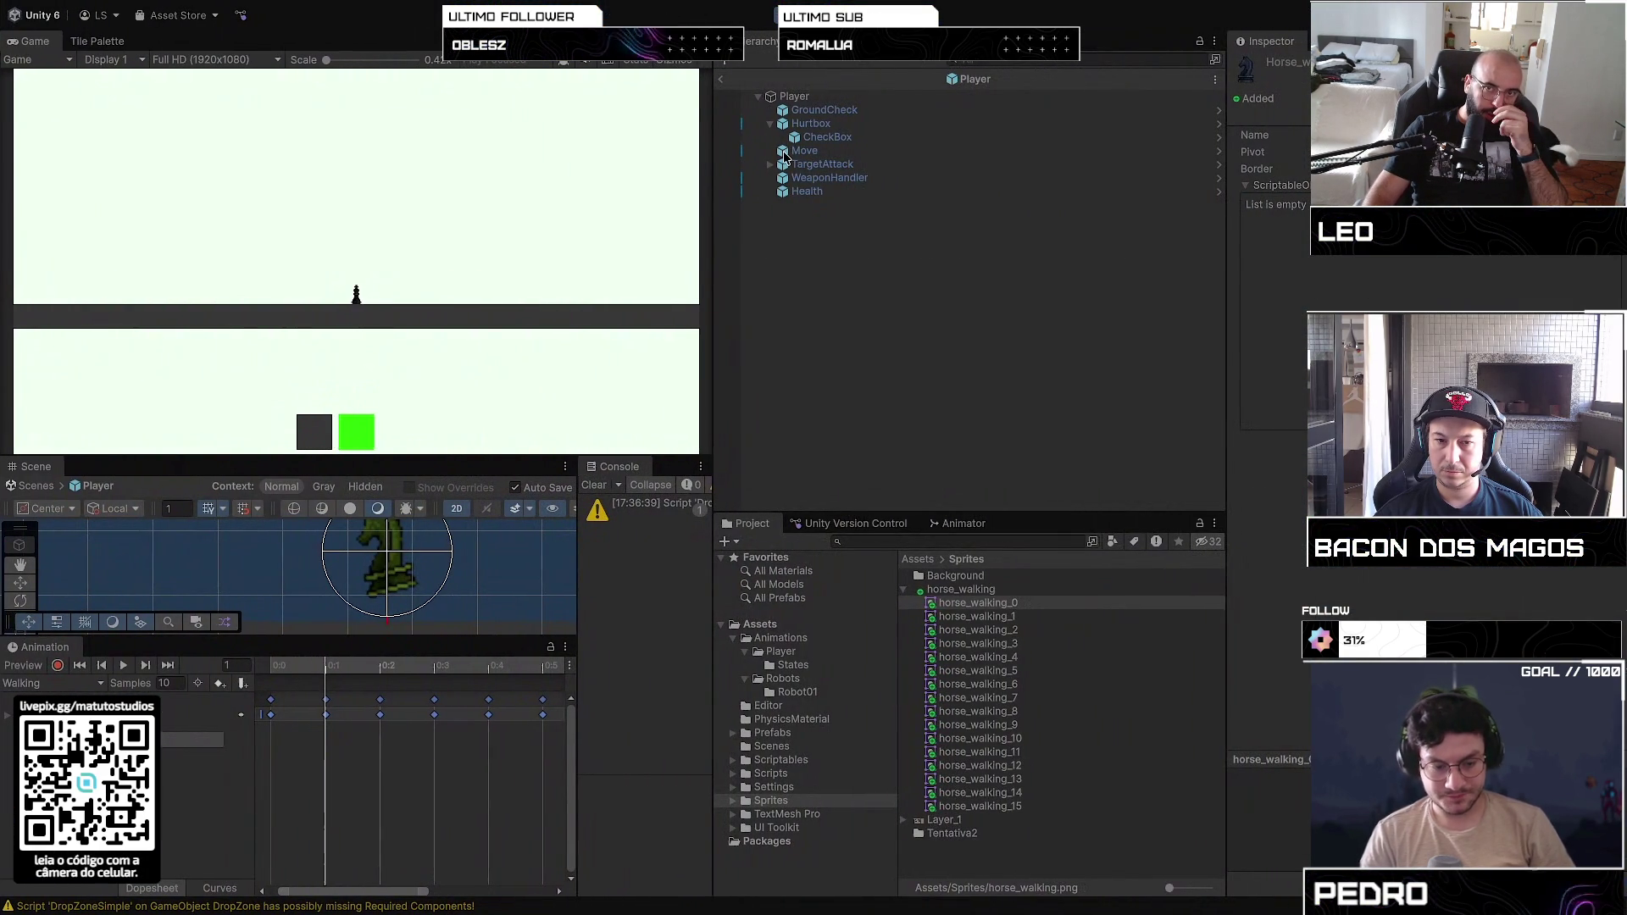
Step: Inspect the Player, leave prefab mode and stop the running game
click(819, 99)
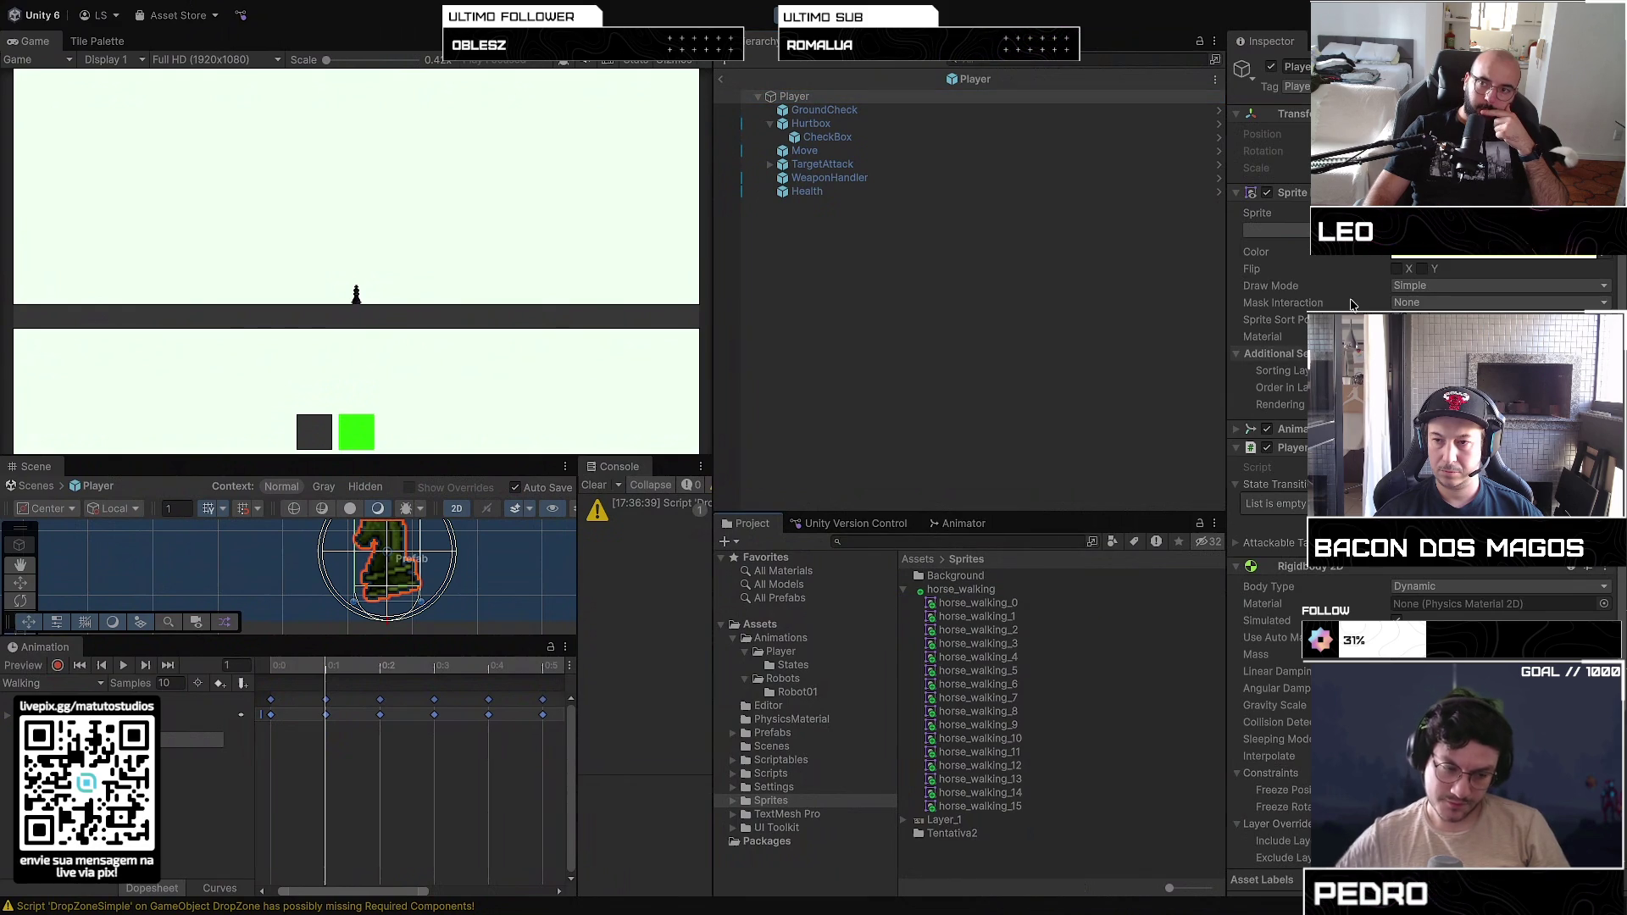
scroll(432, 578, down, 2)
scroll(432, 568, up, 3)
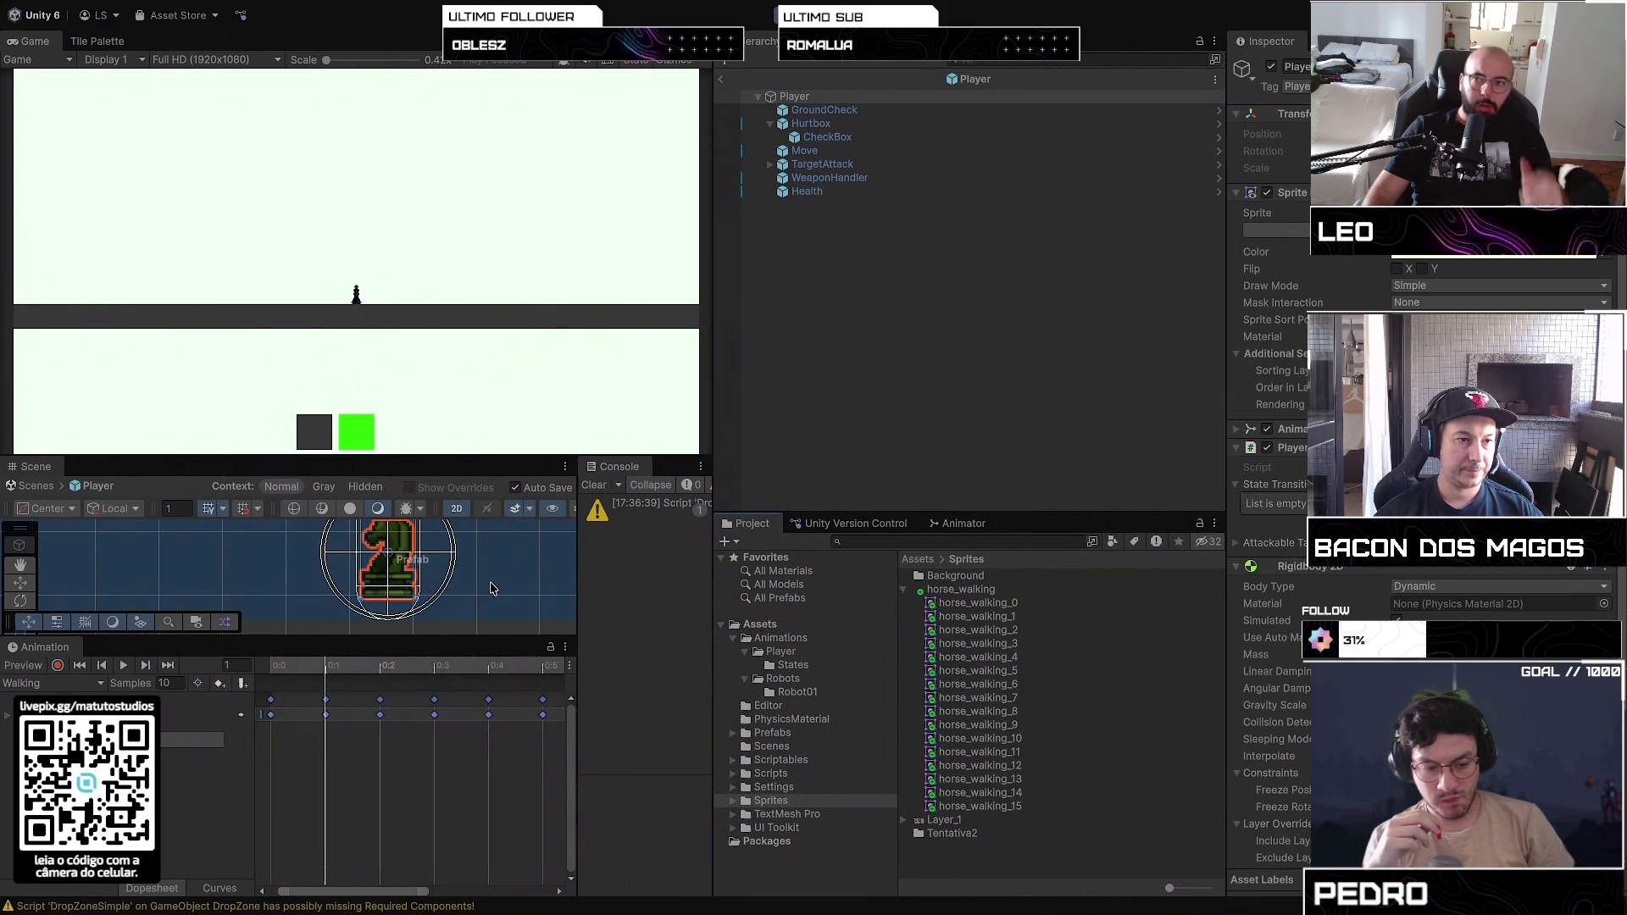
click(535, 476)
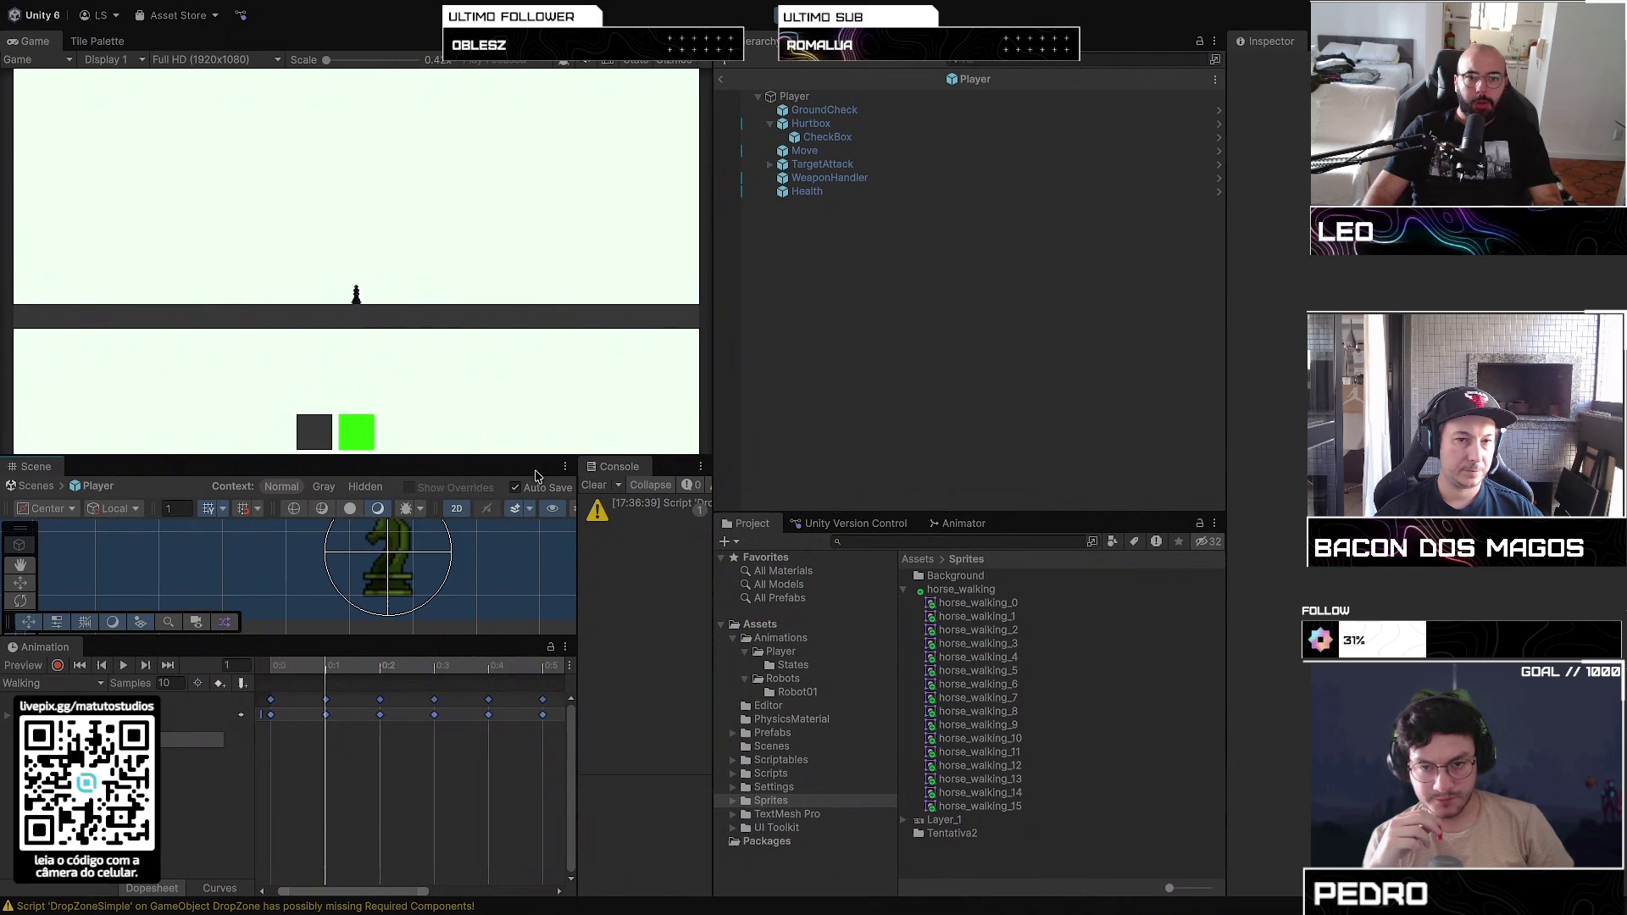
click(720, 79)
key(ctrl+p)
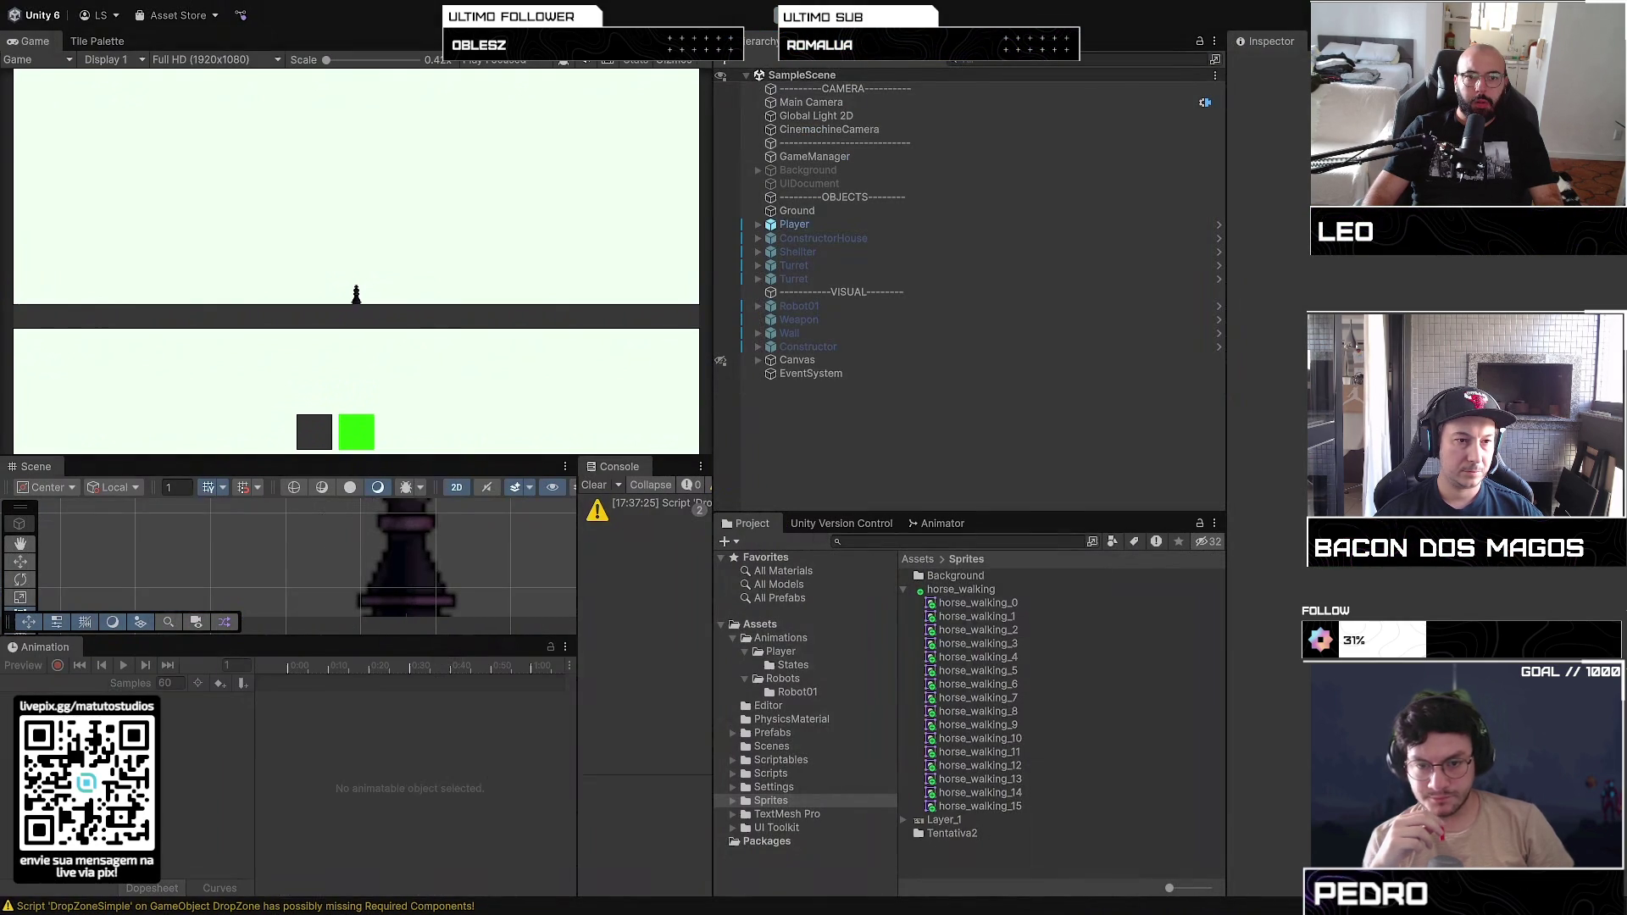
Step: Assign horse_walking_0 as the Player's sprite and apply the horse_walking texture import settings
click(1219, 226)
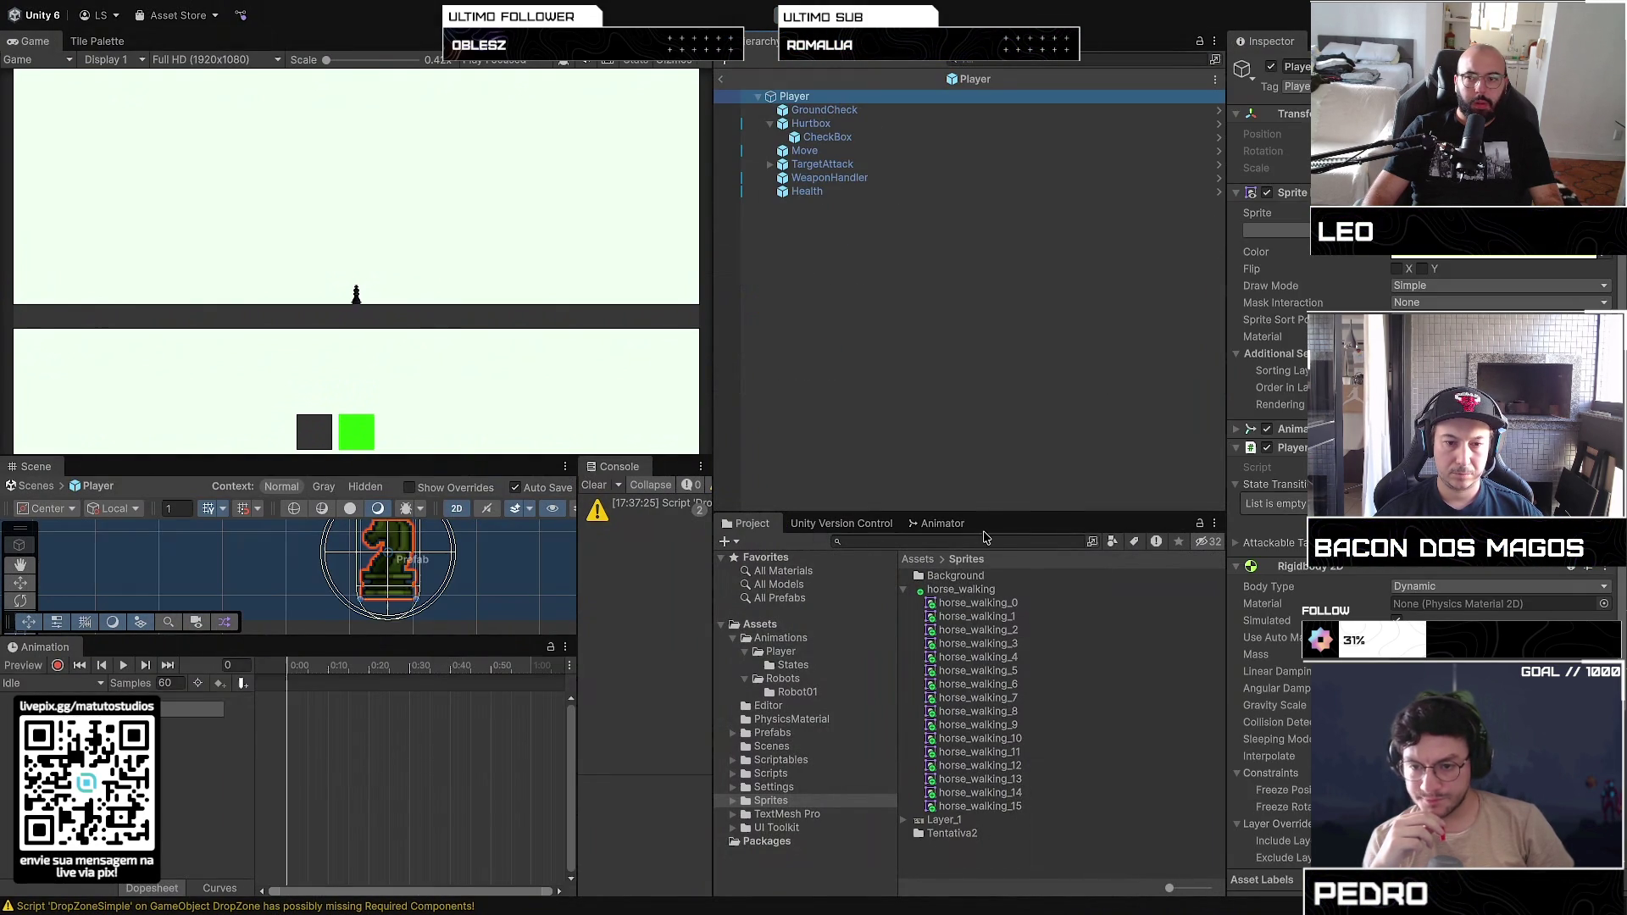
click(721, 83)
click(964, 225)
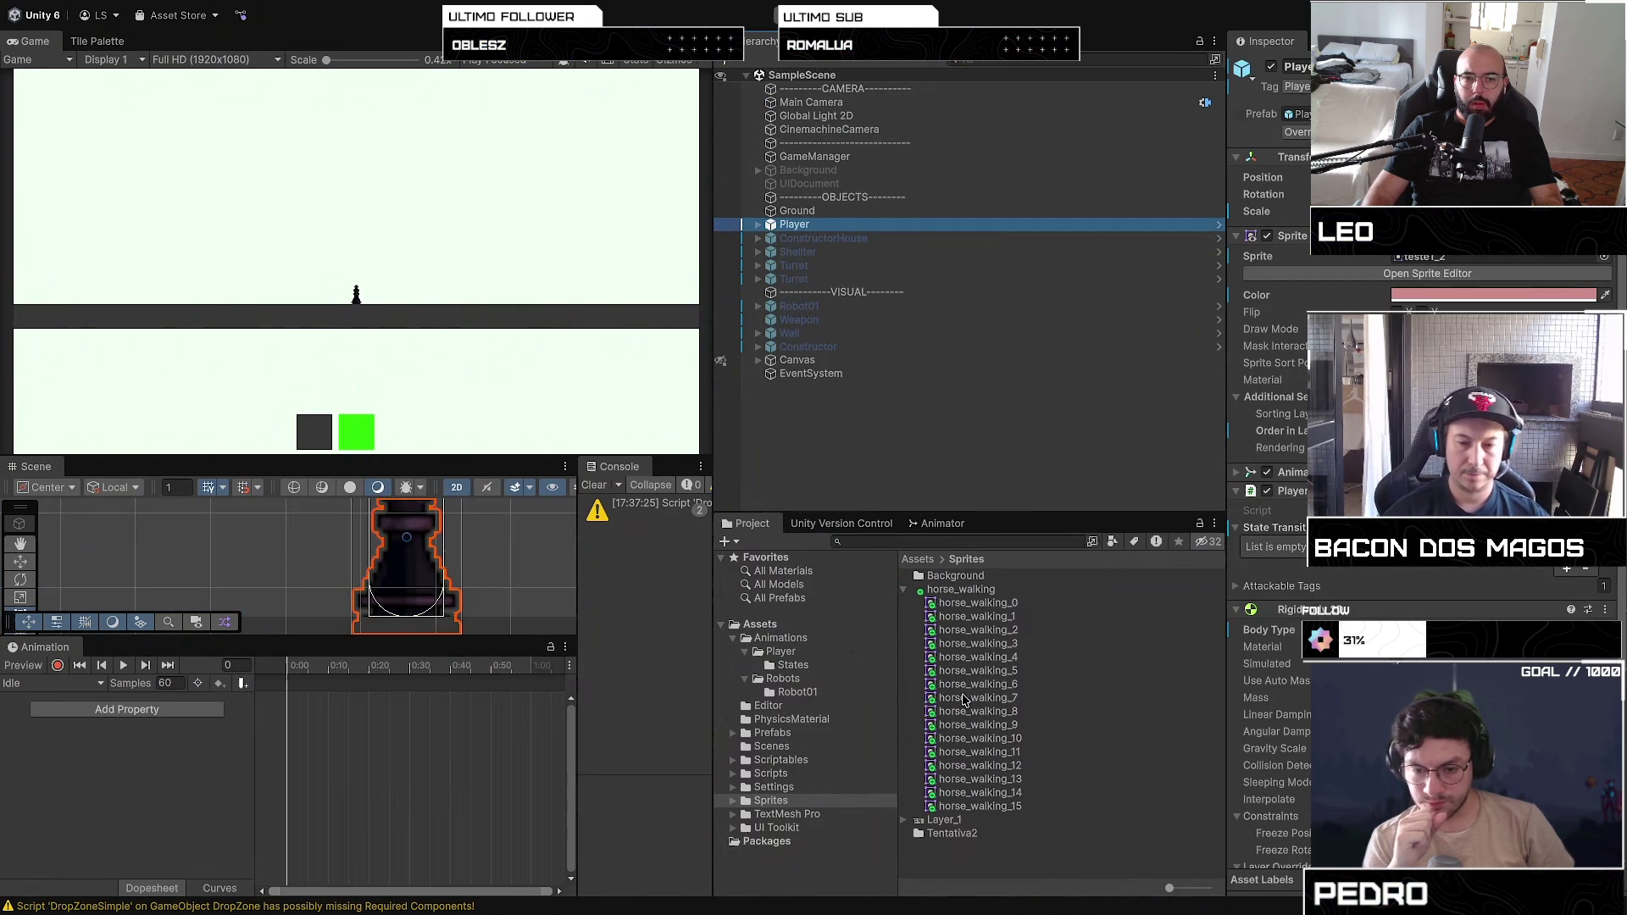
mouse_move(1101, 602)
mouse_down()
mouse_move(1262, 516)
mouse_move(1437, 263)
mouse_up()
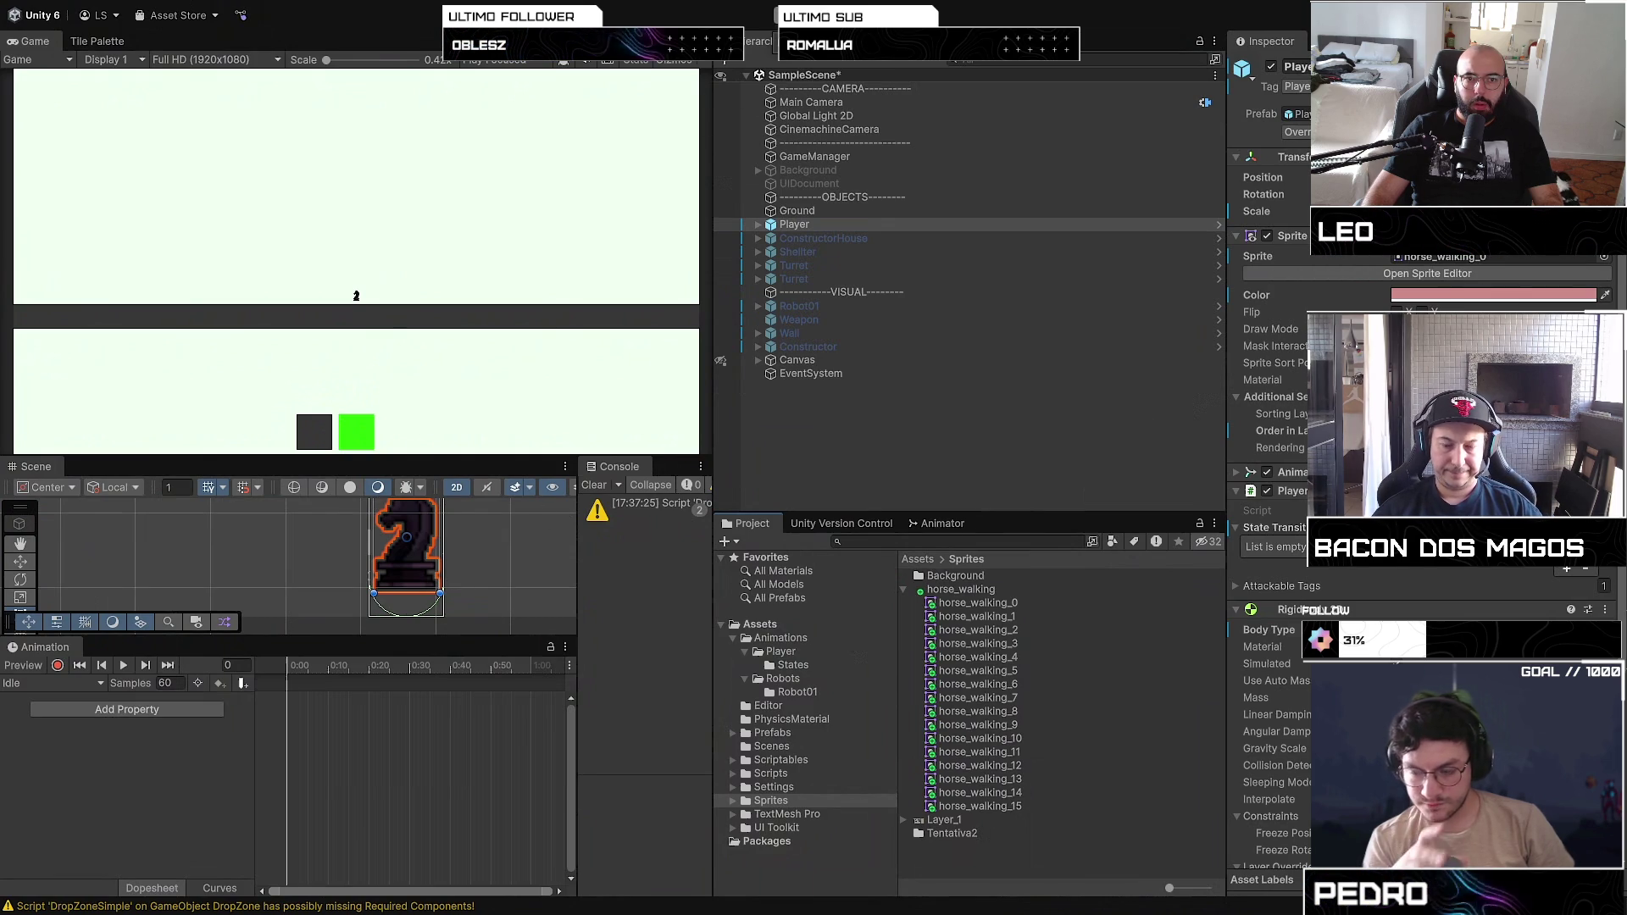
click(1041, 589)
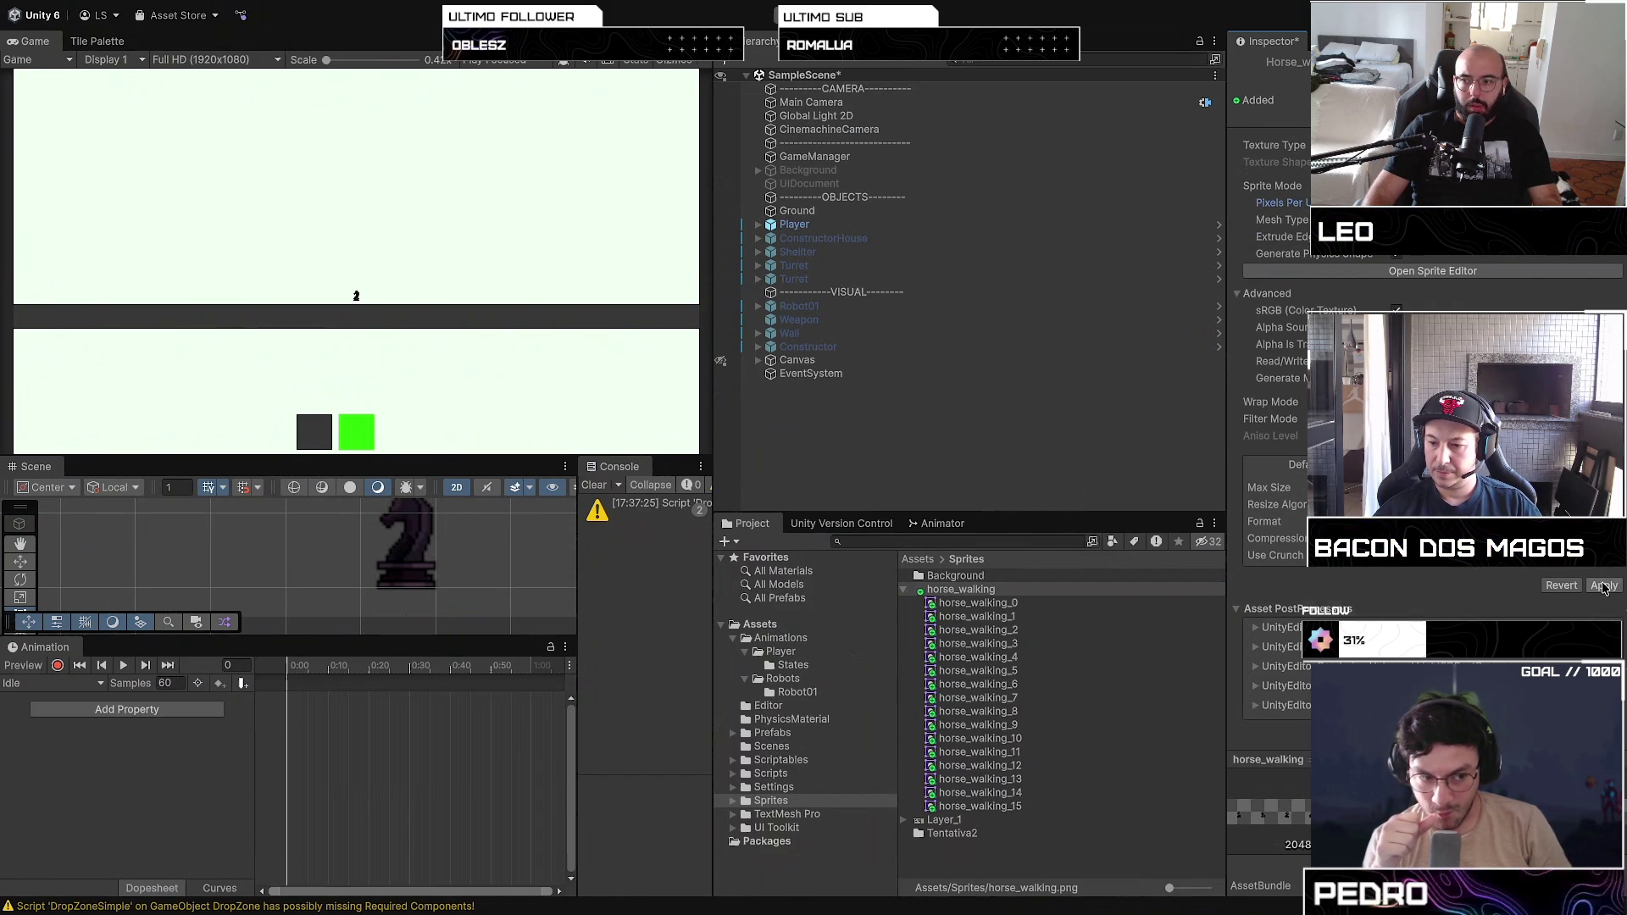
click(1601, 585)
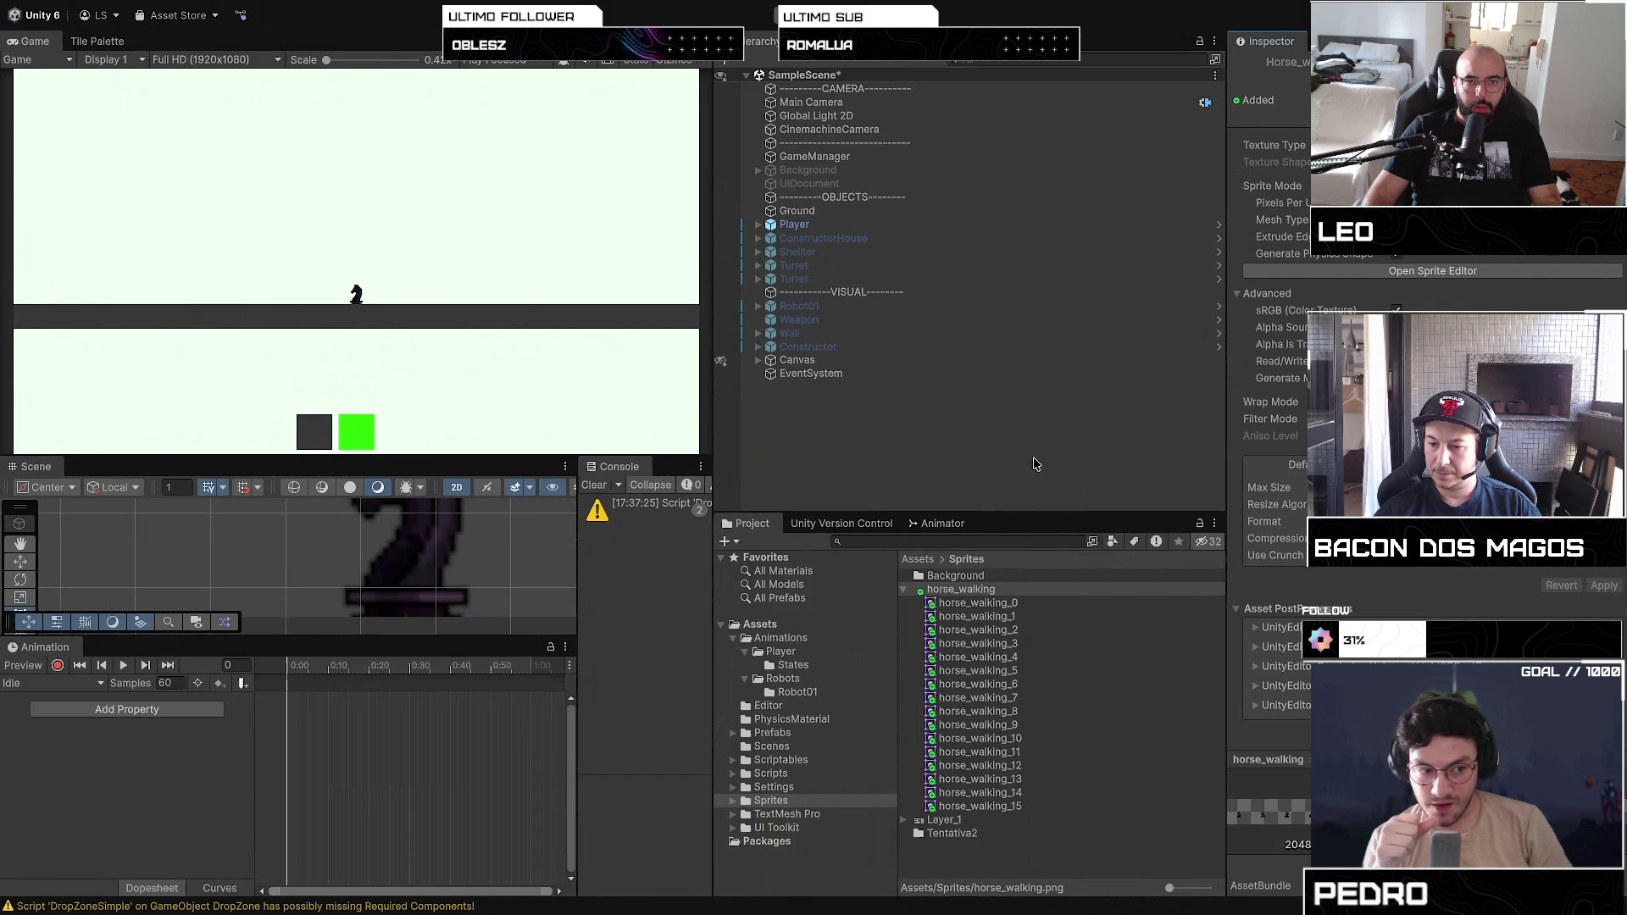
key(ctrl+p)
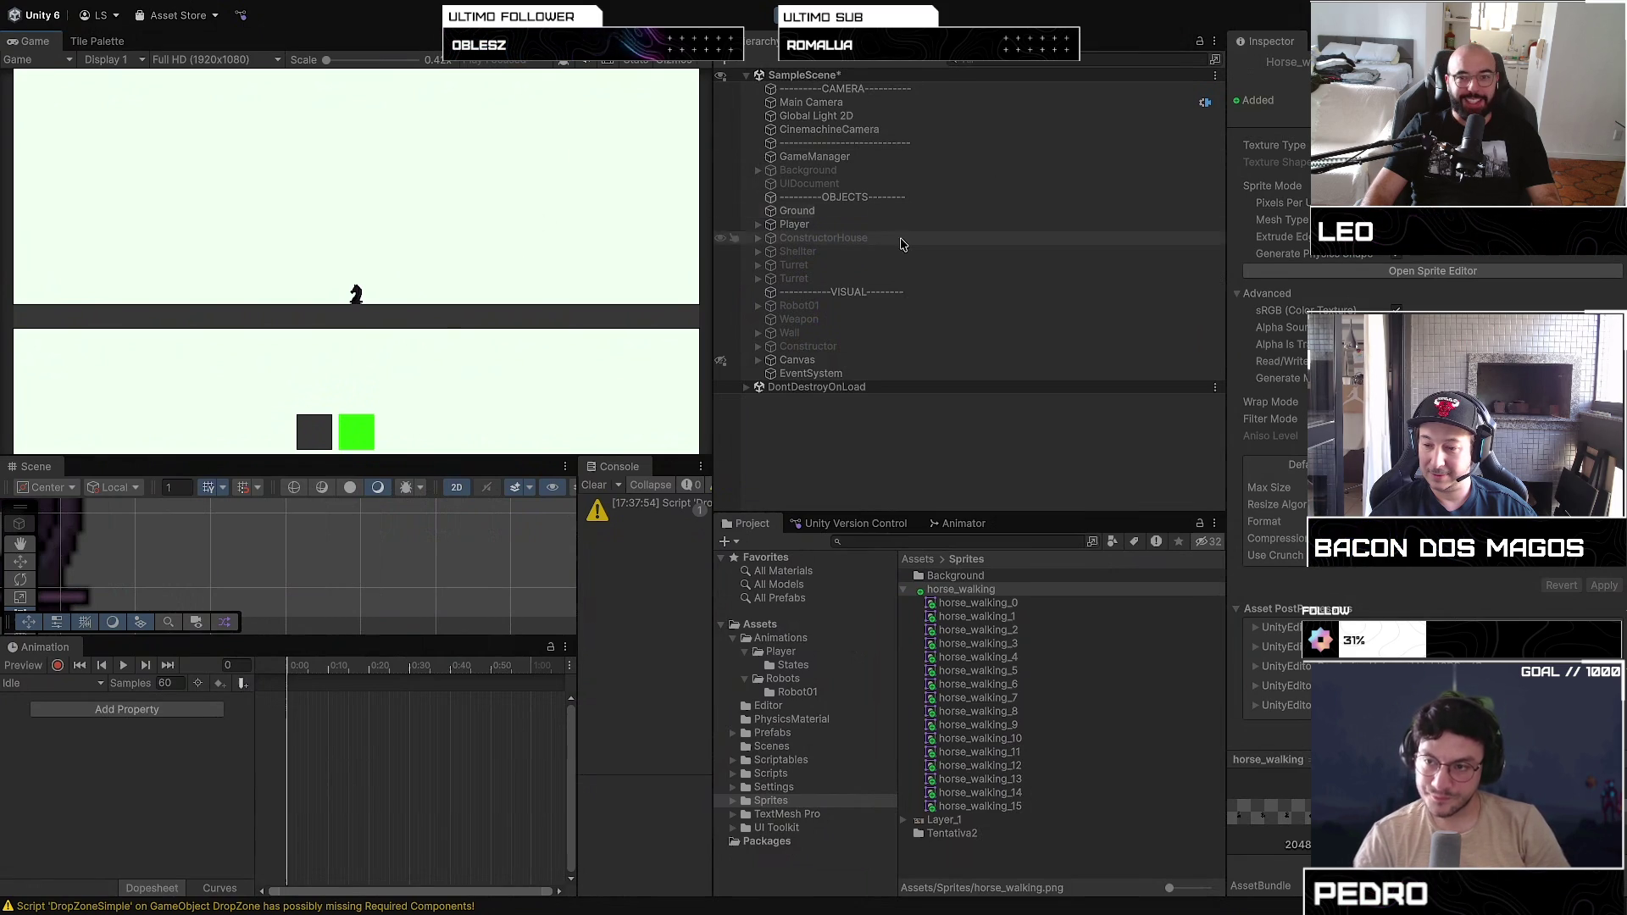
key(ctrl+p)
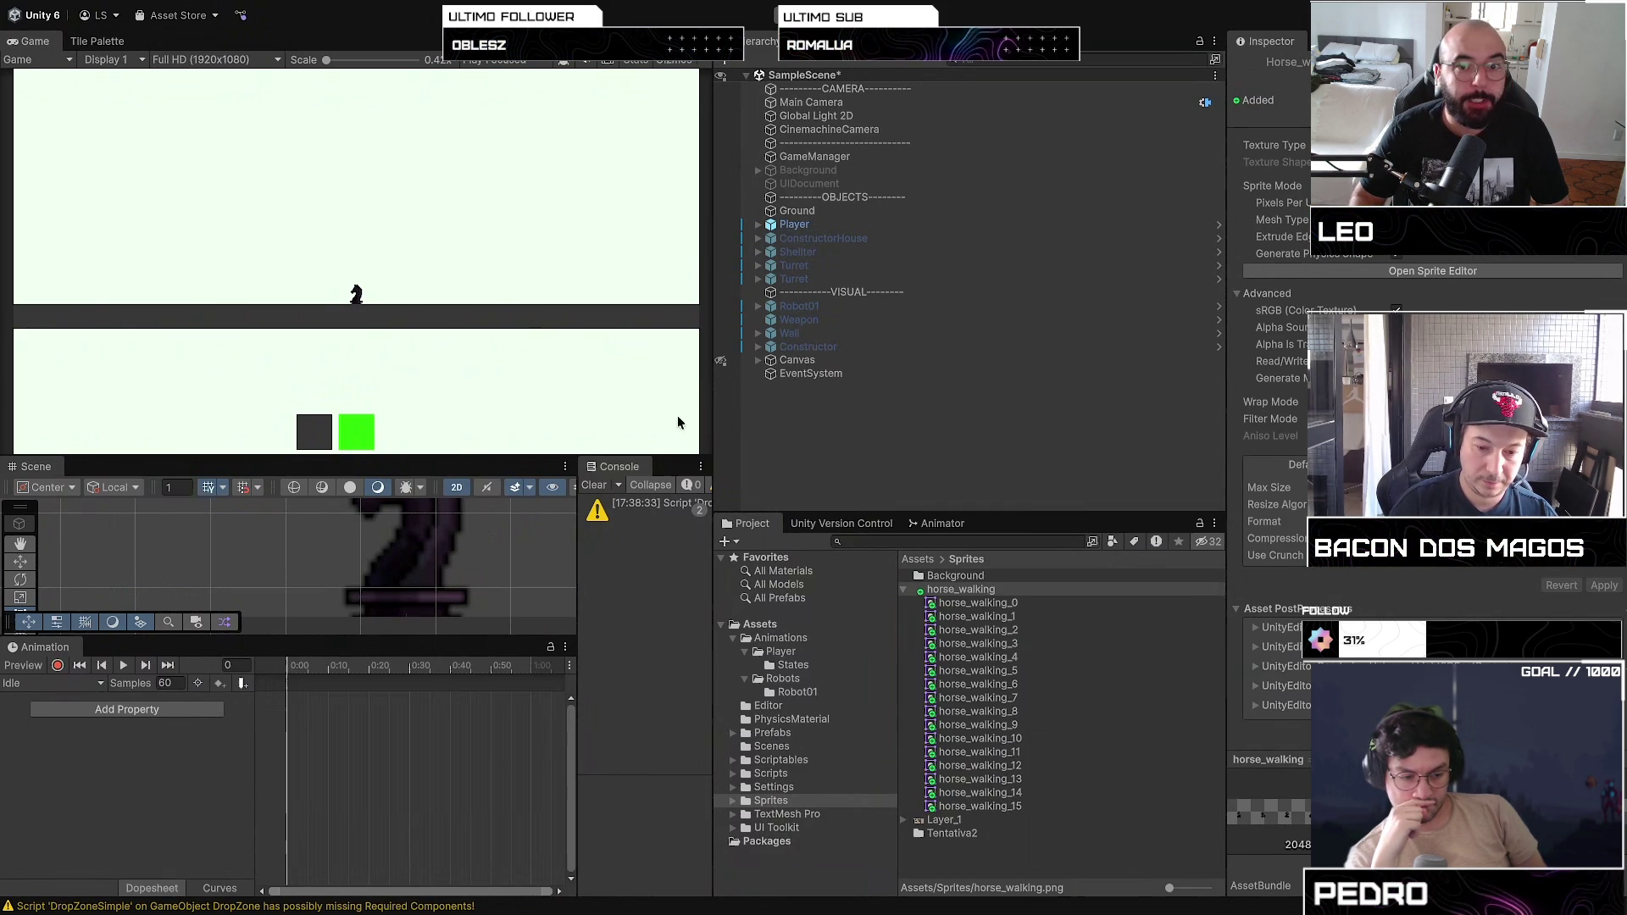
click(911, 444)
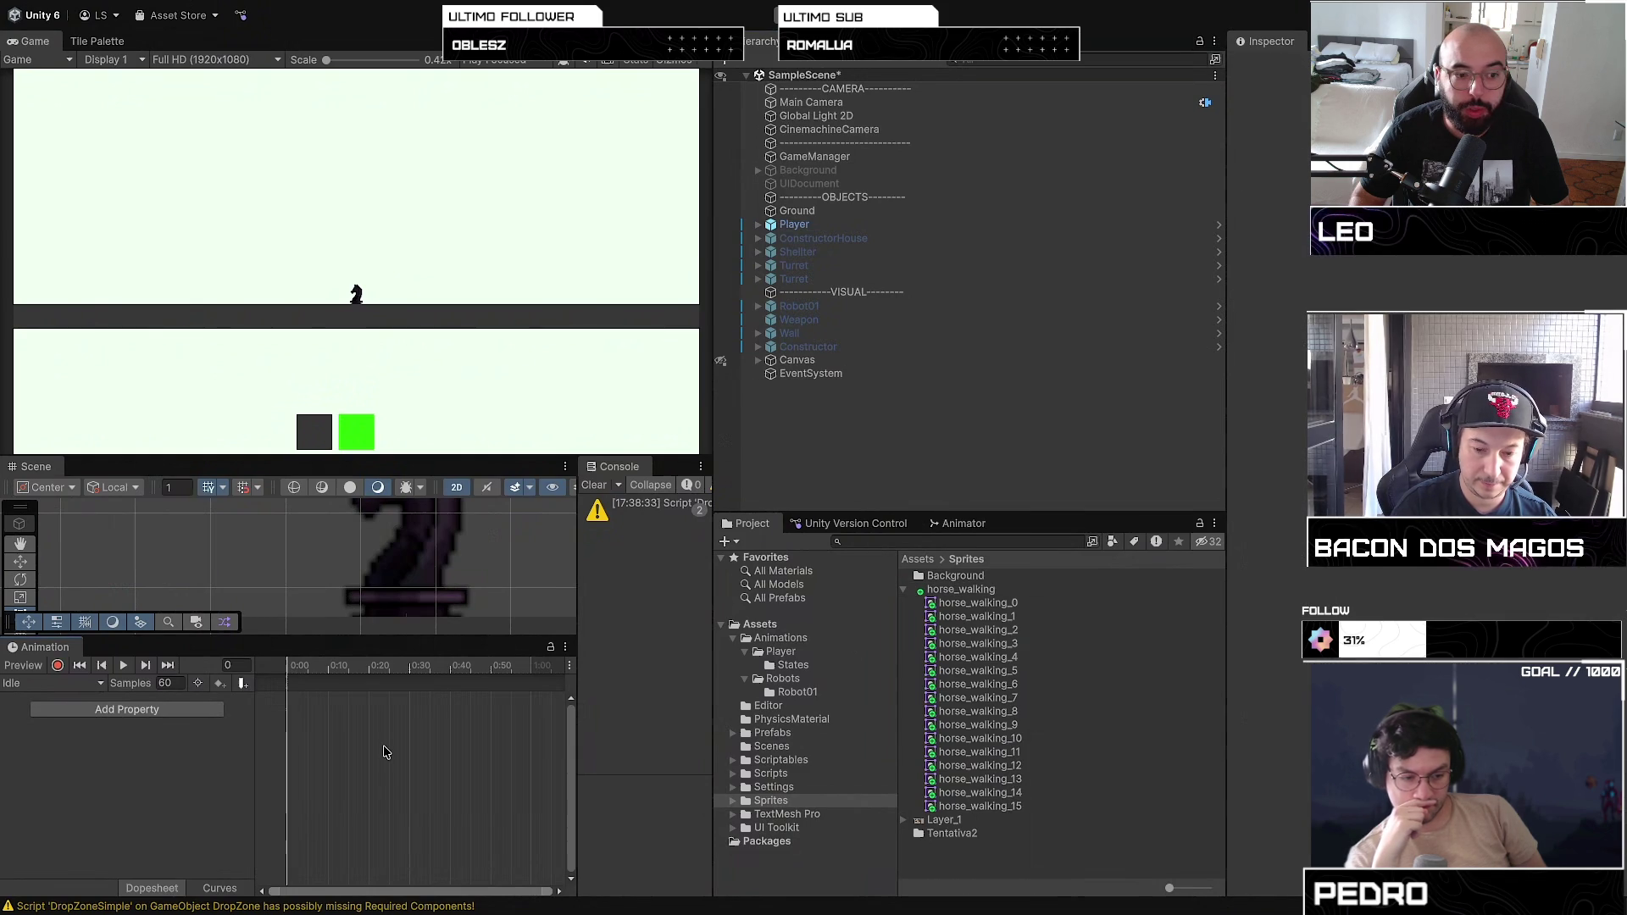
click(51, 683)
click(47, 714)
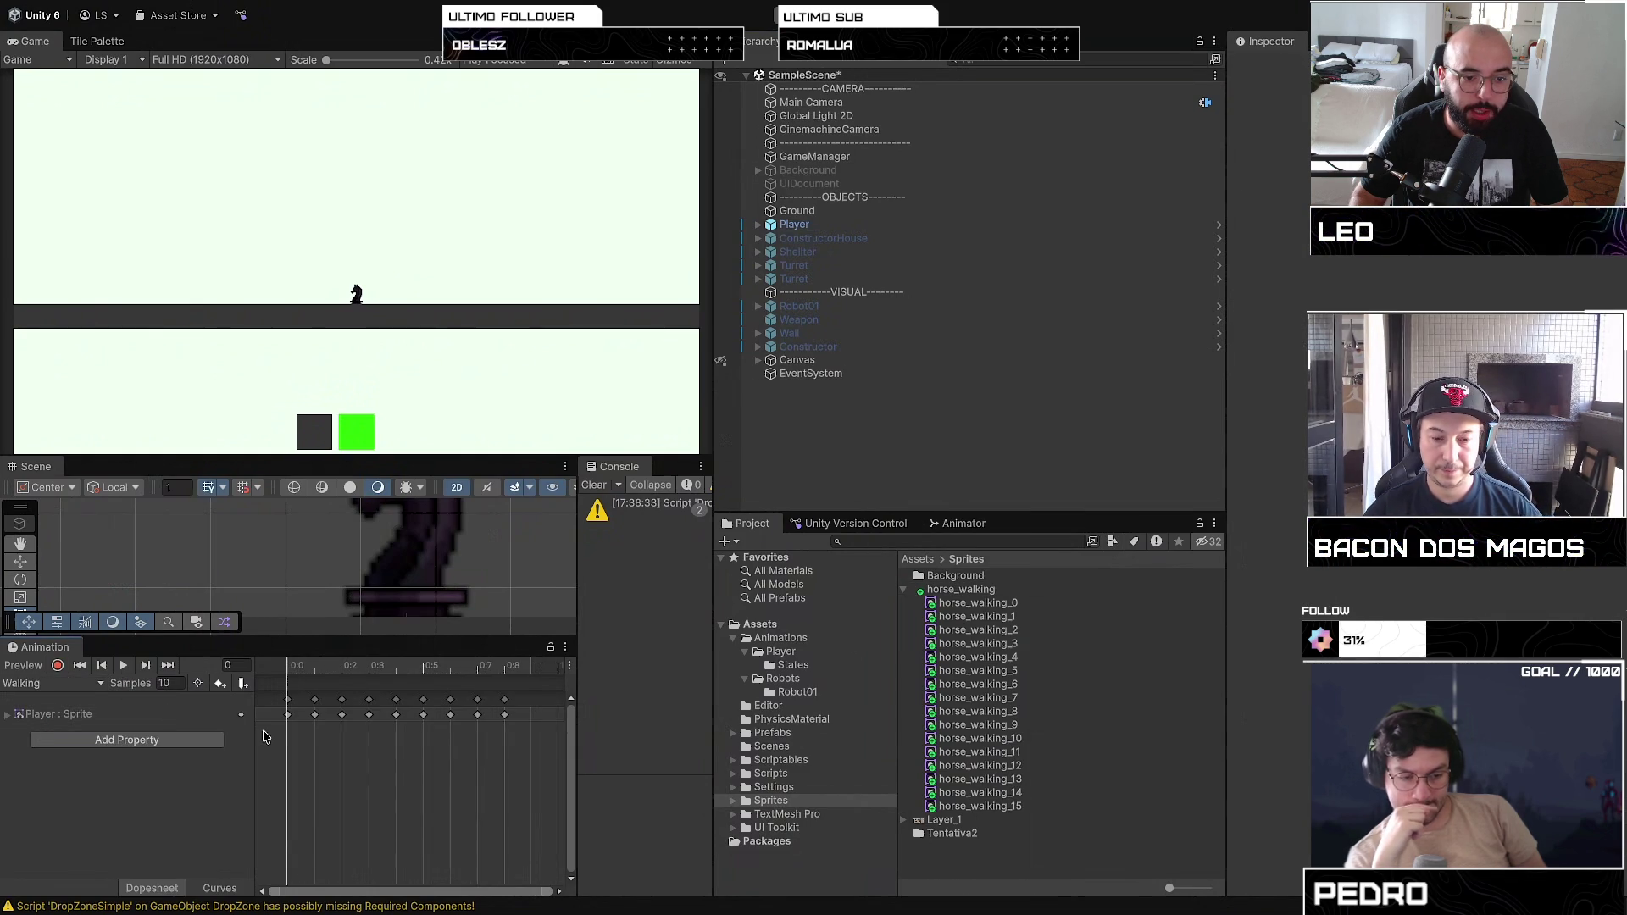
click(286, 715)
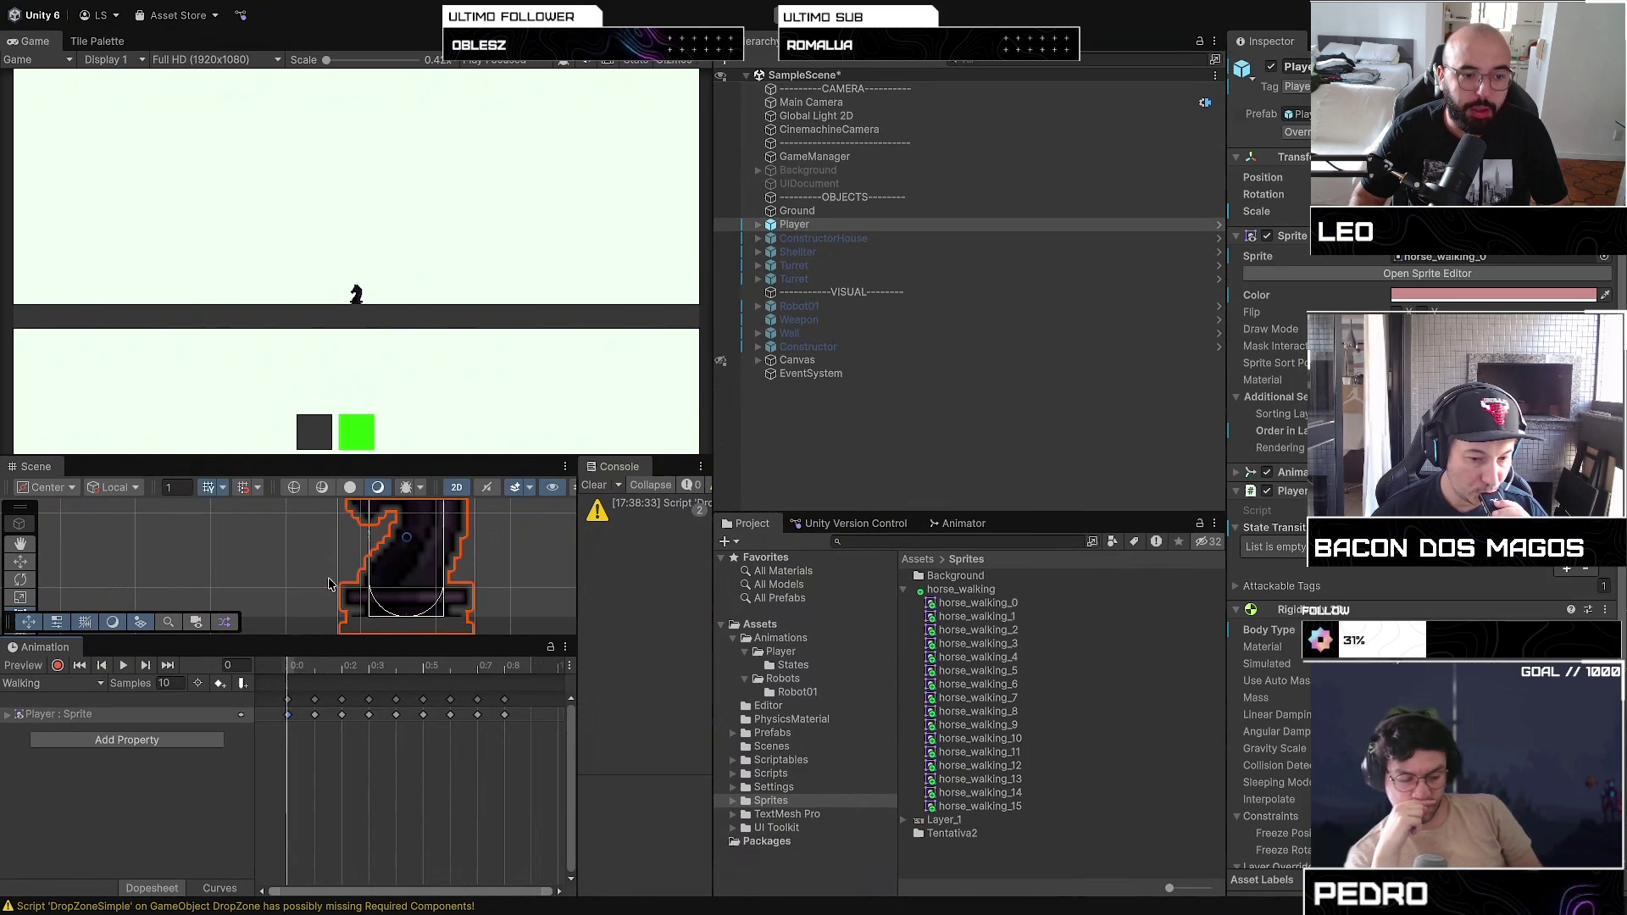
click(899, 374)
click(890, 225)
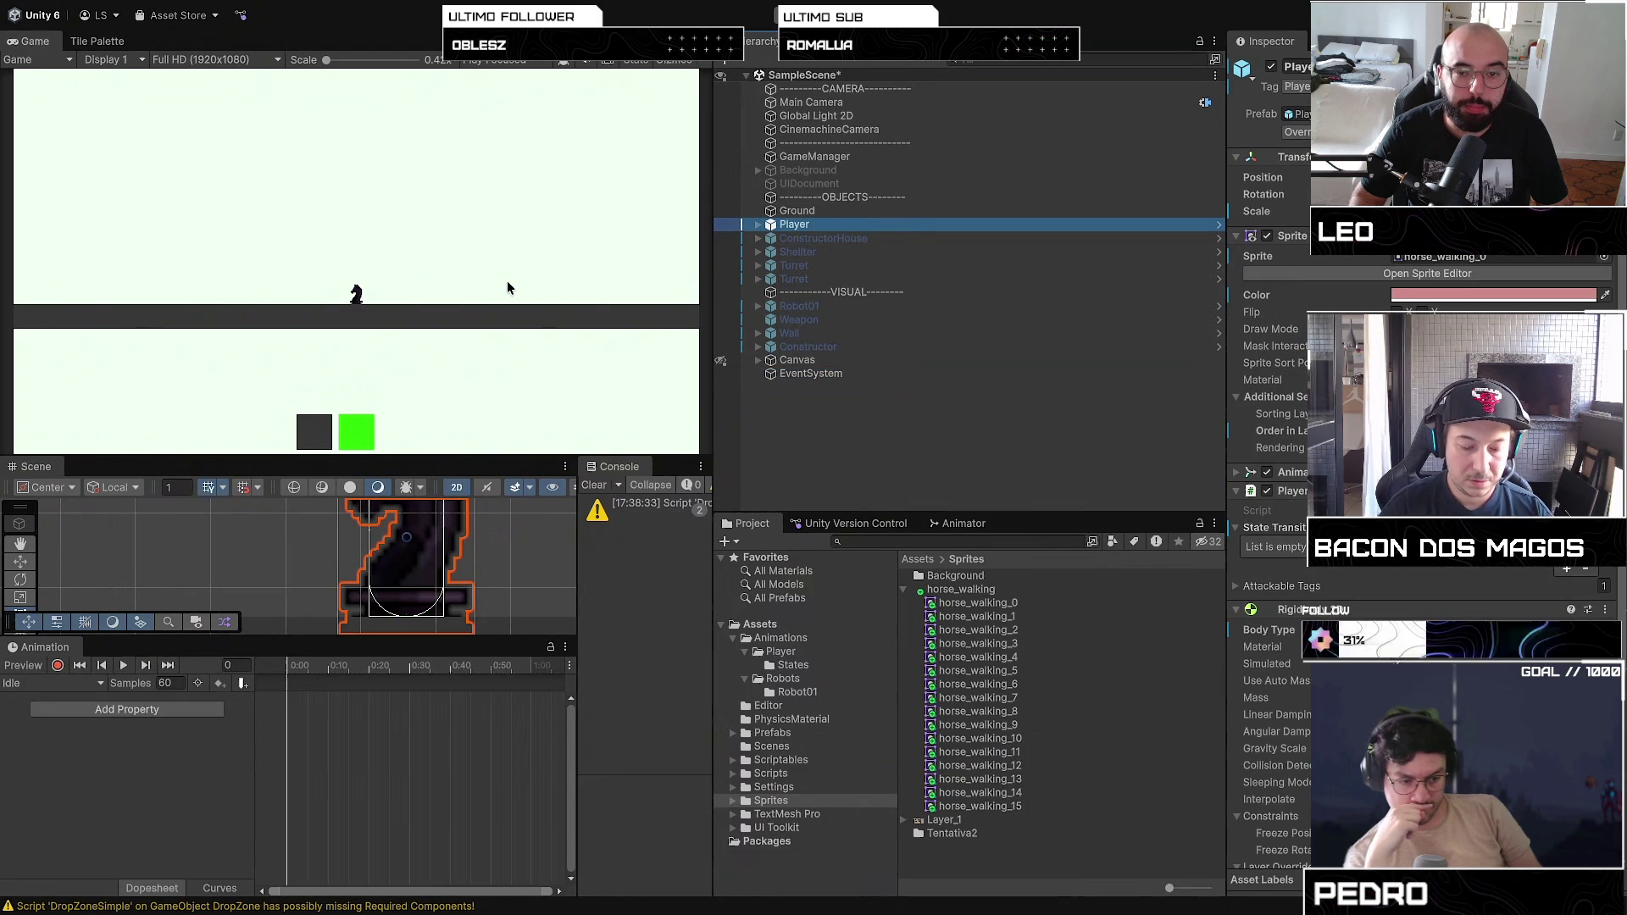
key(ctrl+Right)
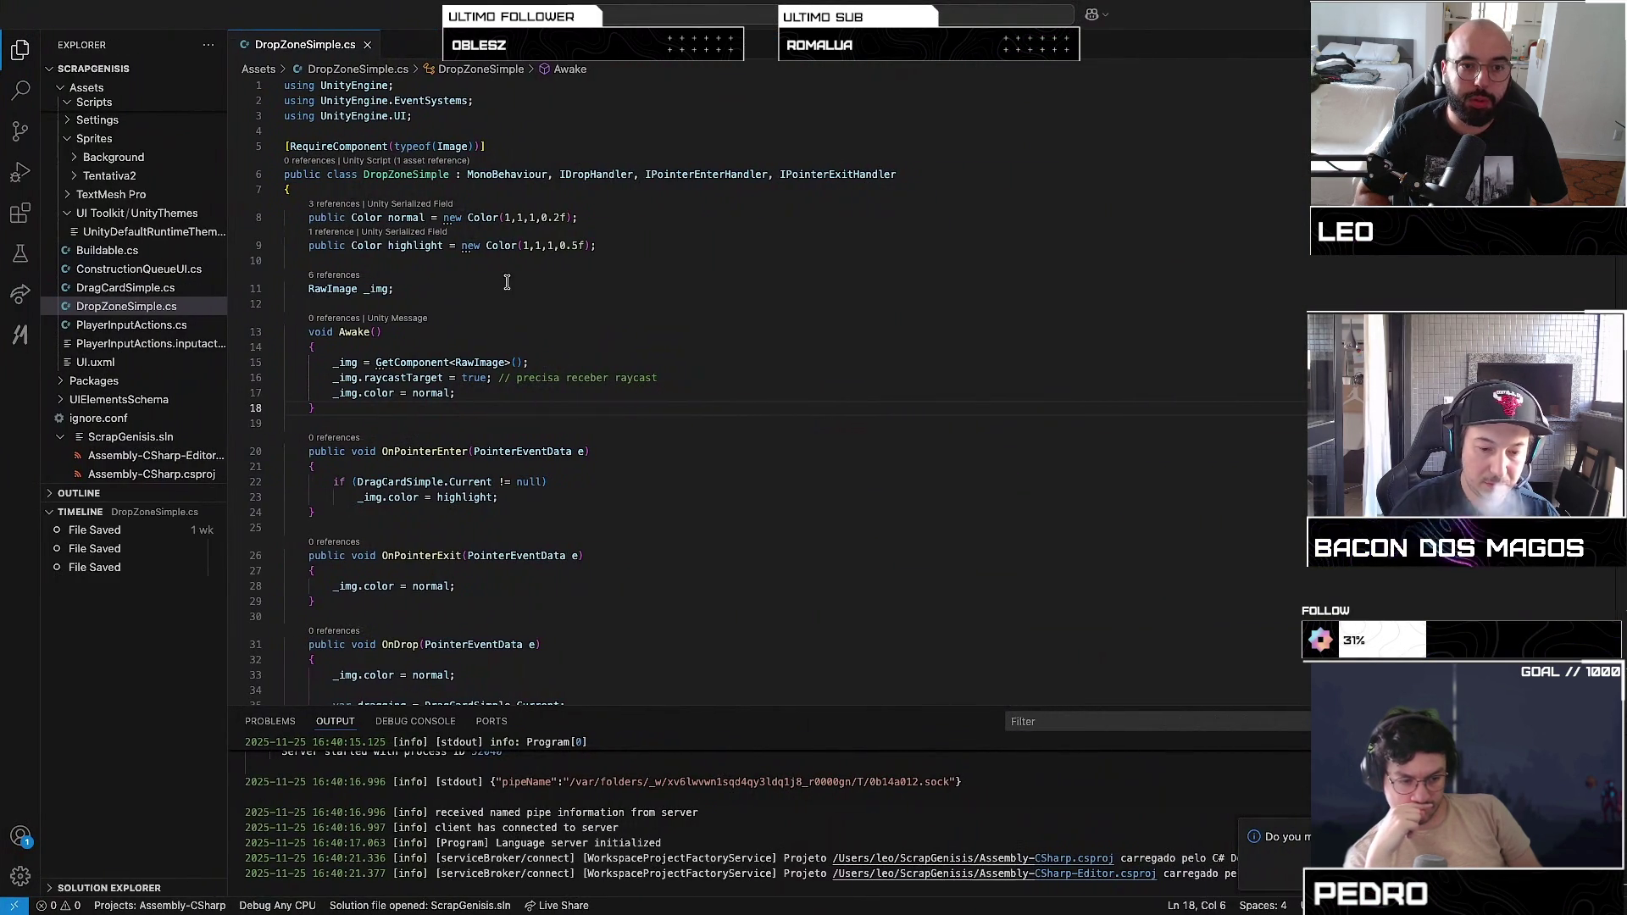
Step: Collapse the Camera, Constructions, Core, Friends/Constructor, GameController and Library script folders
scroll(186, 293, down, 5)
scroll(183, 309, up, 5)
scroll(173, 315, down, 3)
scroll(172, 317, down, 5)
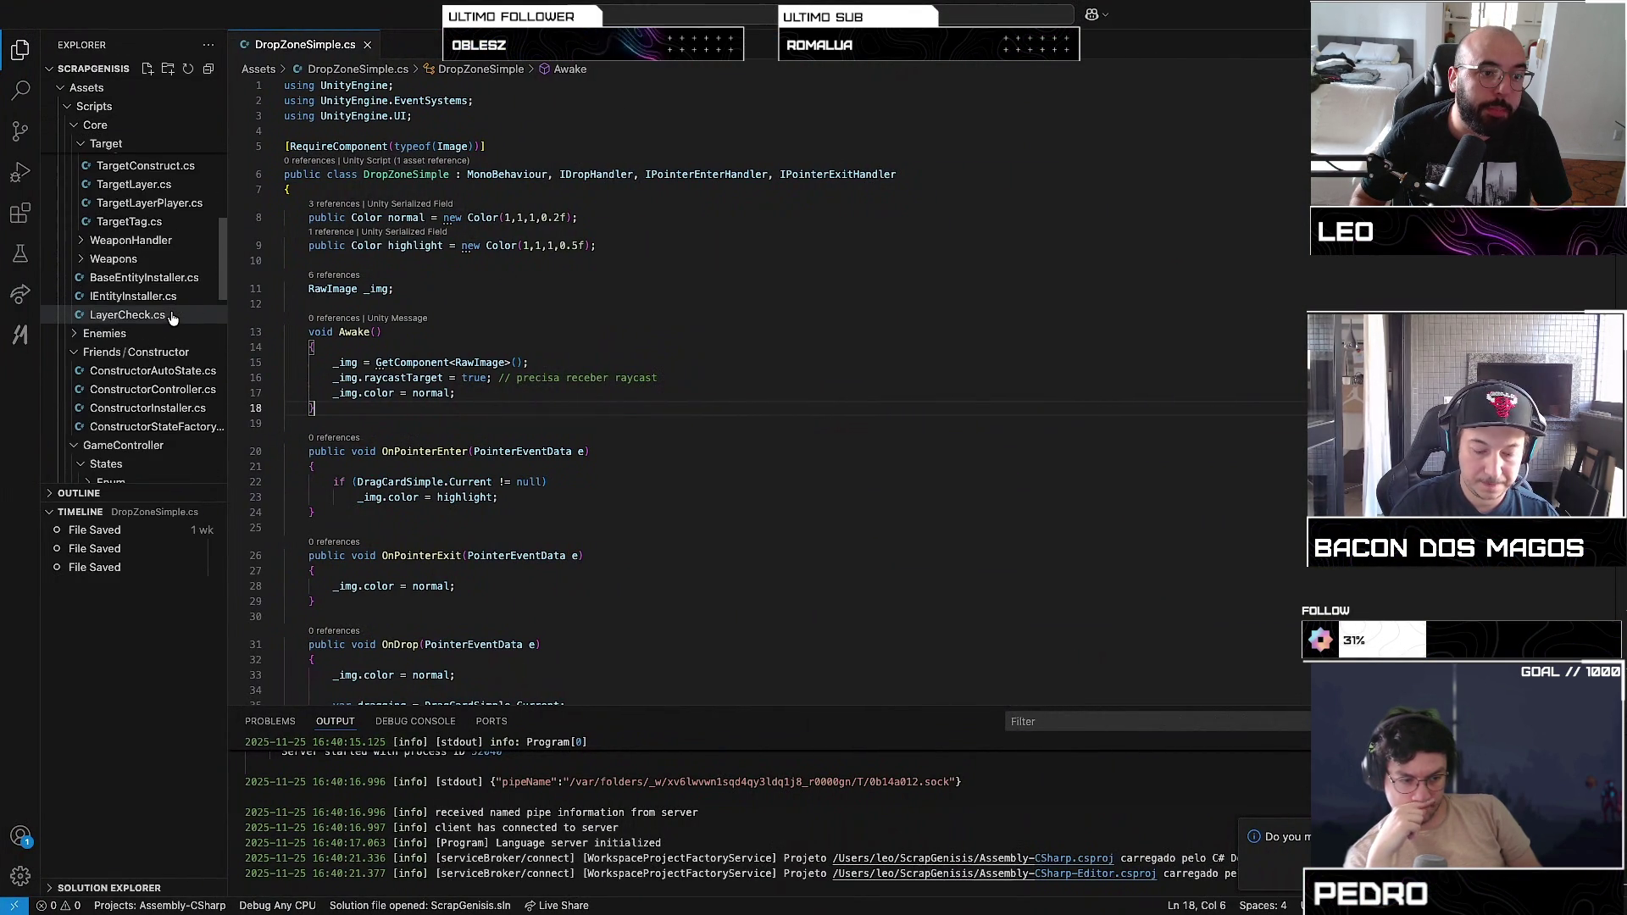
scroll(161, 336, up, 10)
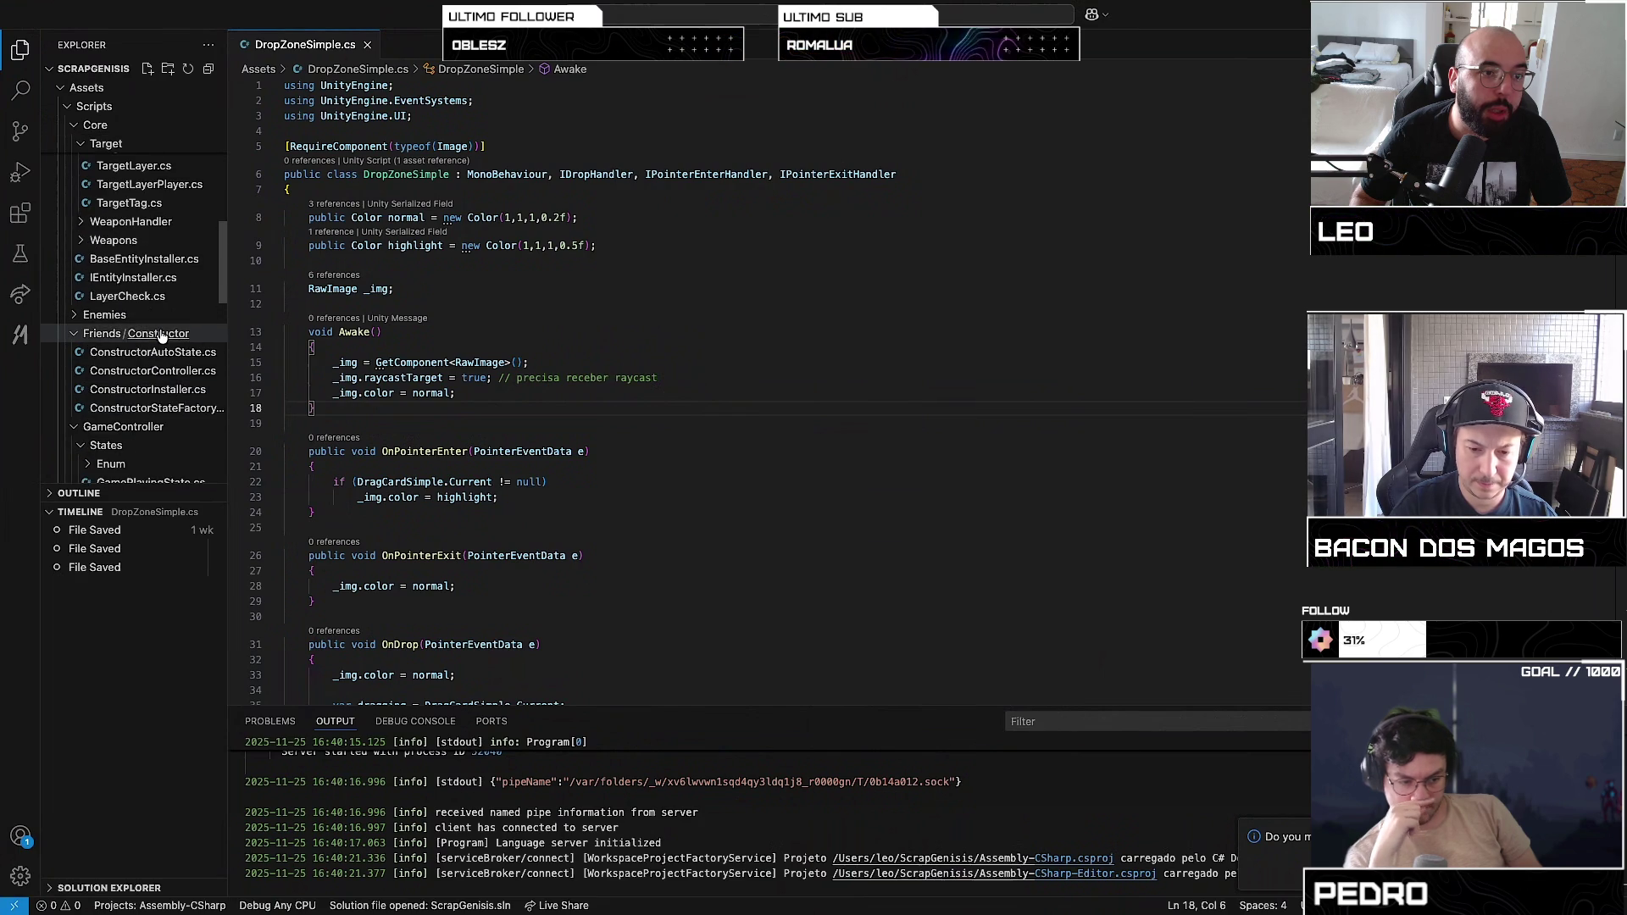
click(110, 274)
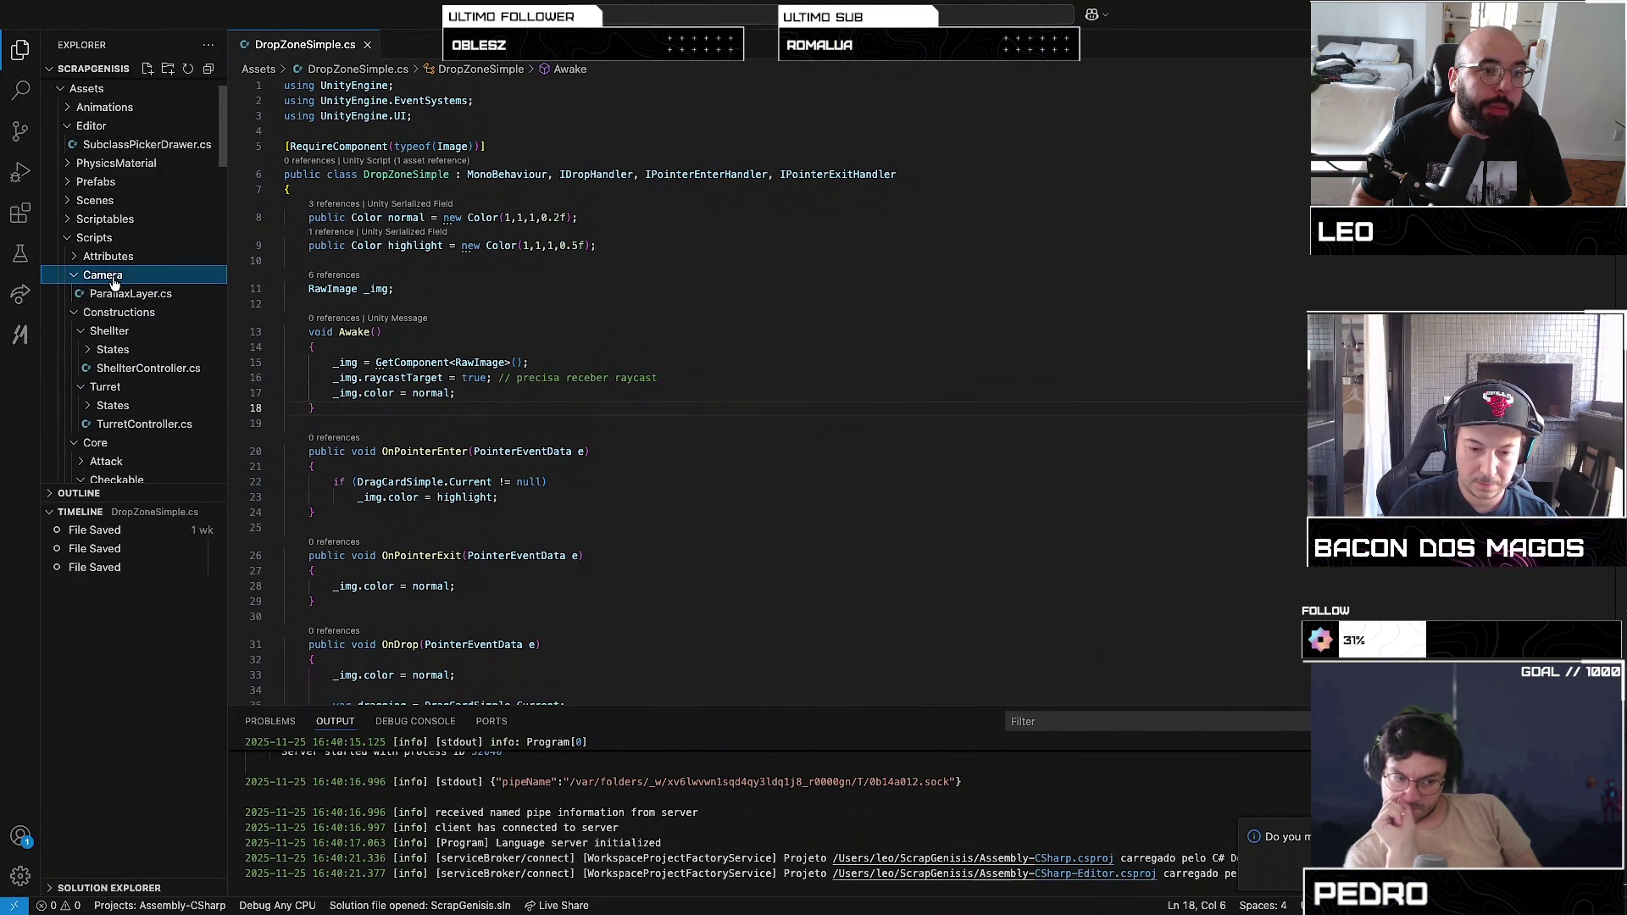
click(108, 277)
click(107, 294)
click(100, 314)
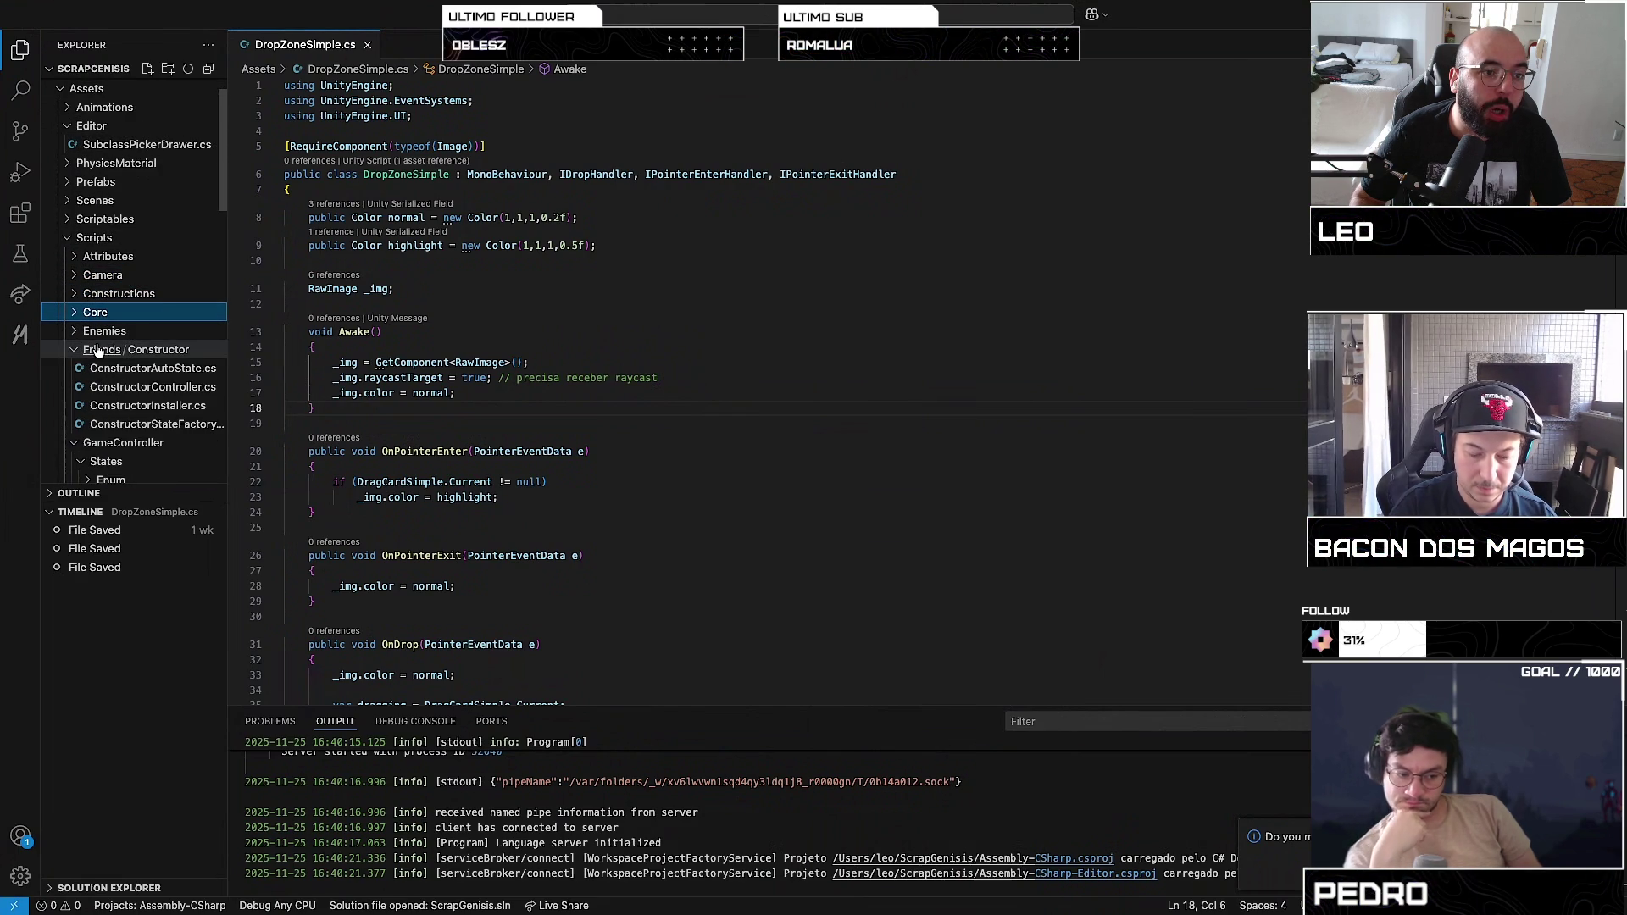
click(93, 350)
click(75, 370)
click(100, 405)
scroll(101, 407, down, 2)
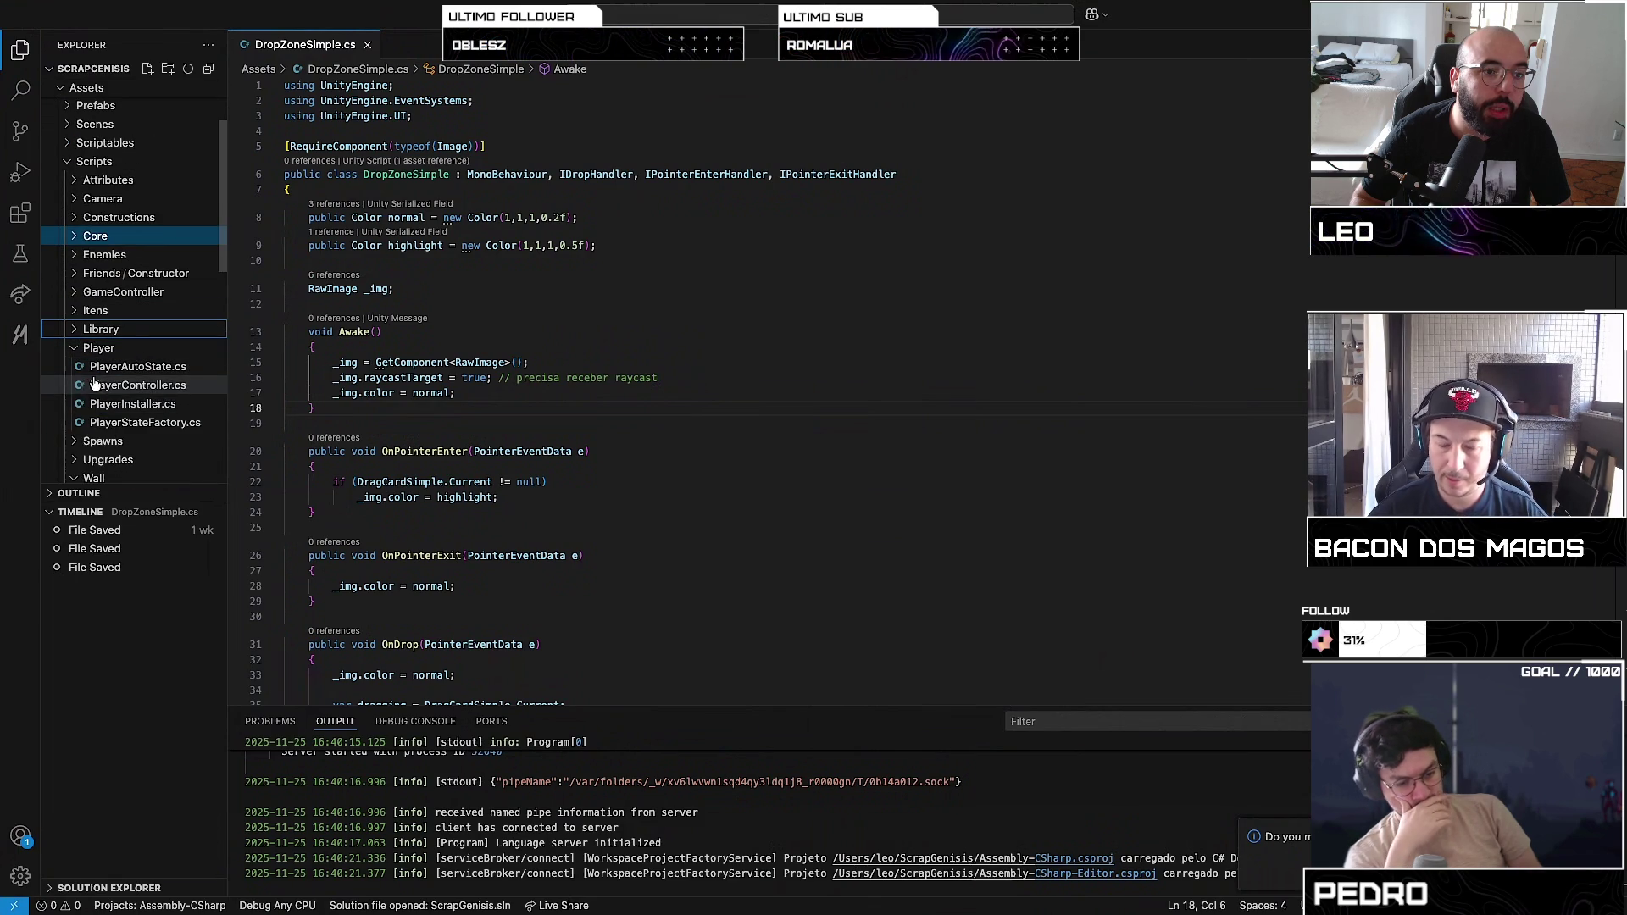
Step: Open Player/PlayerInstaller.cs and fold its methods
click(131, 403)
click(887, 428)
key(super+k)
key(super+minus)
Step: Unfold BuildPlayerMovingState and go into the moving state's Enter block, removing a stray extra line
scroll(881, 427, up, 3)
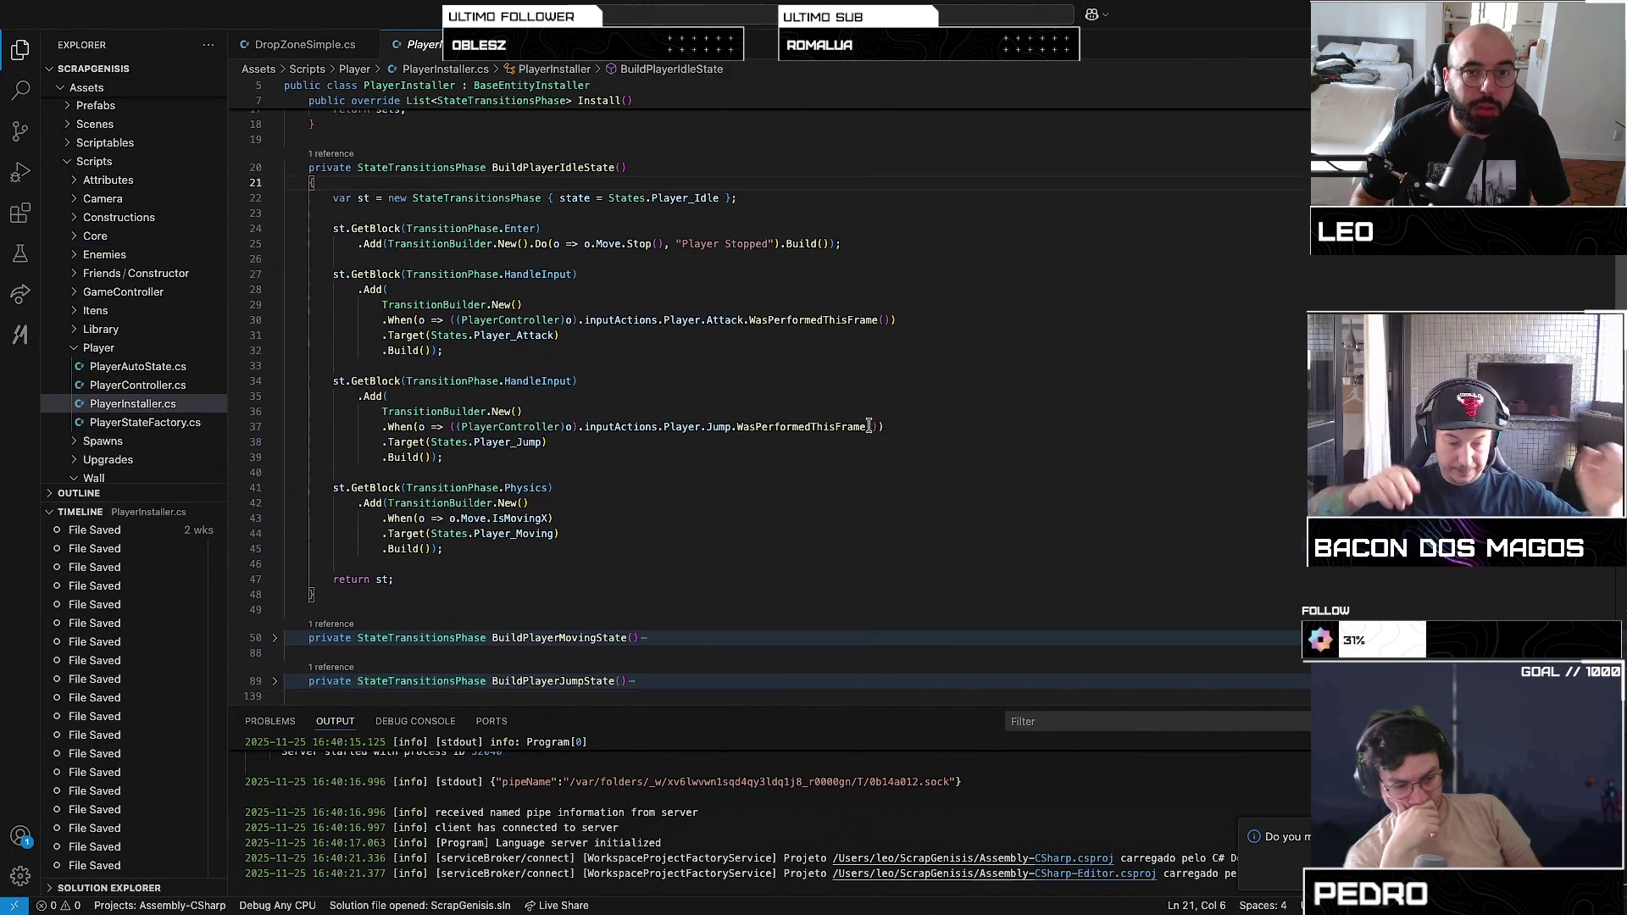
scroll(463, 466, down, 3)
click(275, 437)
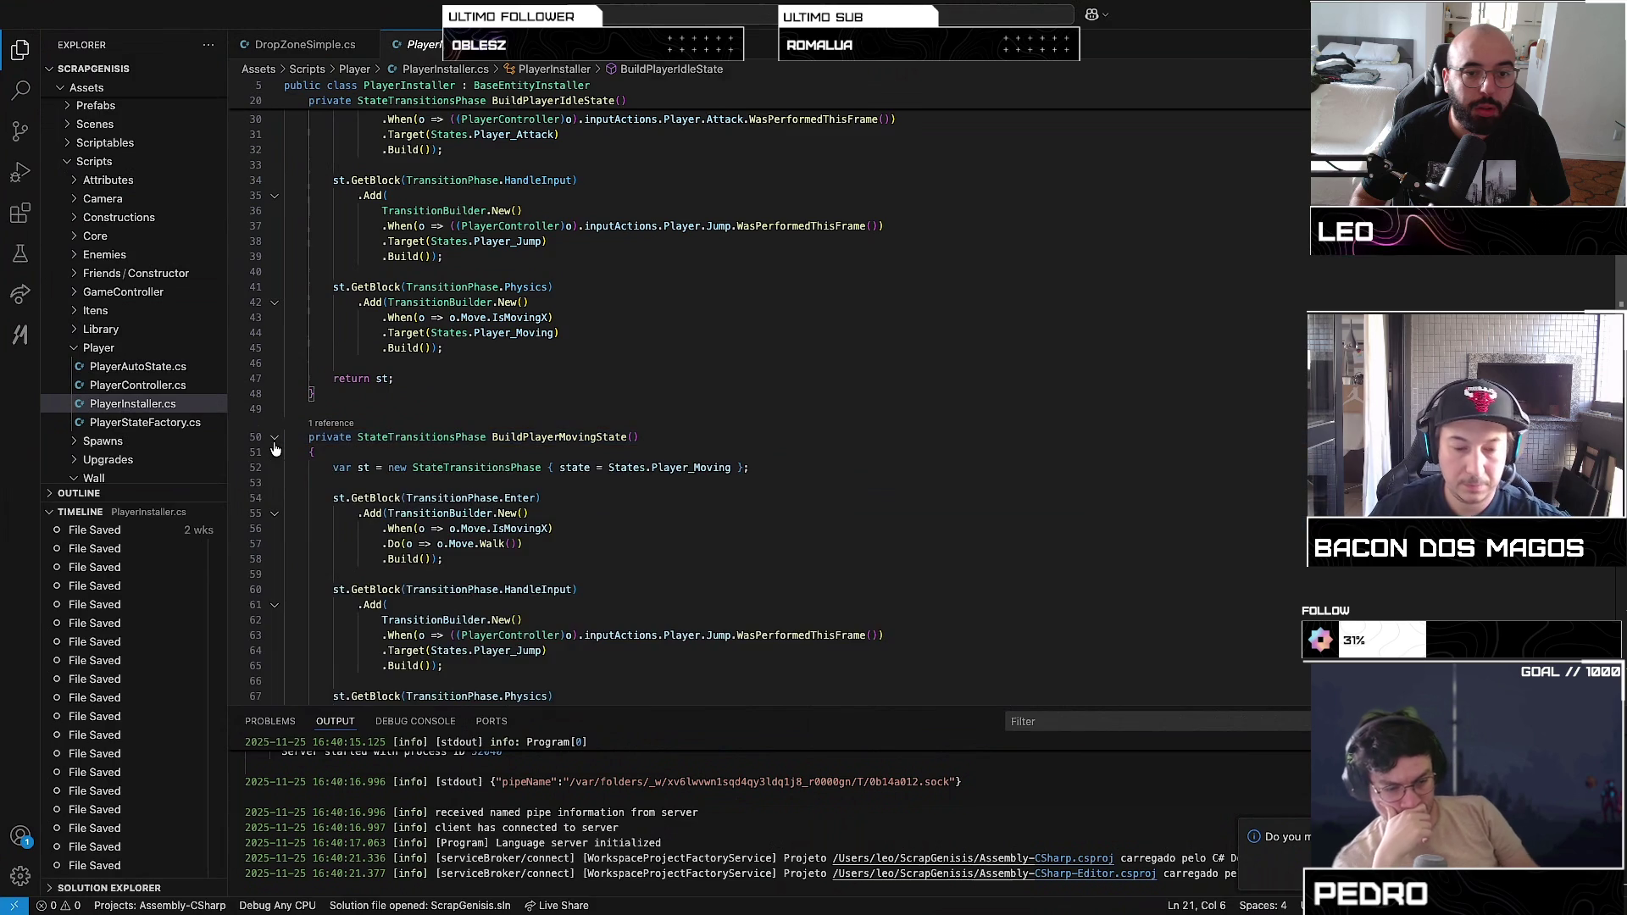
click(551, 508)
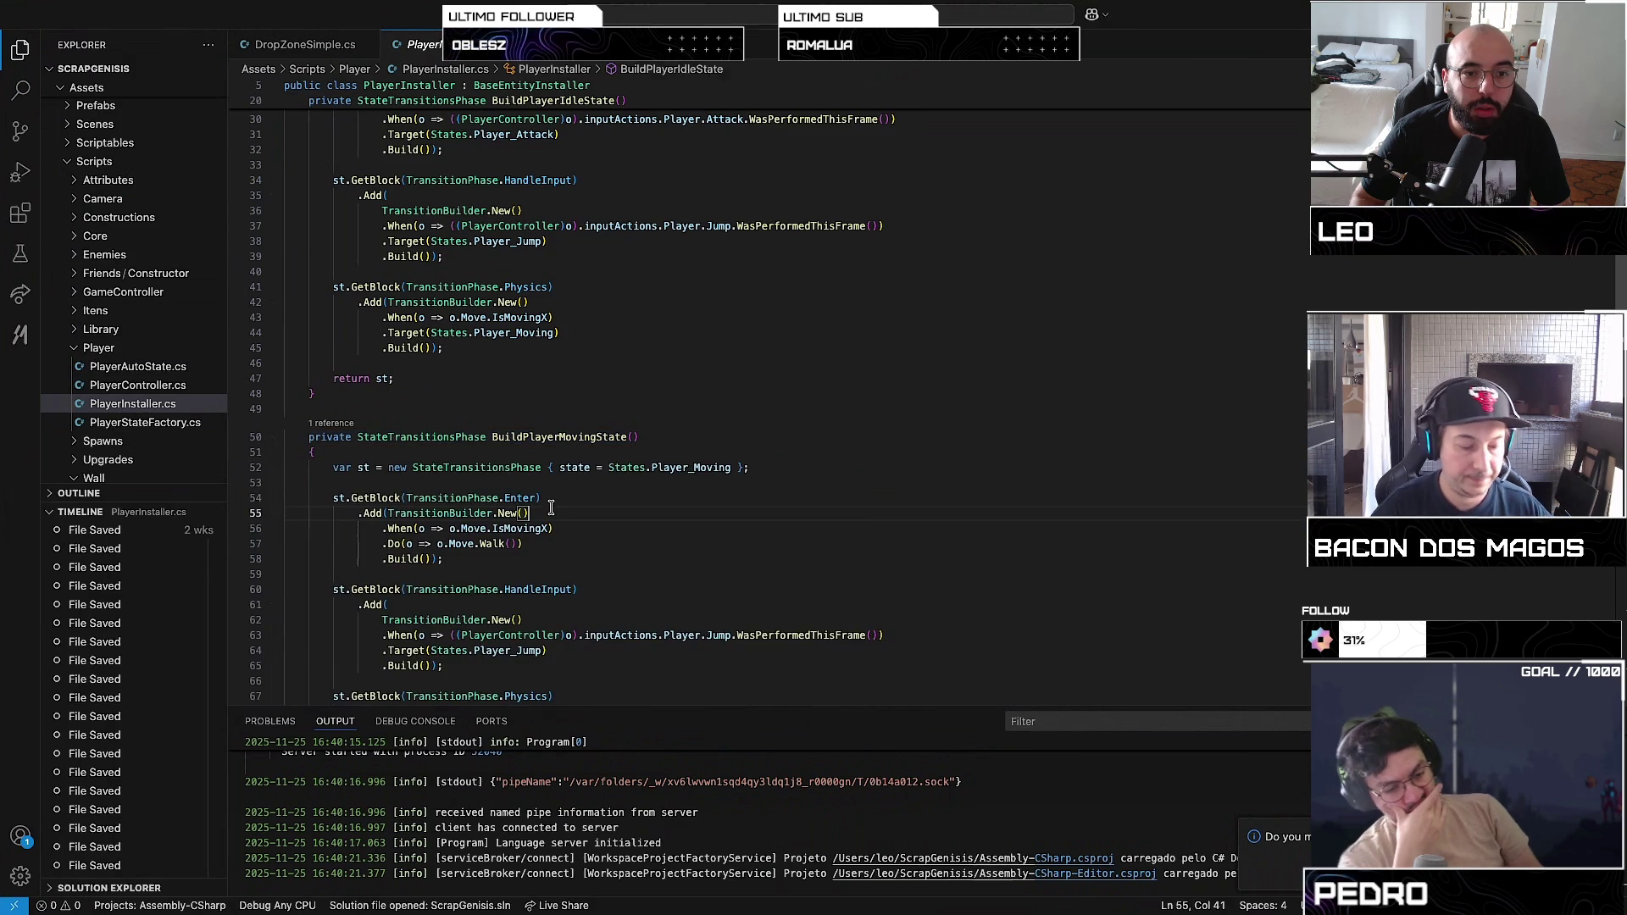
click(805, 466)
key(Return)
key(Return)
text(s)
key(BackSpace)
key(BackSpace)
key(BackSpace)
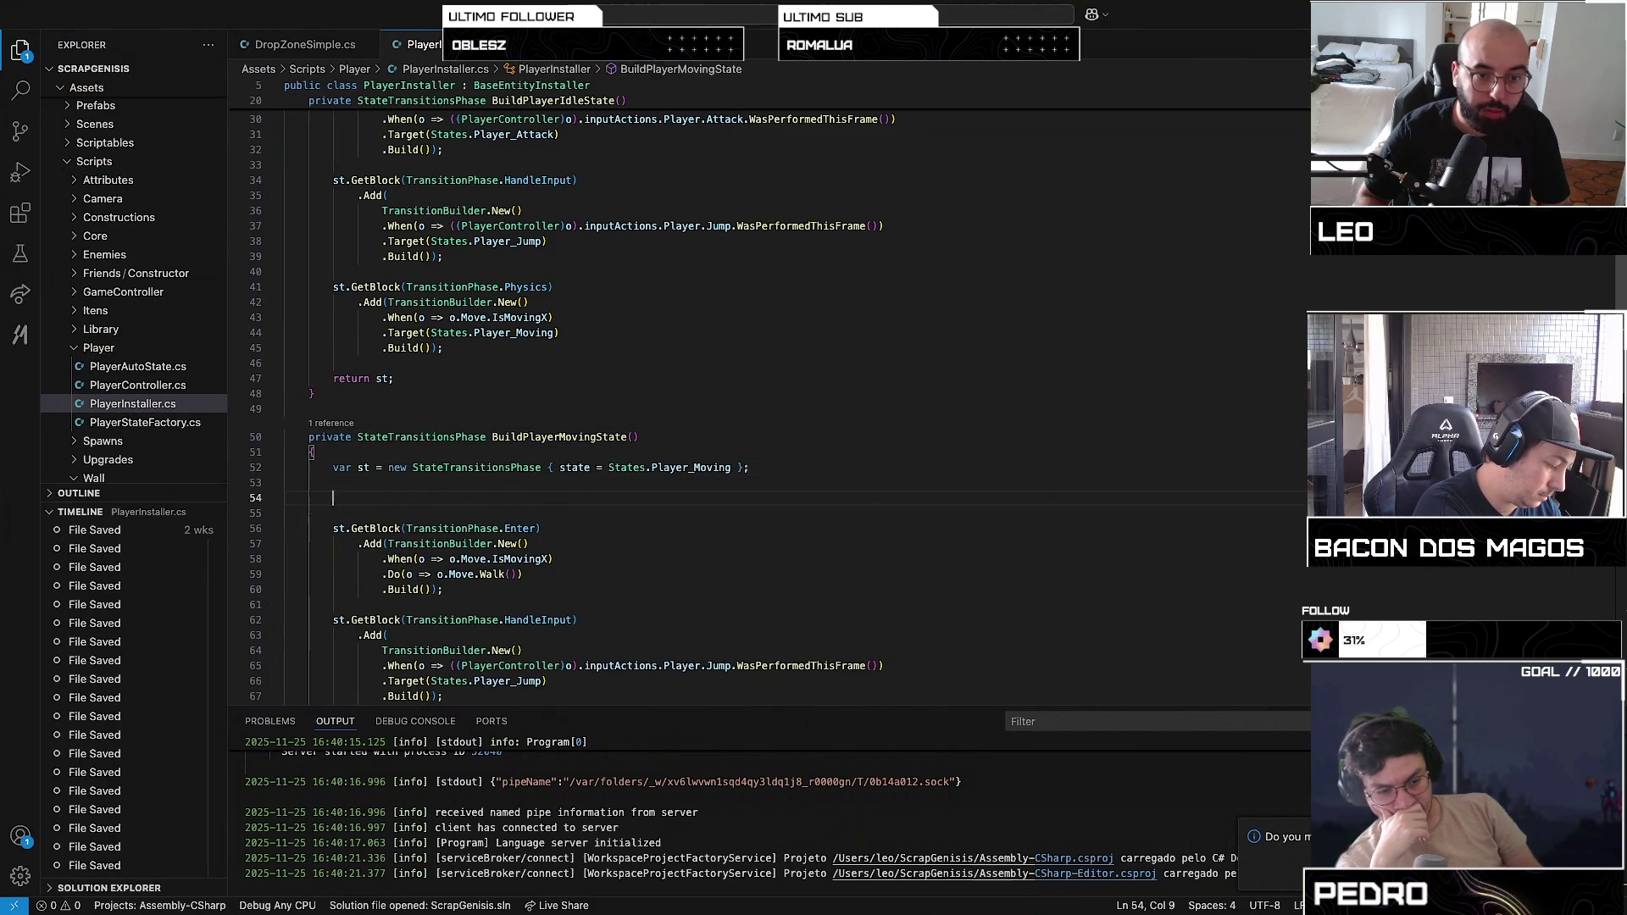
Step: Below the .Do(o => o.Move.Walk()) line, start a new .Do(o => o.Am lambda, fixing typos
click(523, 558)
key(Return)
text(.Do(o =<)
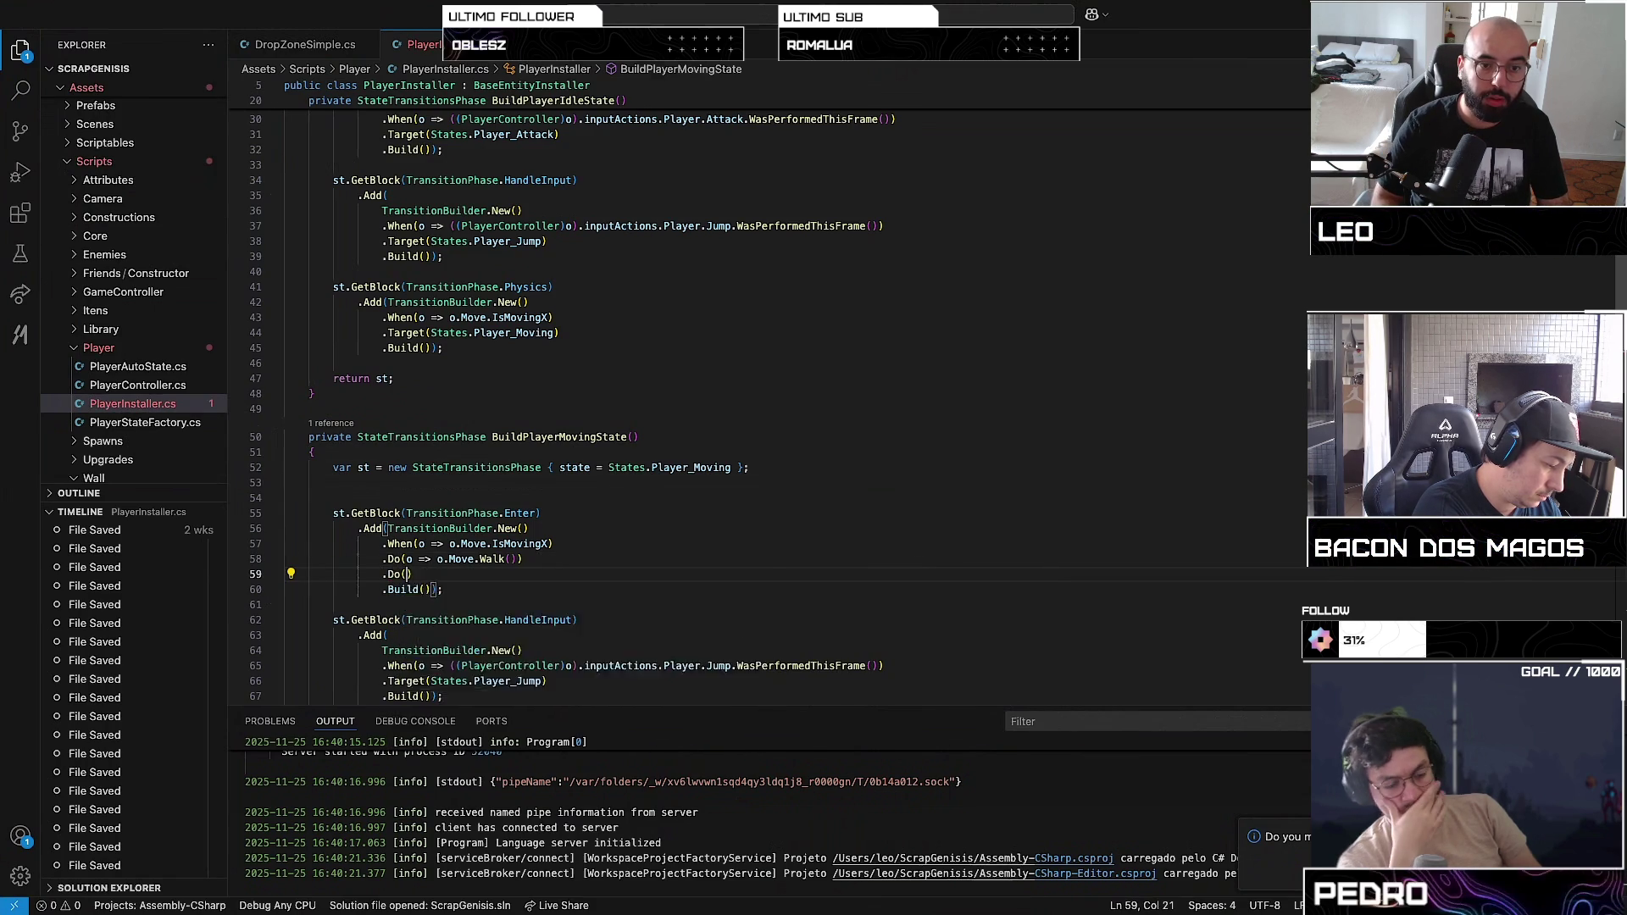
key(BackSpace)
key(BackSpace)
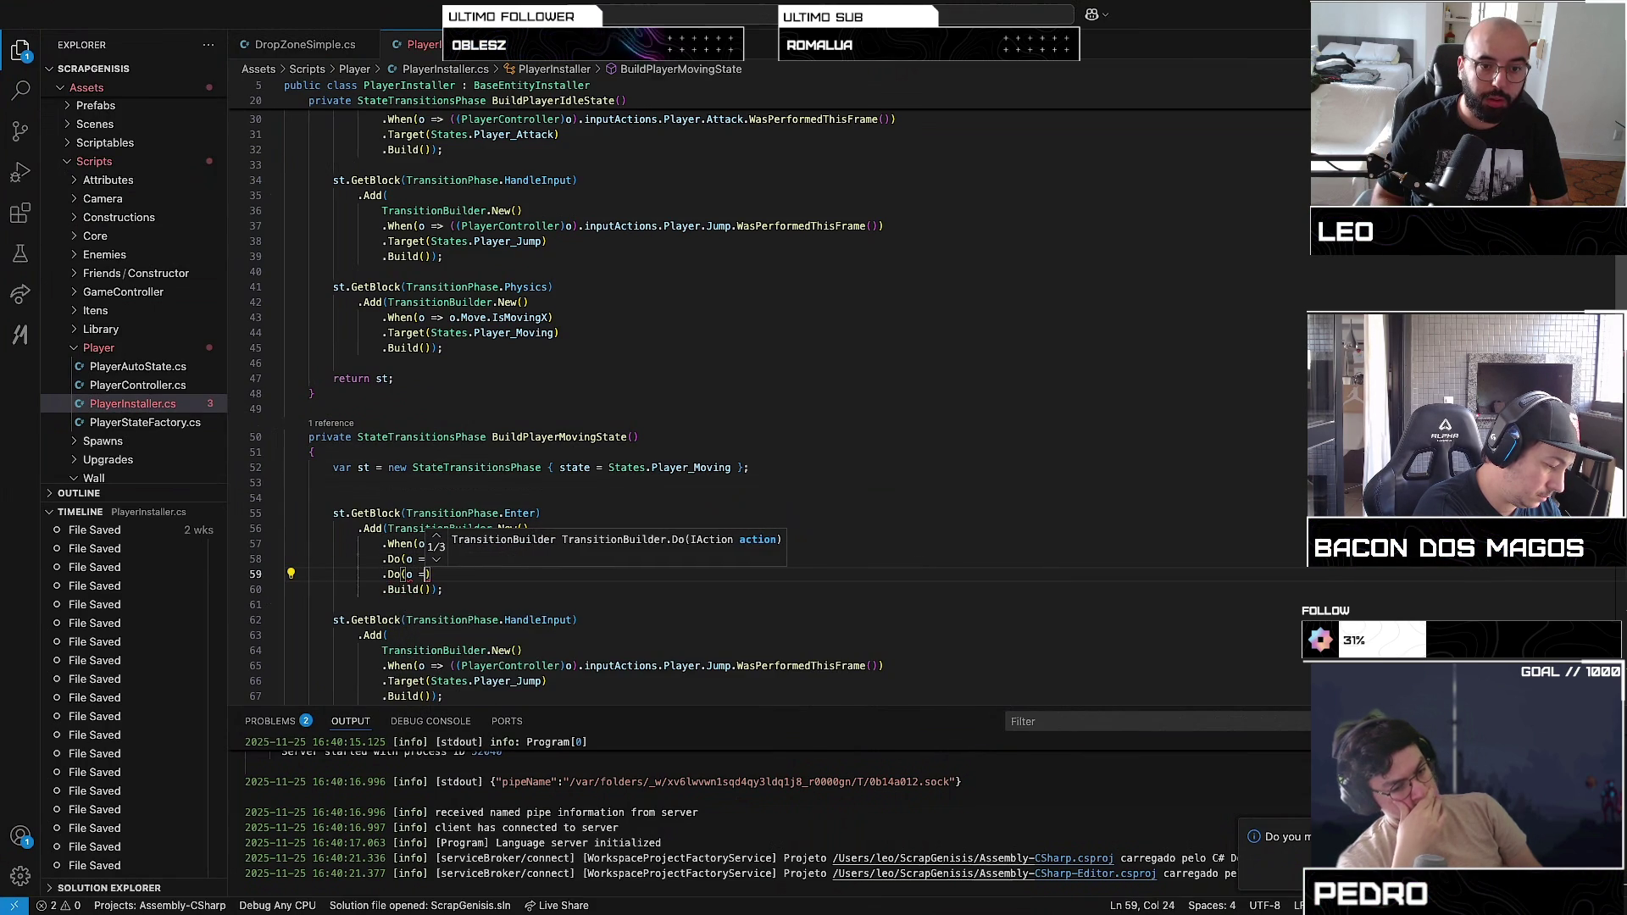
text(> )
text(o.SetAn)
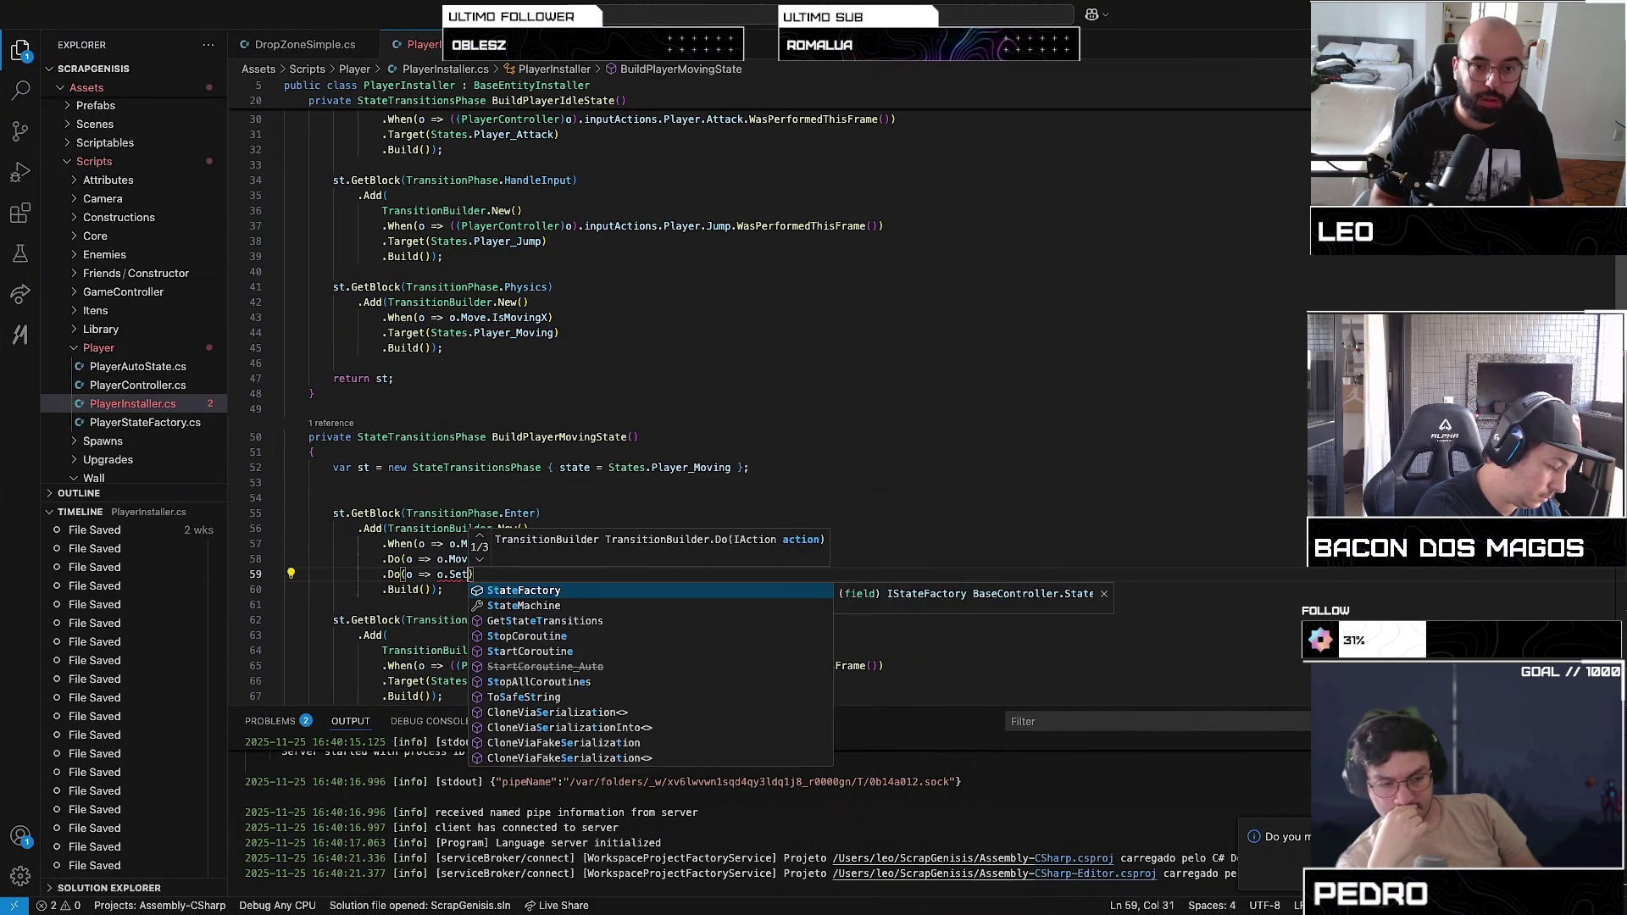
key(BackSpace)
key(BackSpace)
key(BackSpace)
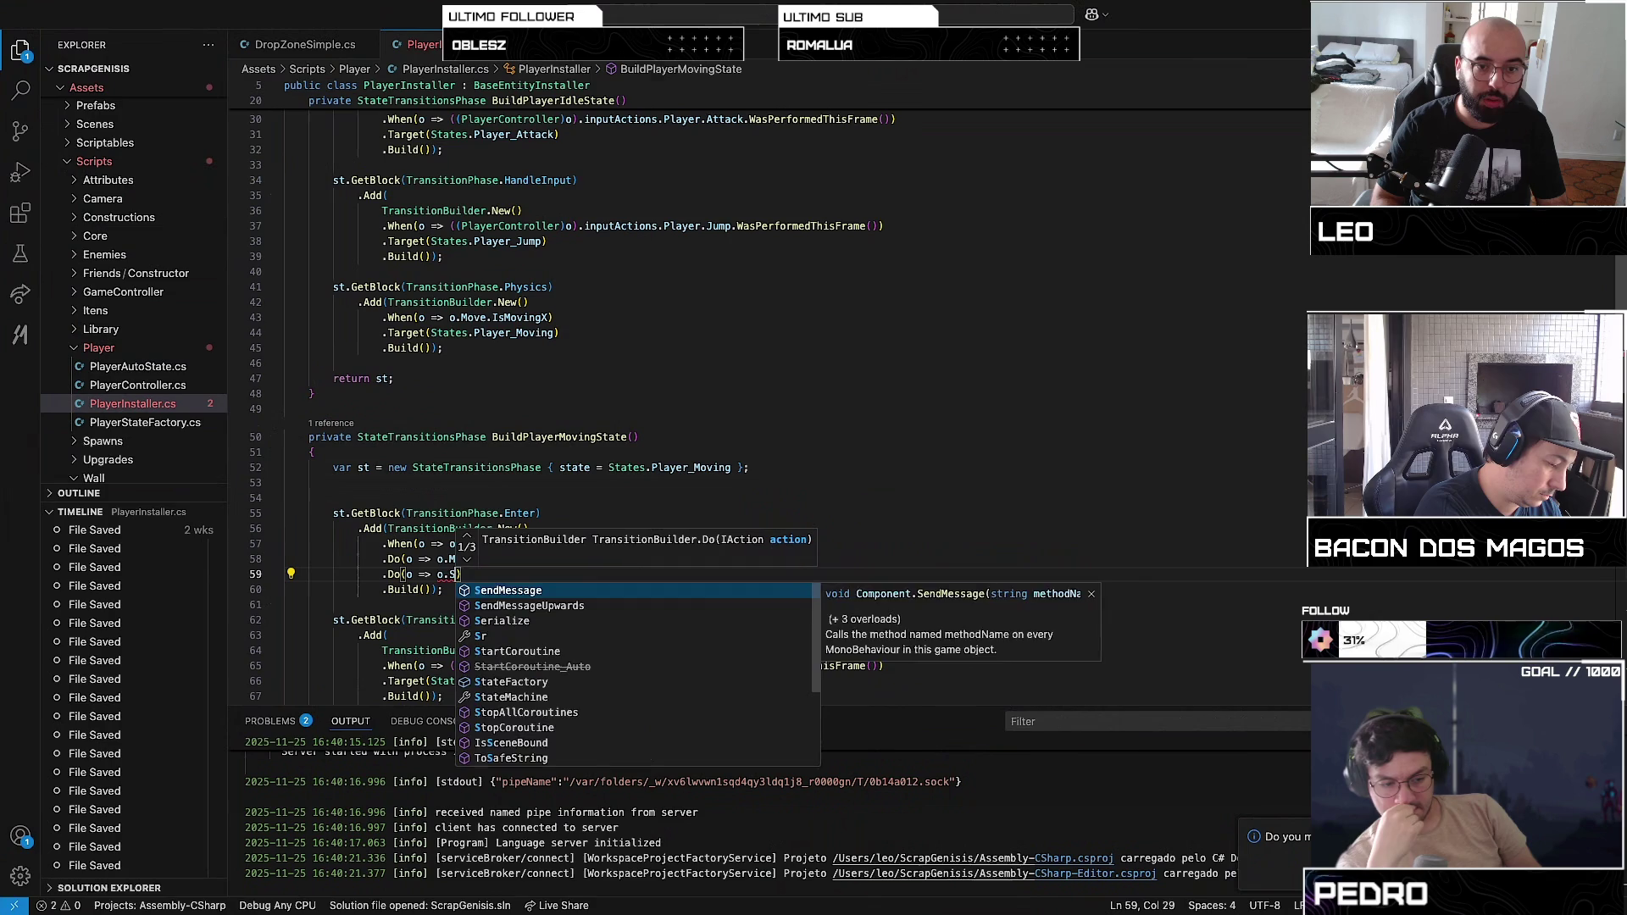
key(Escape)
text(Am)
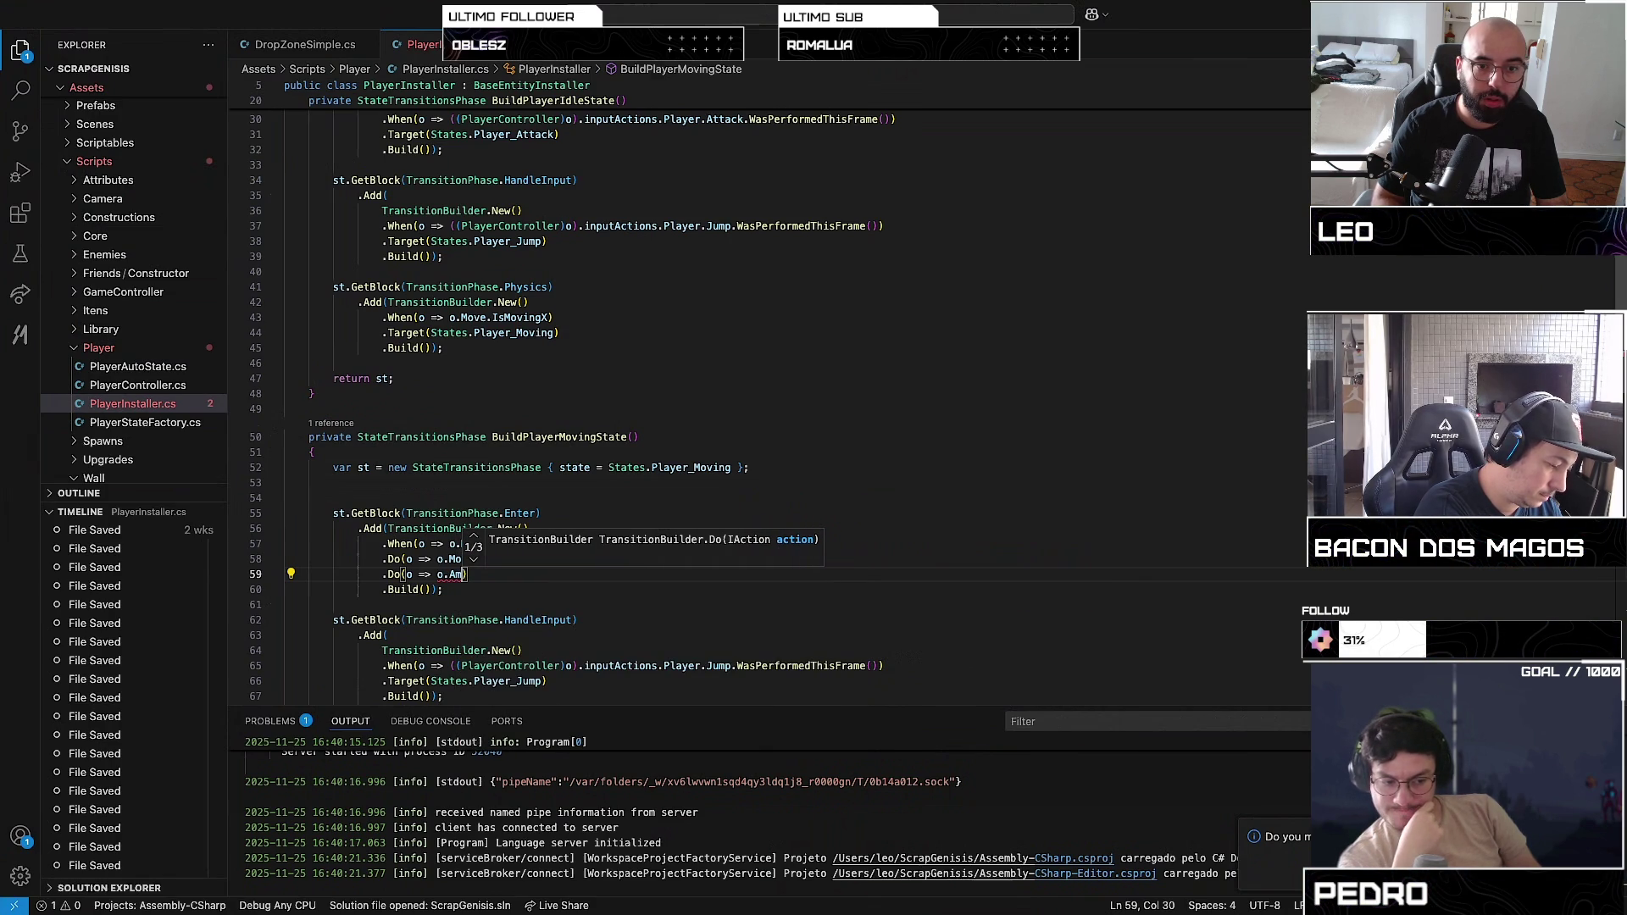
key(BackSpace)
key(Escape)
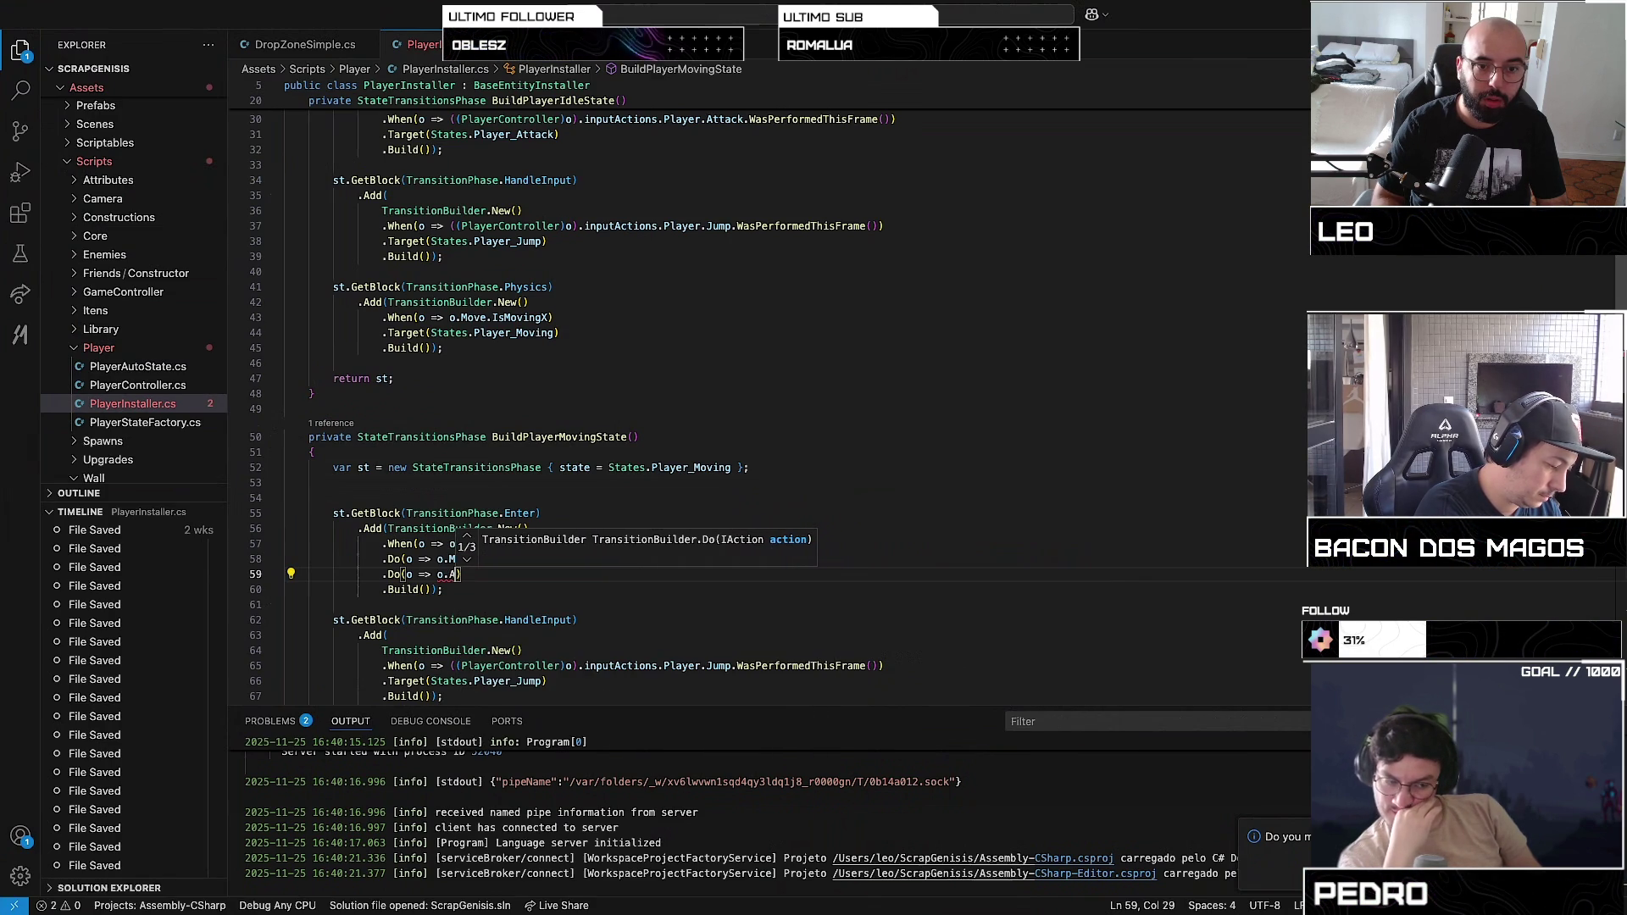
Step: Rejoin the closing bracket onto line 59 and correct the animator reference to o.Am.Set
key(ctrl+space)
key(Escape)
key(Return)
key(BackSpace)
key(BackSpace)
key(BackSpace)
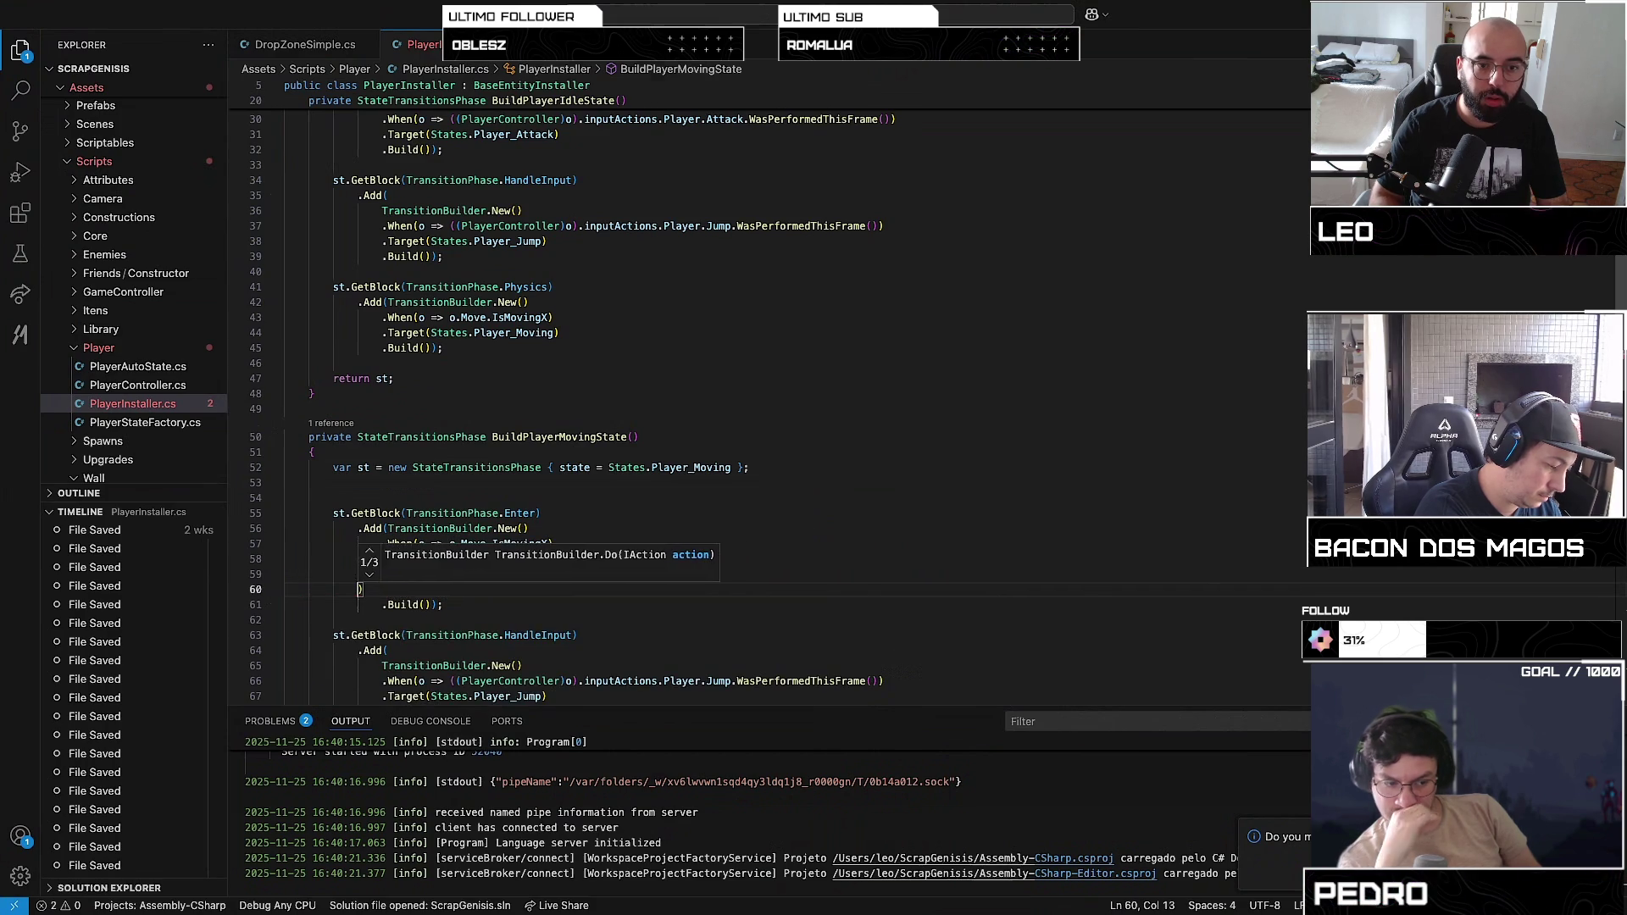
key(BackSpace)
text(,m)
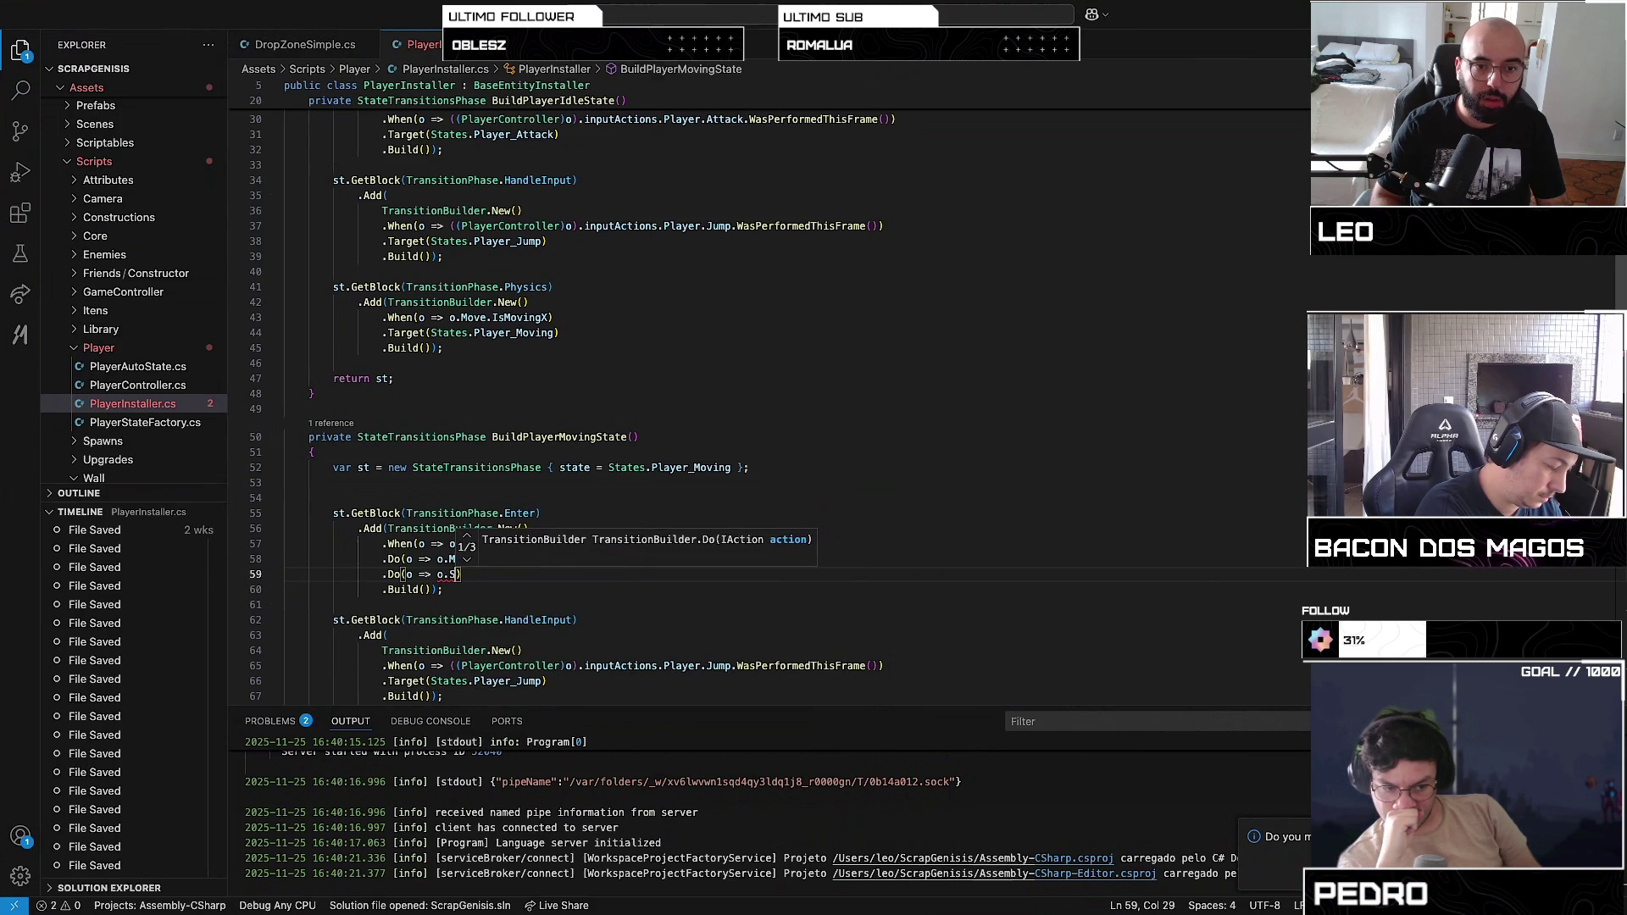
key(BackSpace)
key(BackSpace)
text(m.)
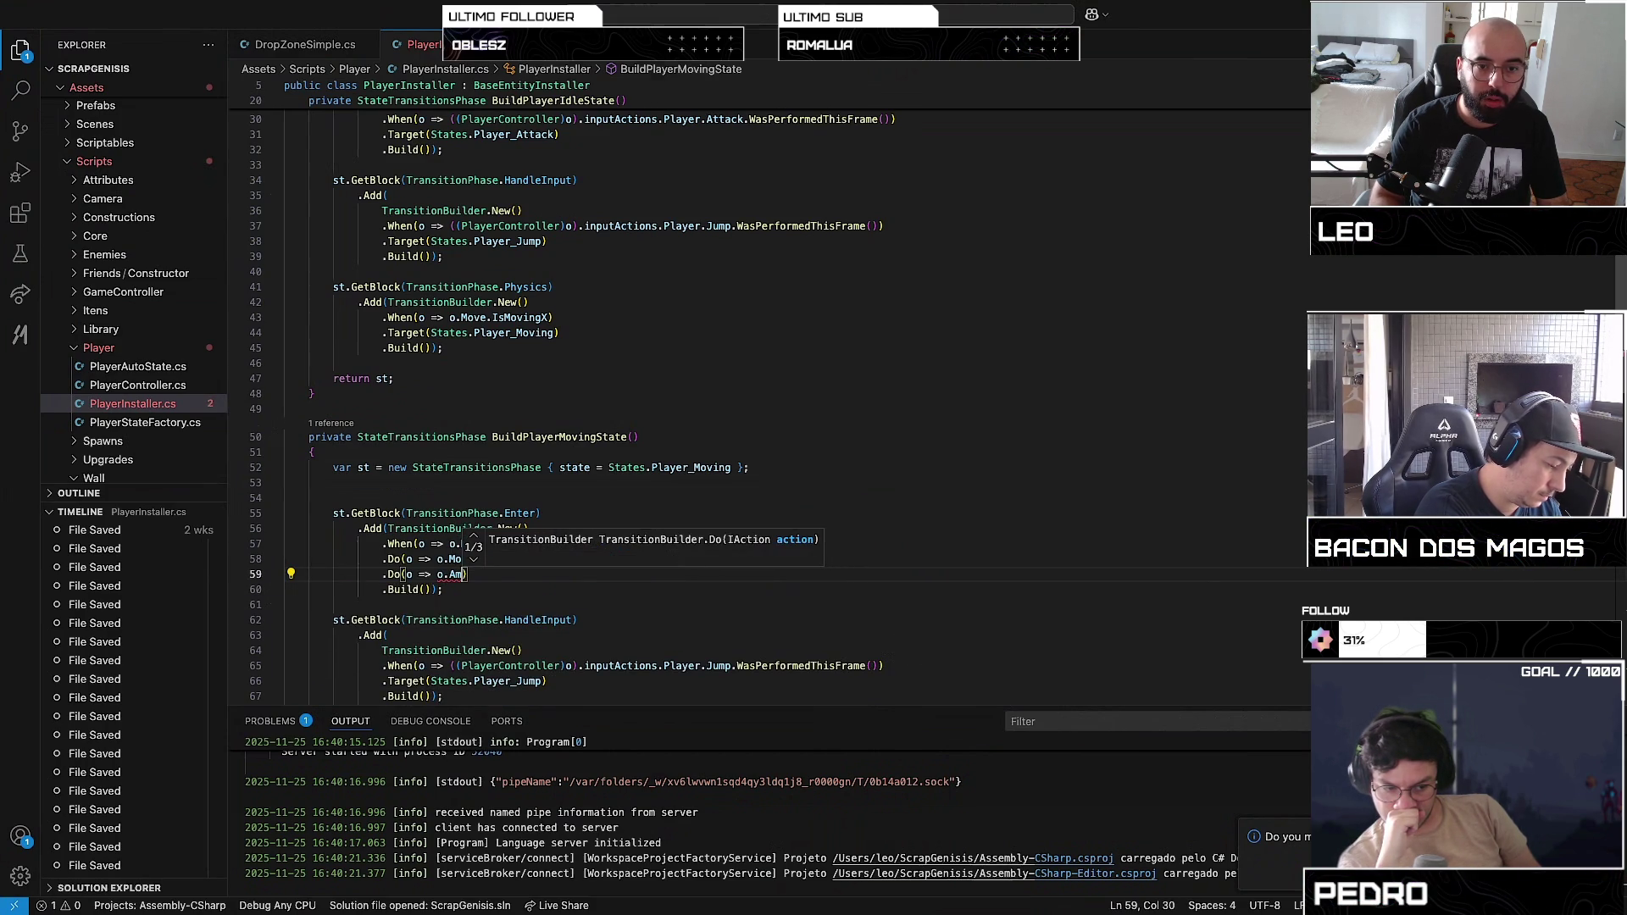
text(Set)
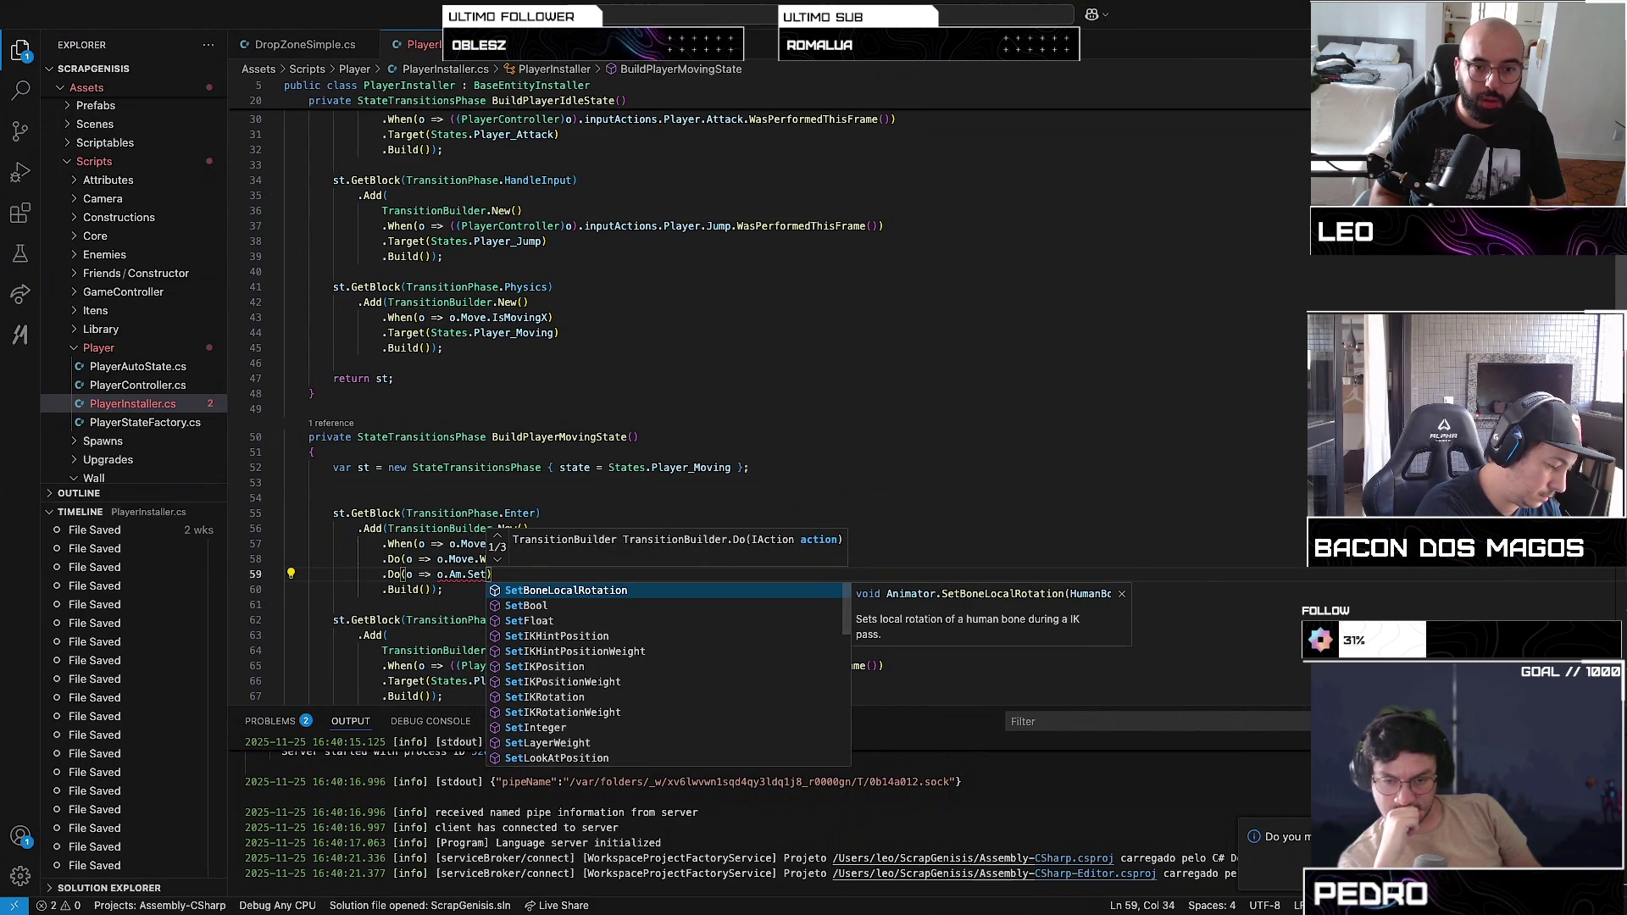
Step: Choose SetBool from IntelliSense, add the "Walking" argument, then select the SetBool name
click(640, 605)
text(("W)
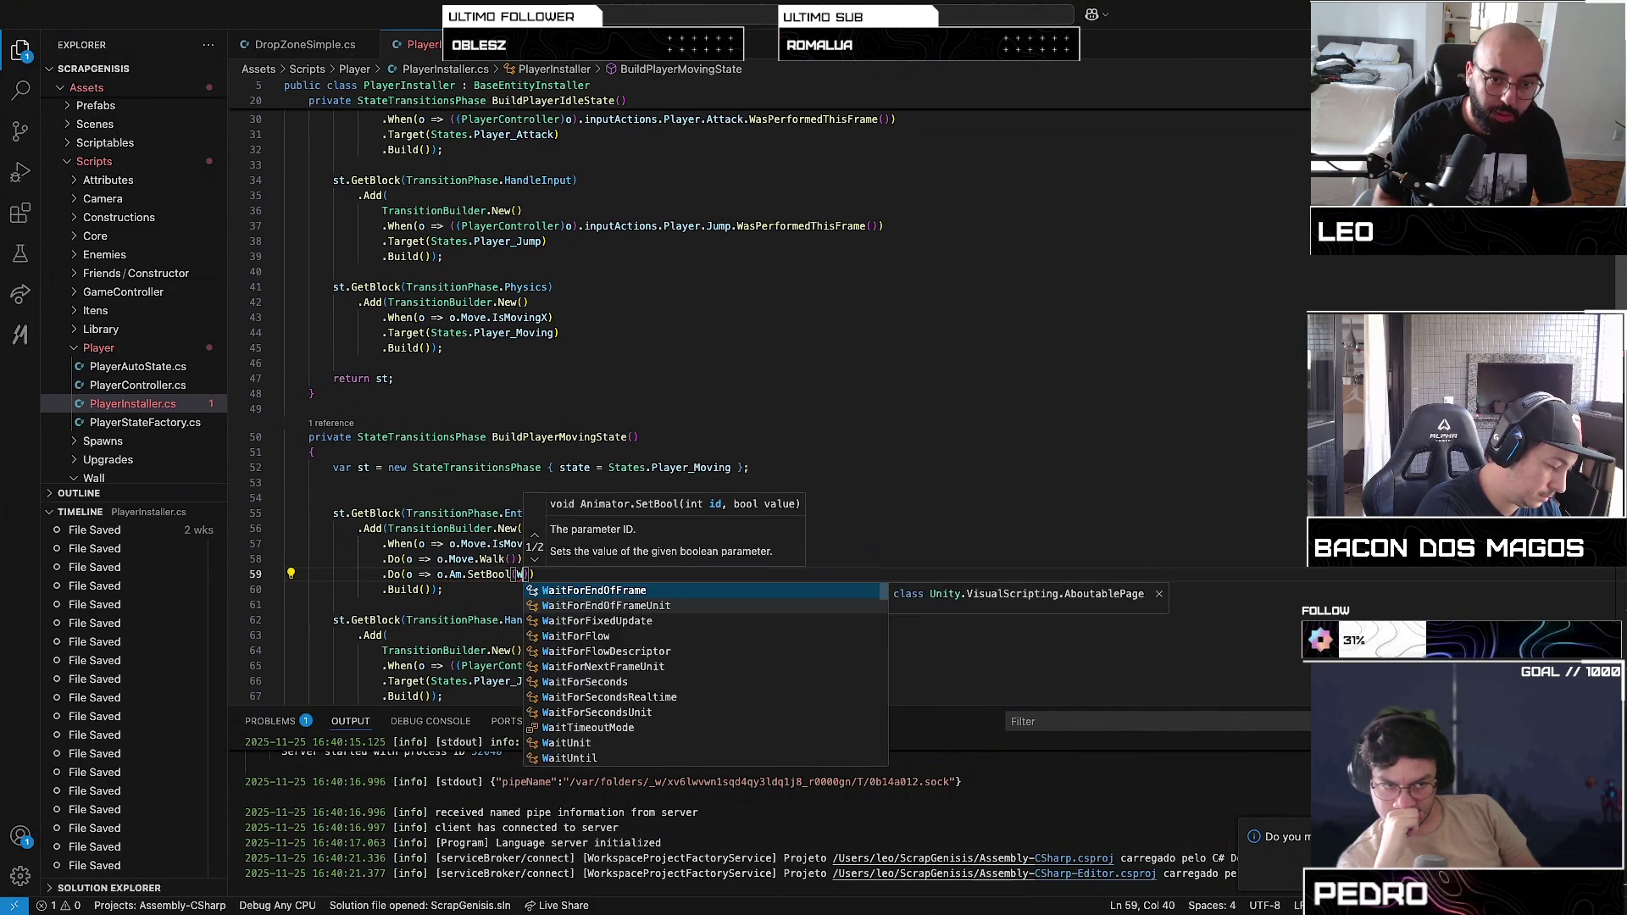
text(alking")
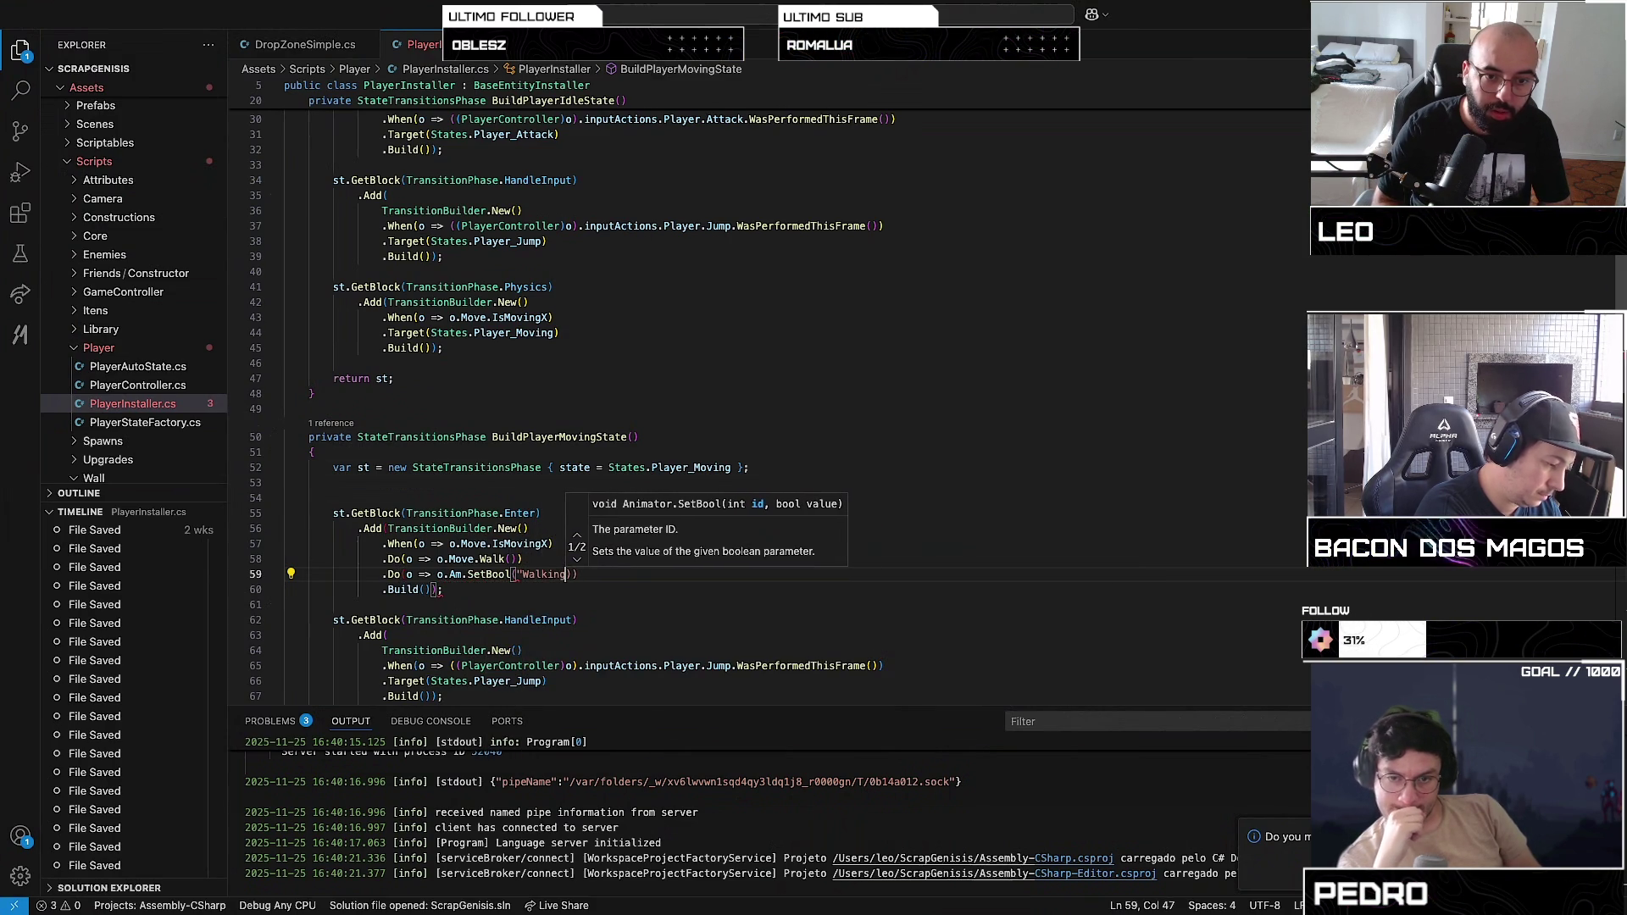
click(523, 574)
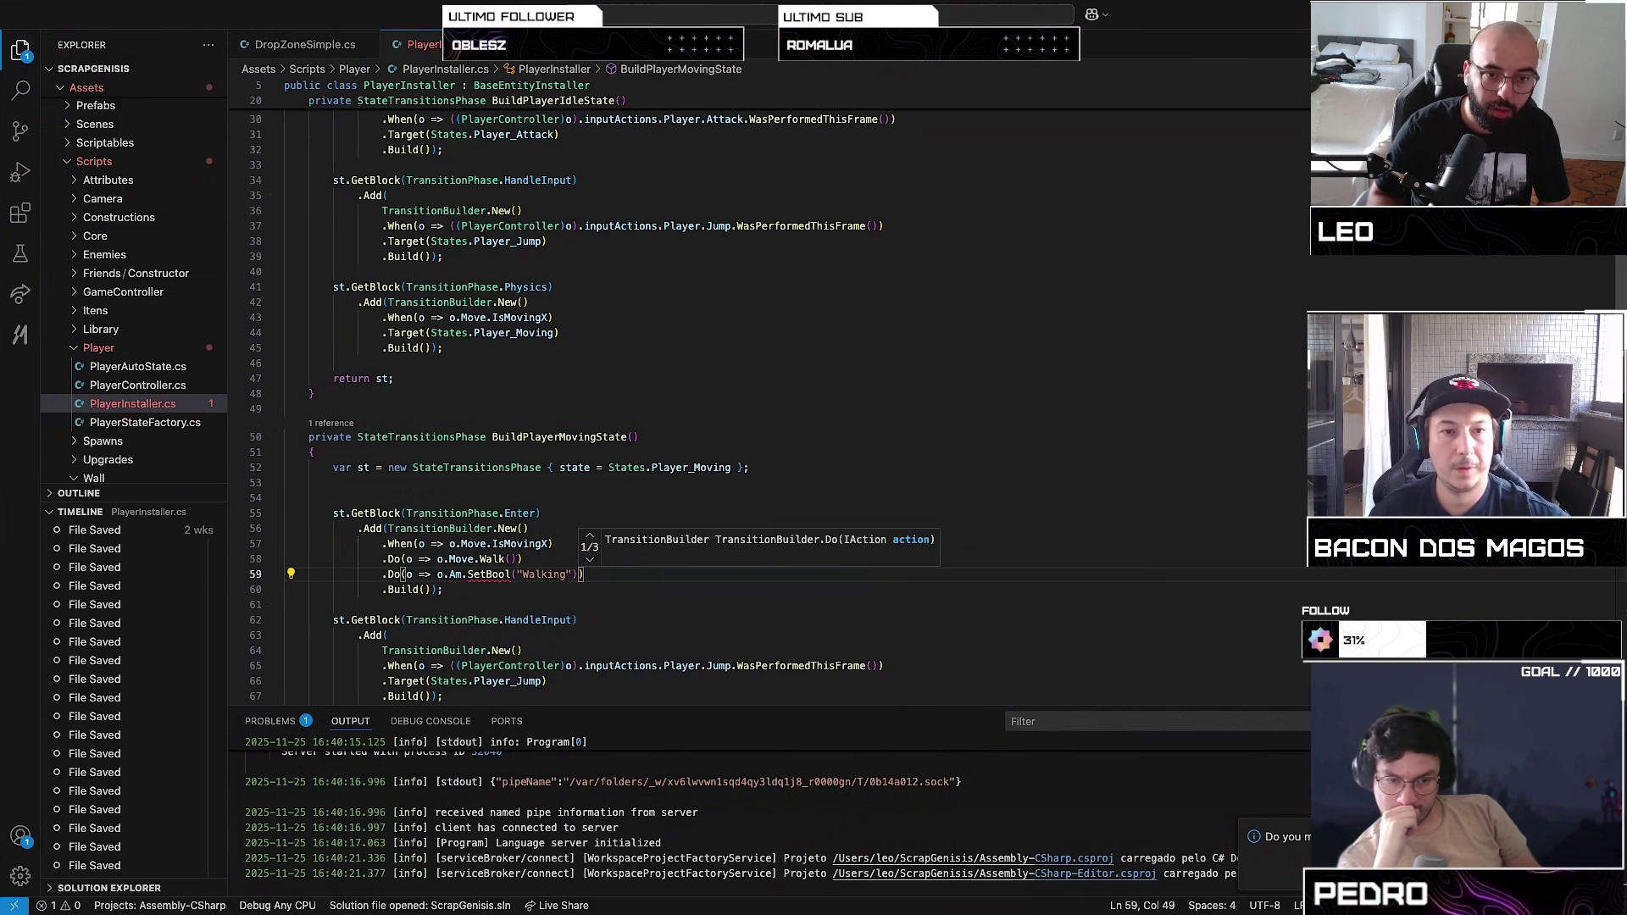
mouse_move(486, 580)
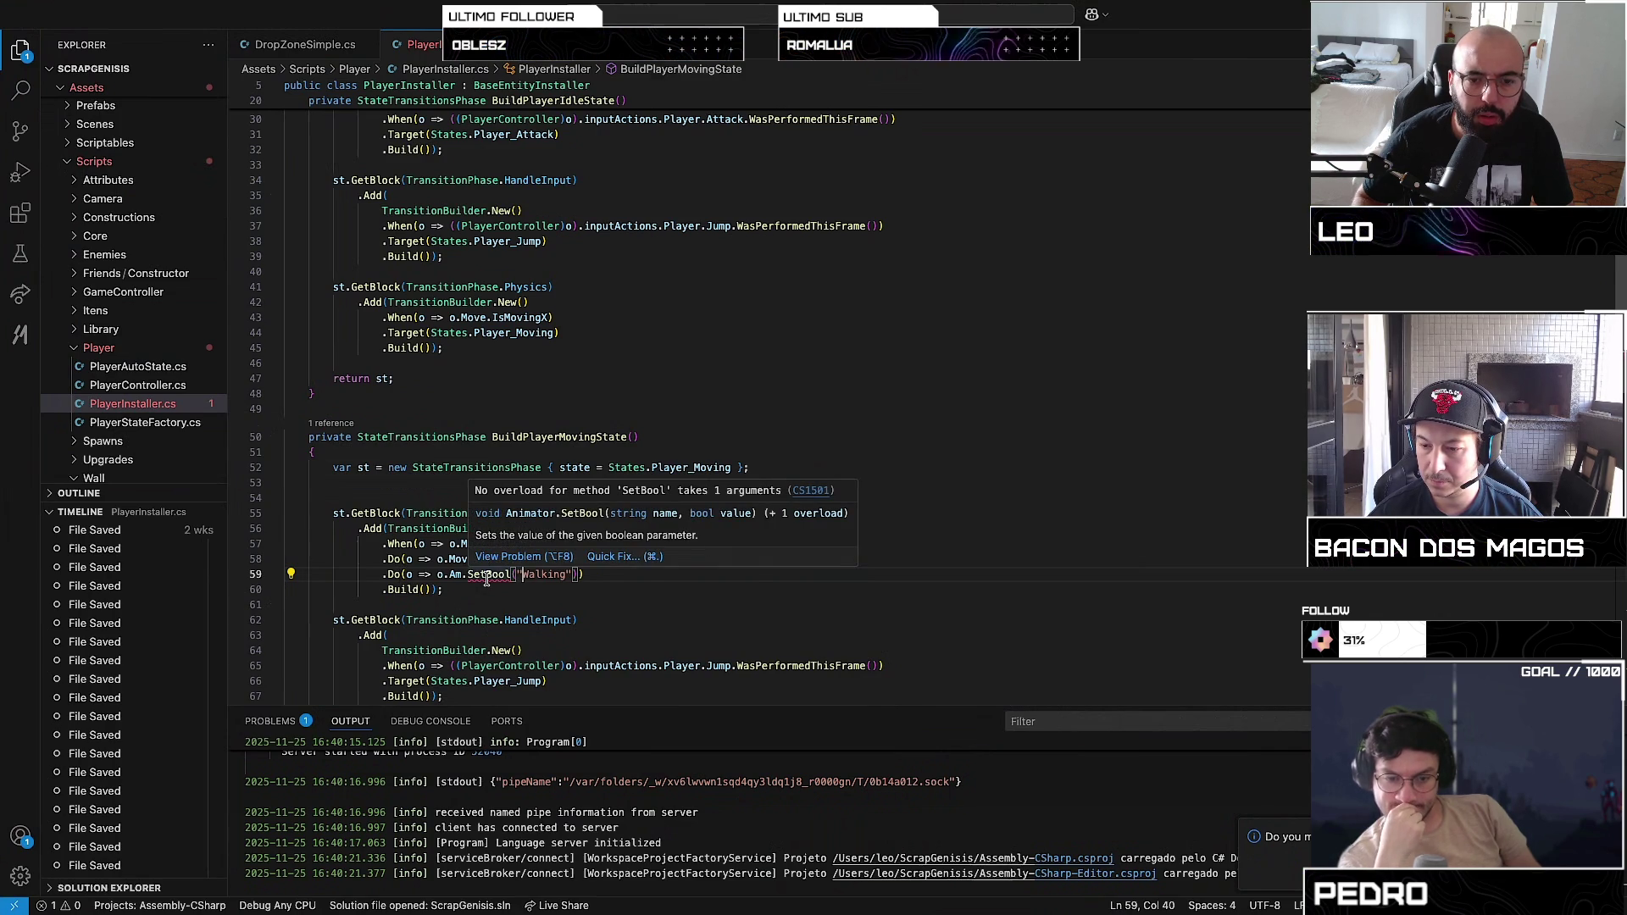
double_click(499, 579)
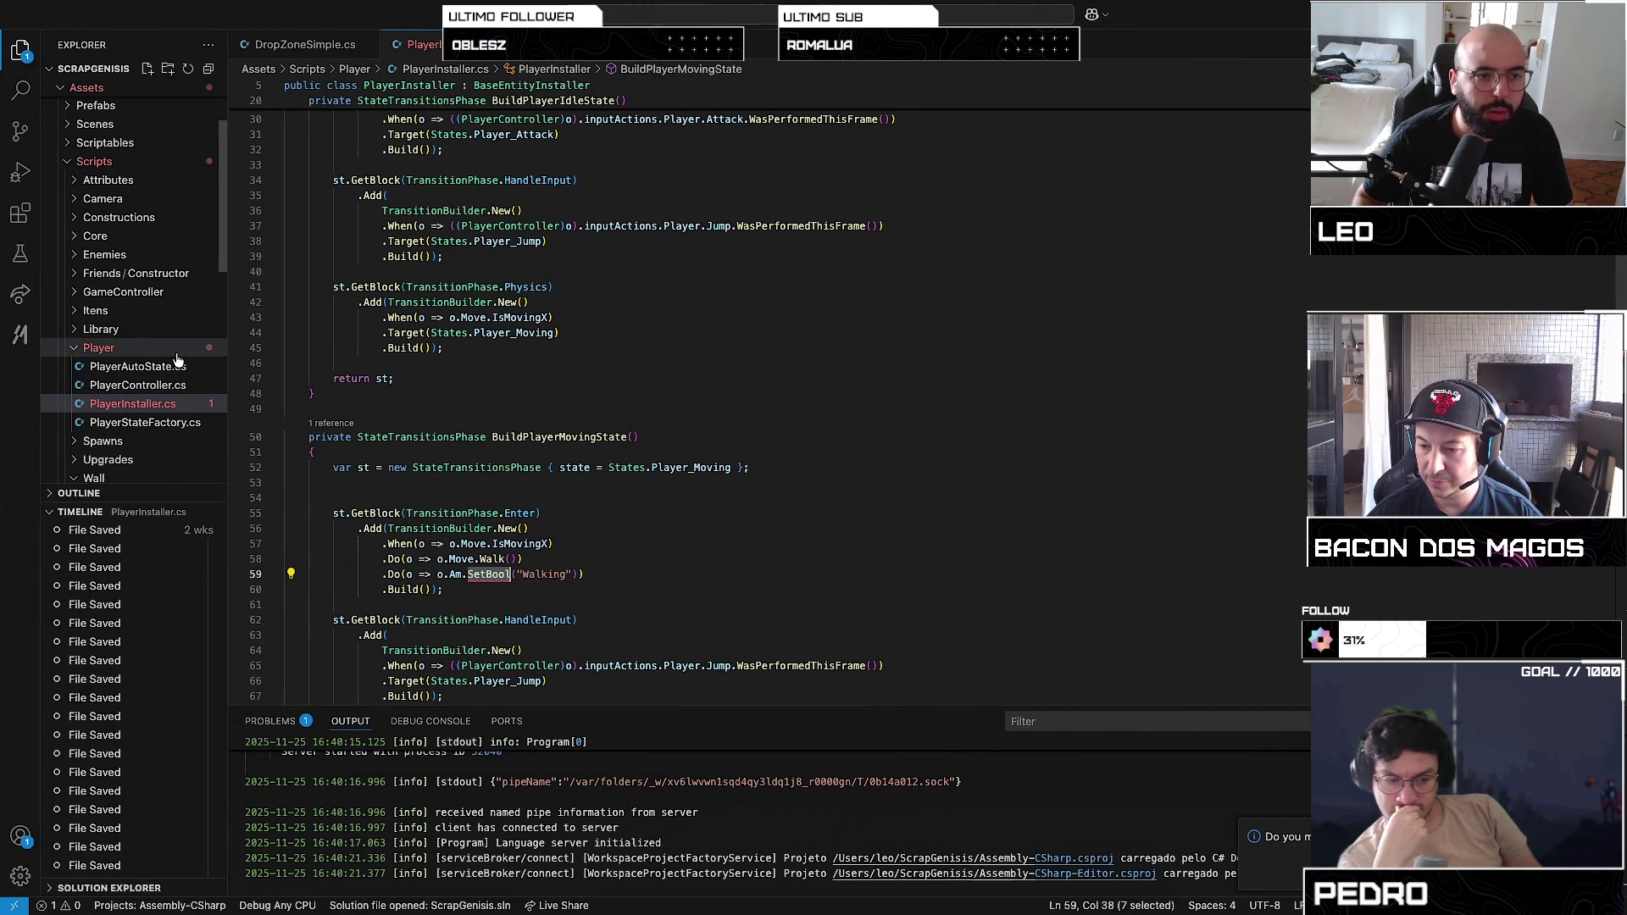
scroll(178, 360, down, 1)
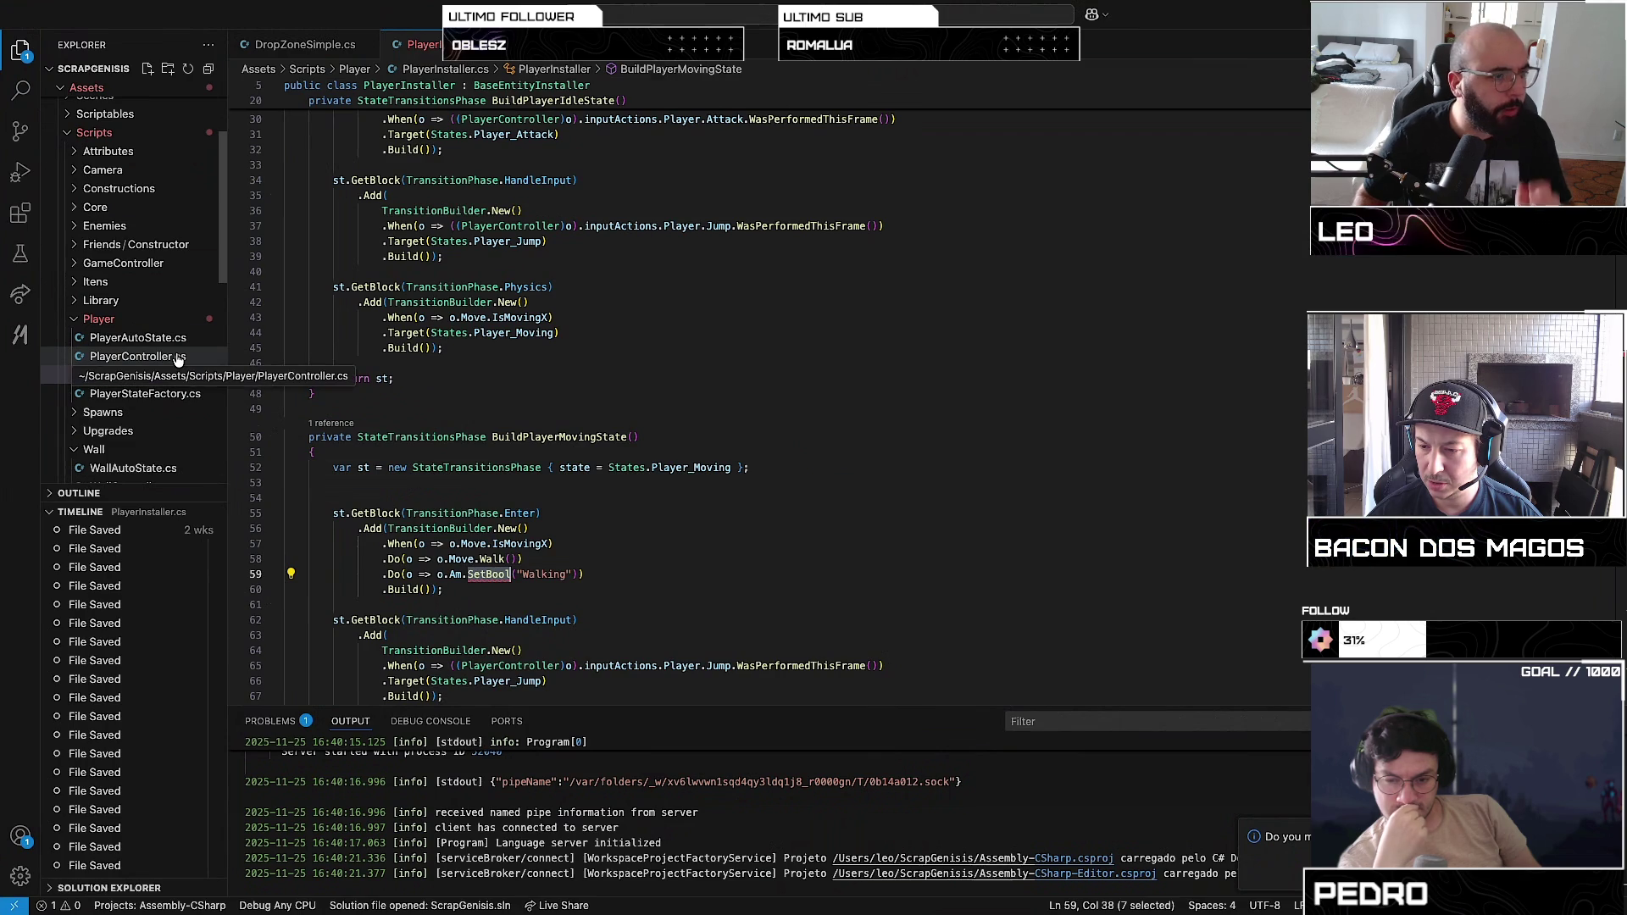